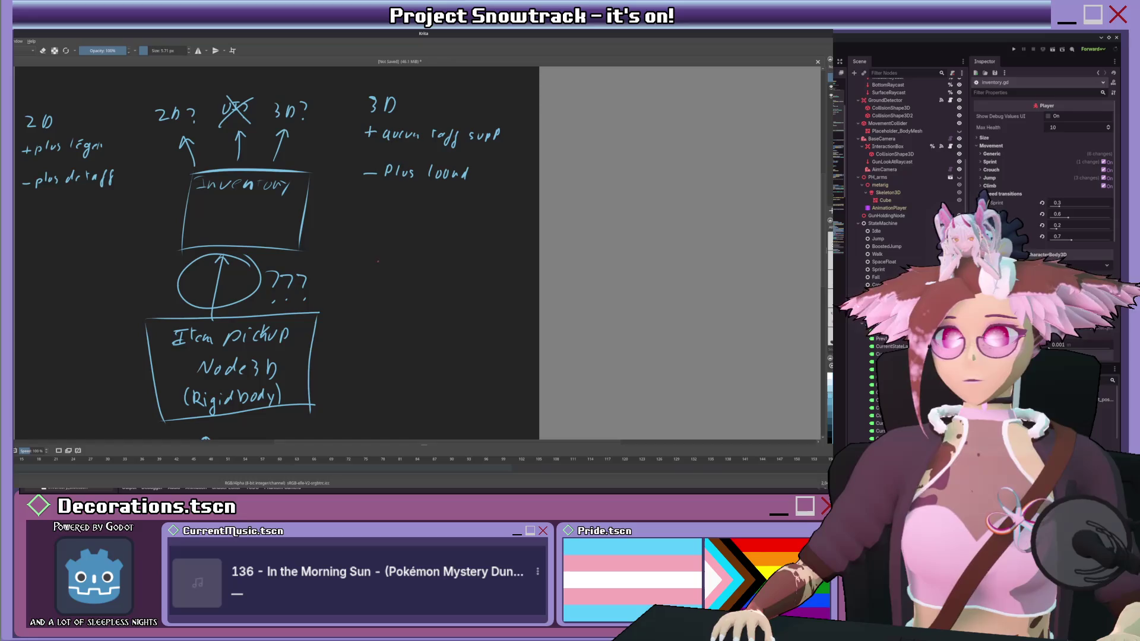
Step: Circle the 3D notes and undo the stray arrow strokes from Inventory
mouse_move(449, 99)
left_mouse_down()
mouse_move(519, 105)
mouse_move(493, 98)
left_mouse_up()
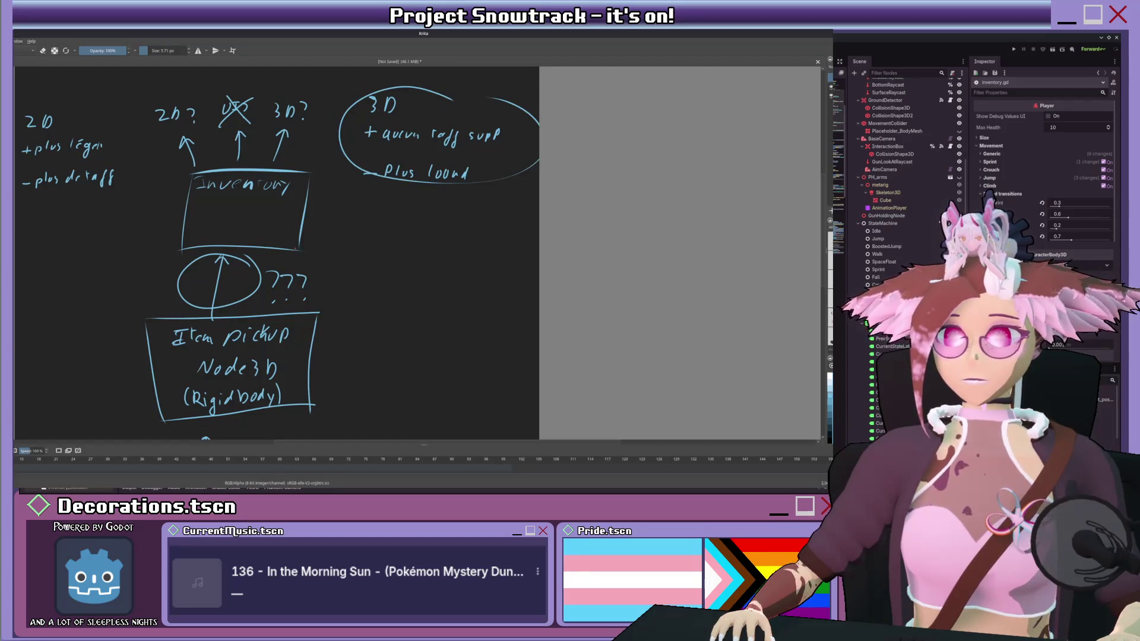
left_click_drag(329, 344, 380, 174)
mouse_move(352, 191)
left_mouse_down()
mouse_move(377, 175)
mouse_move(382, 193)
left_mouse_up()
mouse_move(307, 204)
left_mouse_down()
mouse_move(349, 172)
mouse_move(311, 182)
left_mouse_up()
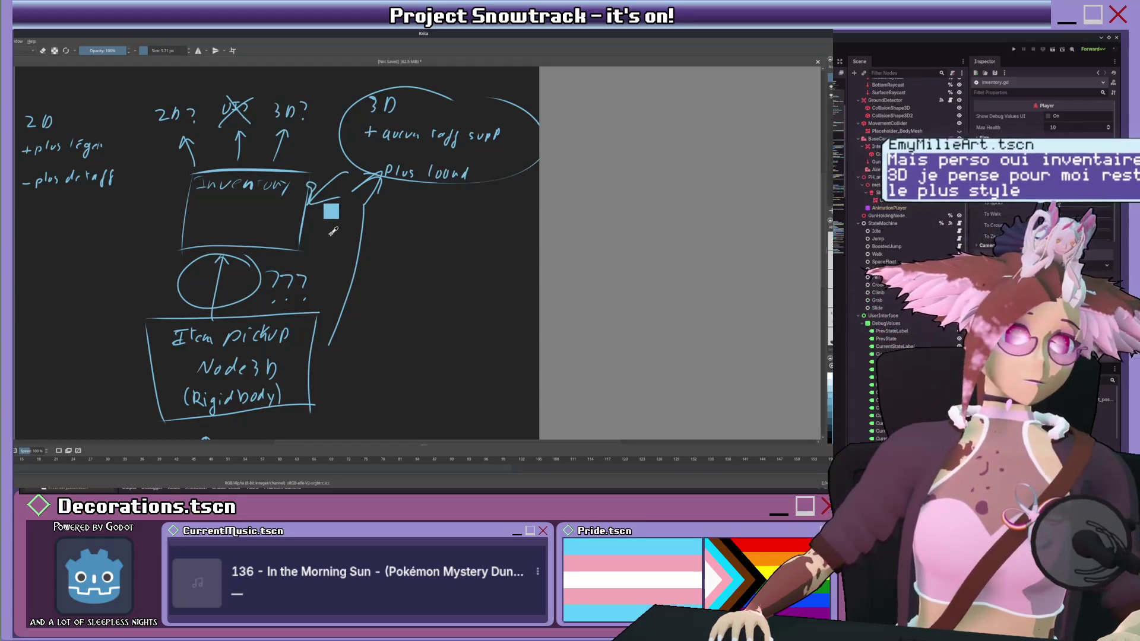
key("ctrl+z")
key("ctrl+z")
key("ctrl+z")
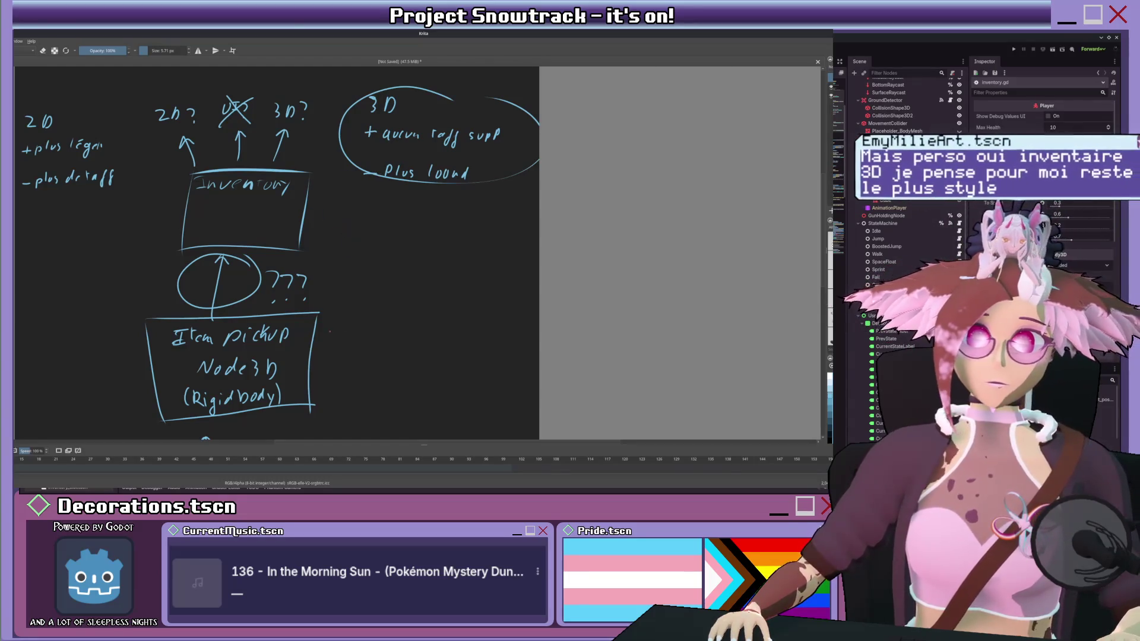
scroll(318, 359, "down", 5)
scroll(315, 285, "up", 3)
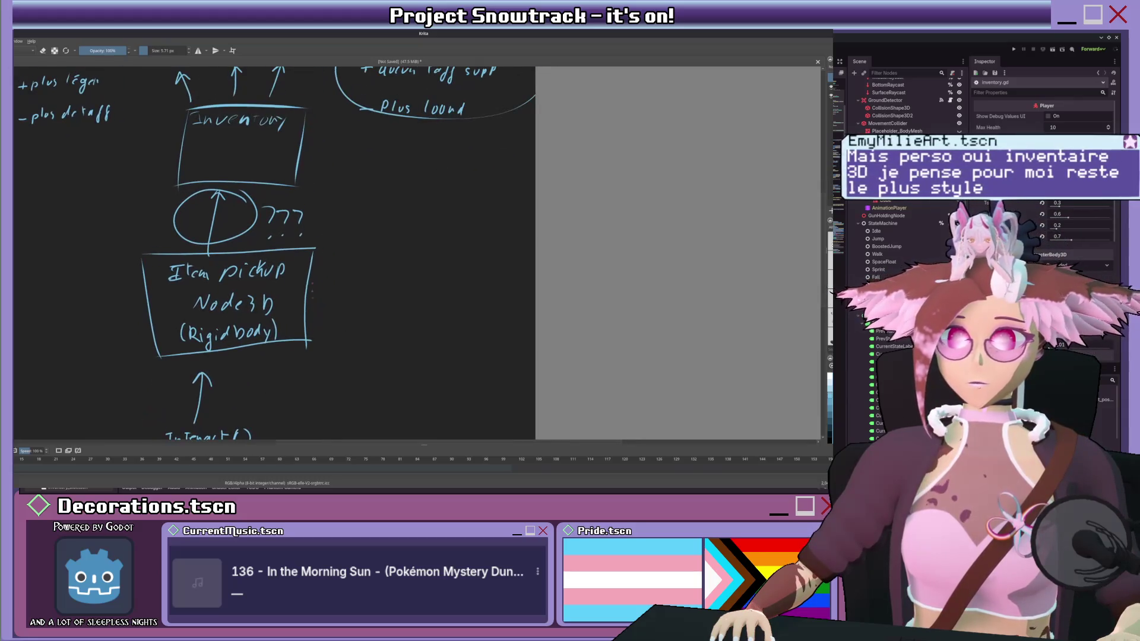
scroll(315, 270, "up", 1)
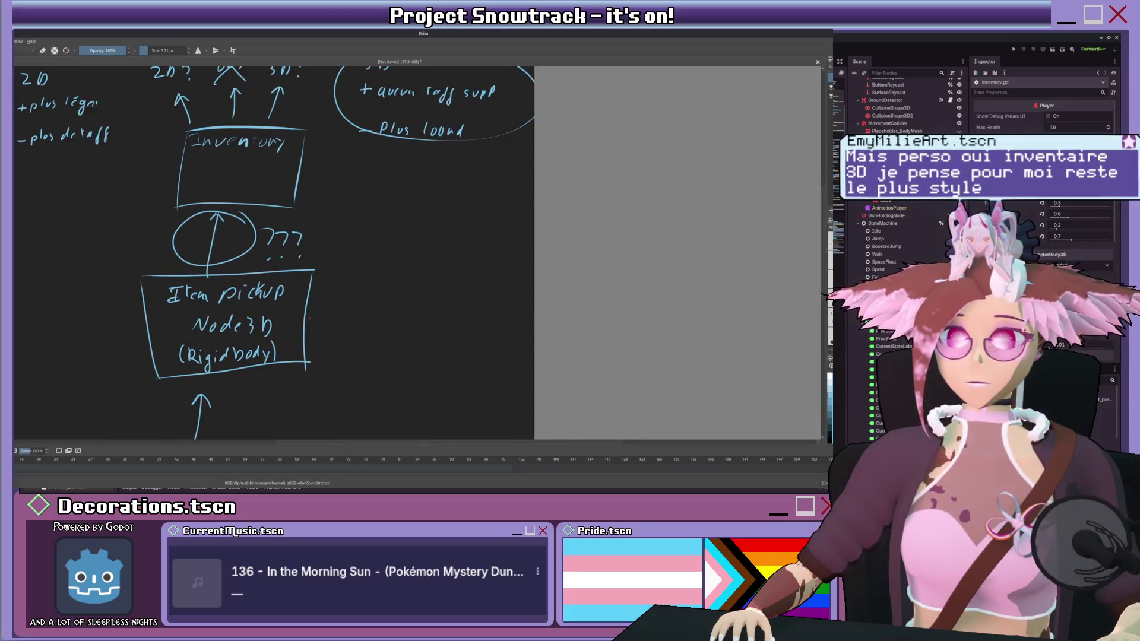
Step: Draw an arrow from Item pickup up to Inventory, undoing the stray stroke
mouse_move(307, 318)
left_mouse_down()
mouse_move(366, 276)
mouse_move(351, 294)
mouse_move(391, 209)
mouse_move(400, 218)
mouse_move(405, 175)
mouse_move(388, 170)
left_mouse_up()
key("ctrl+z")
key("ctrl+z")
key("ctrl+z")
key("ctrl+z")
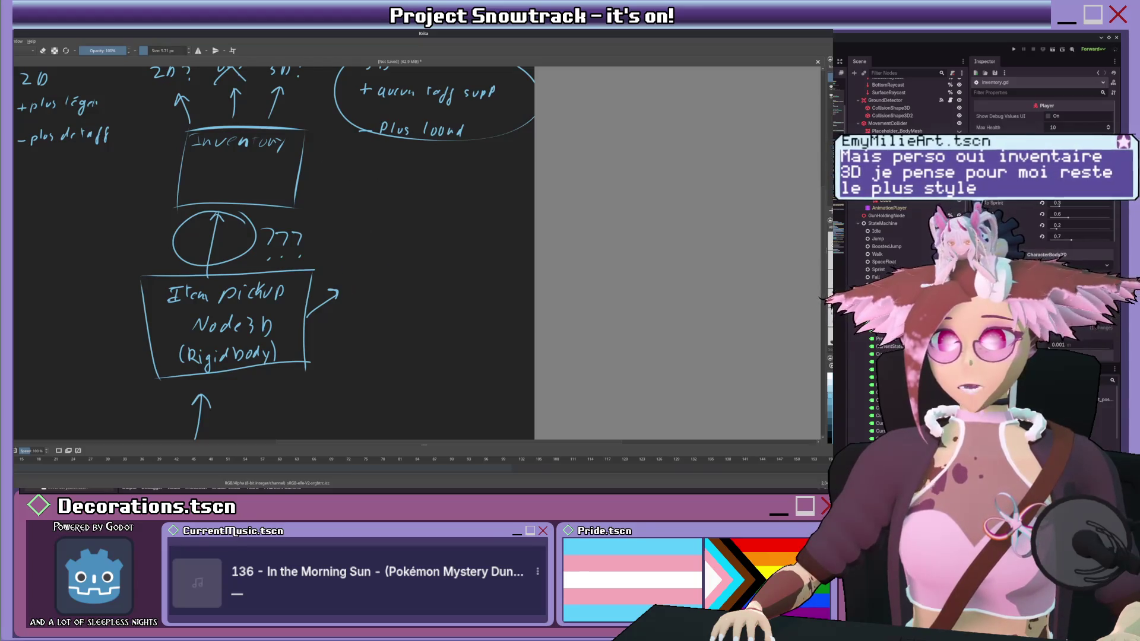
mouse_move(316, 318)
left_mouse_down()
mouse_move(387, 150)
mouse_move(311, 175)
mouse_move(325, 178)
left_mouse_up()
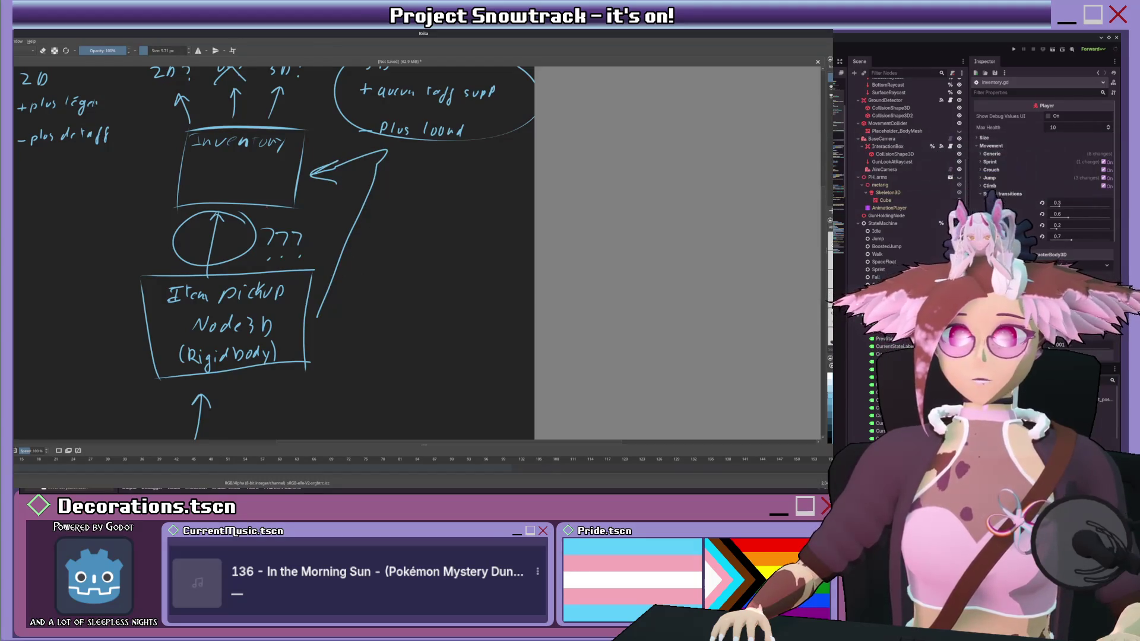
scroll(307, 286, "up", 2)
left_click_drag(307, 284, 325, 314)
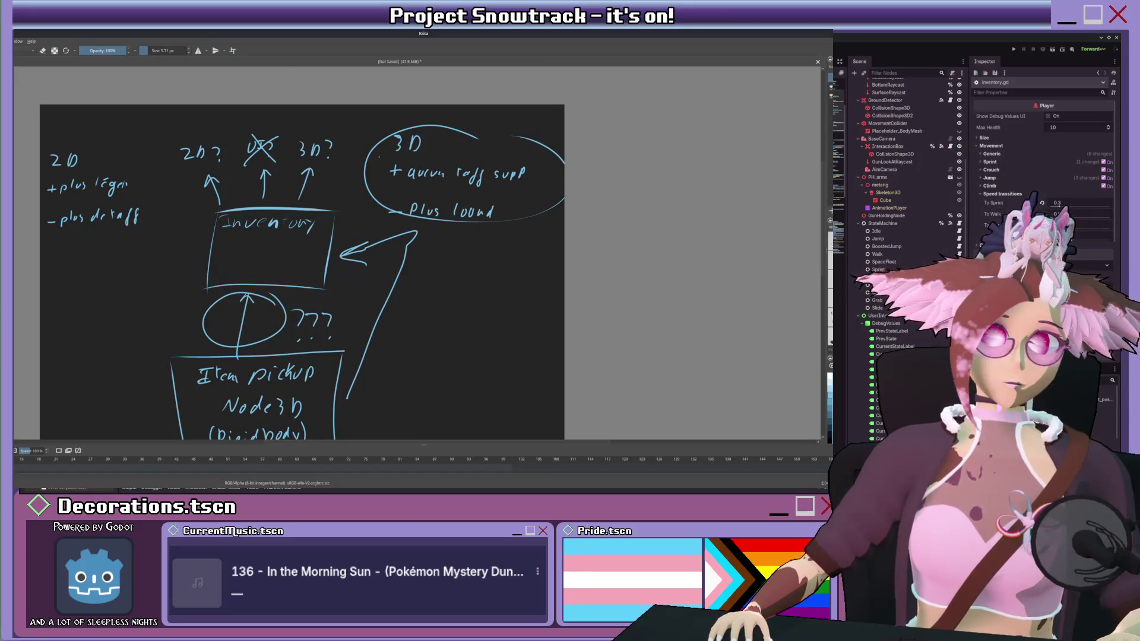
Step: Sketch a curved arrow to a small box left of Item pickup, with an up-arrow and x
left_click_drag(237, 356, 312, 251)
mouse_move(245, 295)
left_mouse_down()
mouse_move(176, 244)
mouse_move(192, 249)
left_mouse_up()
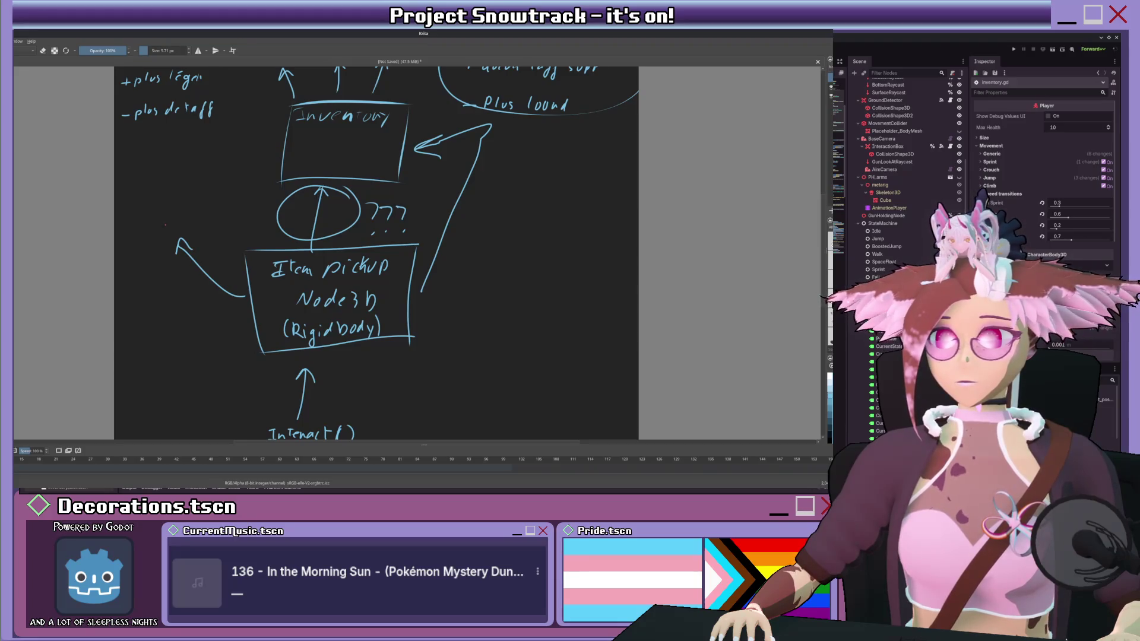
mouse_move(152, 215)
left_mouse_down()
mouse_move(176, 233)
mouse_move(156, 213)
mouse_move(167, 253)
mouse_move(172, 219)
left_mouse_up()
mouse_move(172, 210)
left_mouse_down()
mouse_move(165, 219)
mouse_move(167, 186)
mouse_move(164, 203)
mouse_move(153, 182)
mouse_move(272, 176)
left_mouse_up()
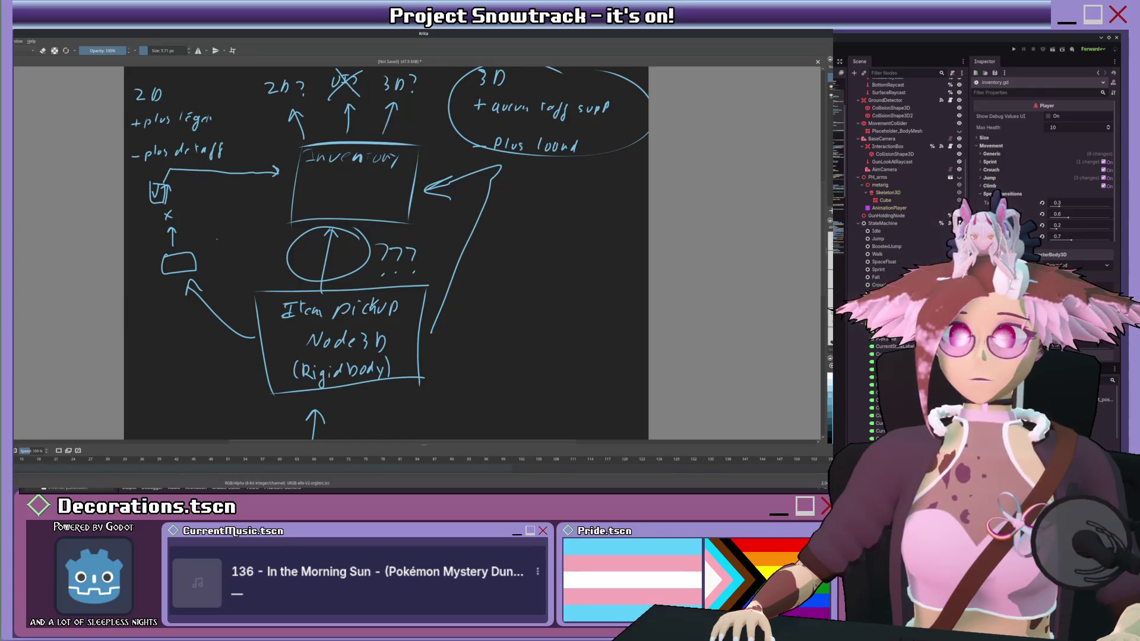
Step: Try a curved stroke around the small box, undo it, and recenter the diagram
left_click_drag(216, 234, 196, 263)
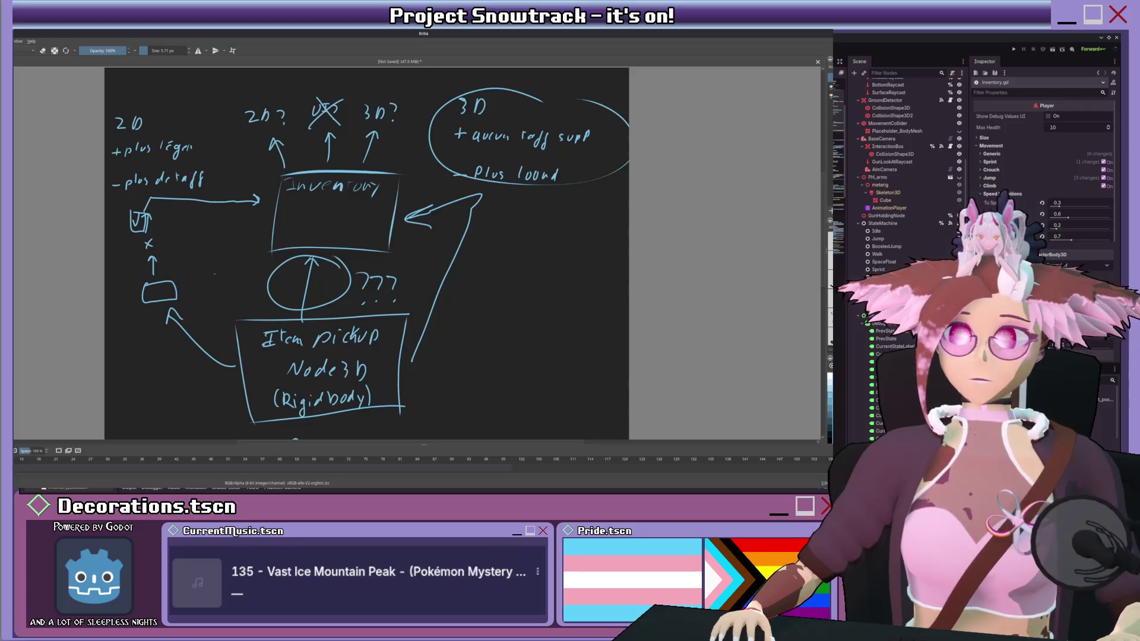
left_click_drag(116, 307, 169, 205)
key("ctrl+z")
left_click_drag(259, 200, 208, 182)
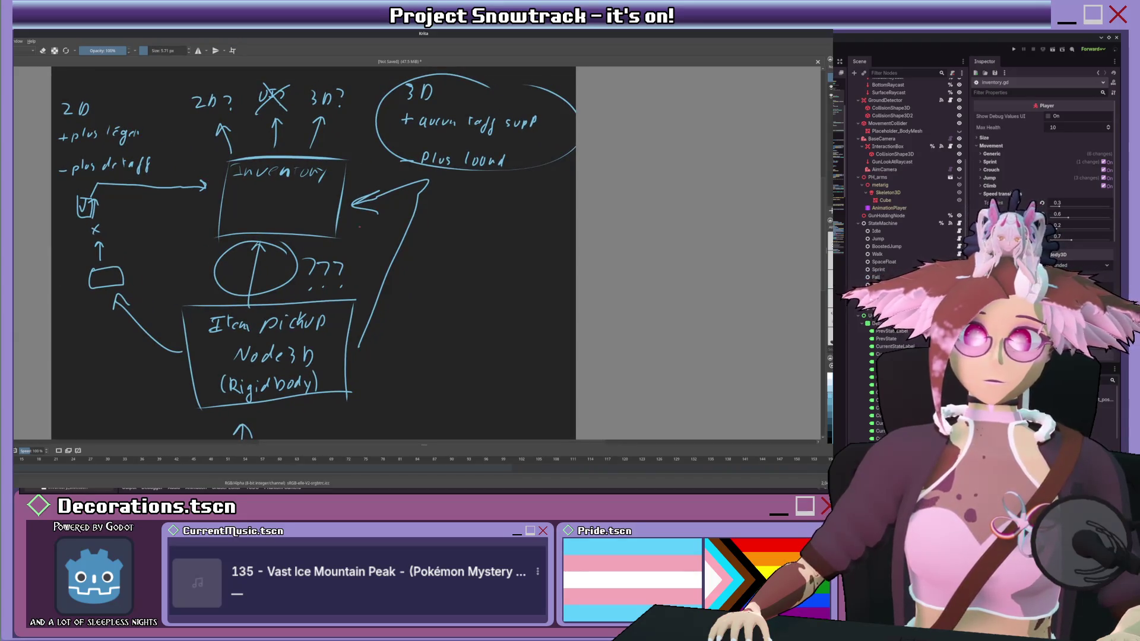
left_click_drag(342, 234, 362, 197)
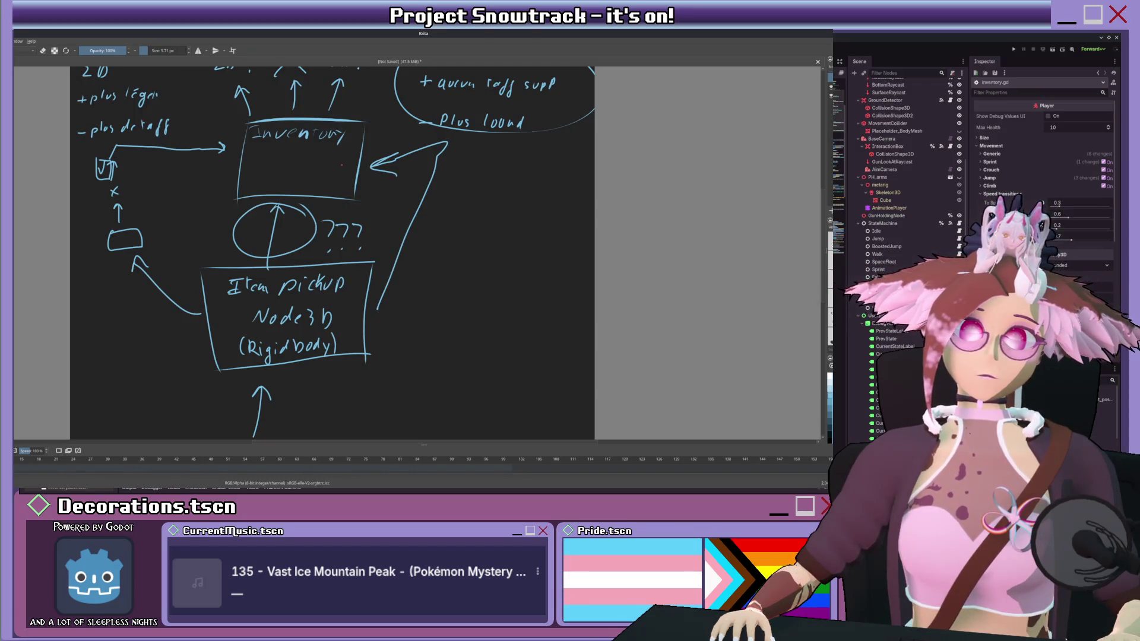
mouse_move(341, 165)
left_mouse_down()
mouse_move(338, 202)
mouse_move(338, 181)
left_mouse_up()
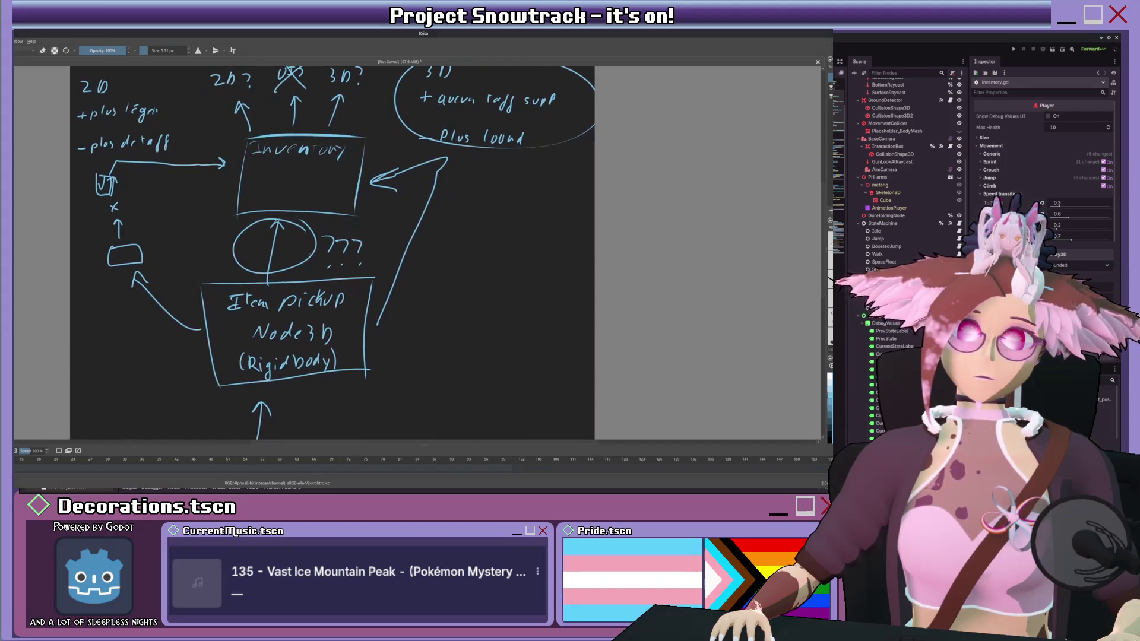
scroll(339, 221, "down", 3)
scroll(338, 221, "up", 1)
Step: Erase the circle and stray marks near Inventory with an enlarged eraser brush
mouse_move(266, 245)
left_mouse_down()
mouse_move(292, 245)
mouse_move(261, 229)
mouse_move(300, 226)
mouse_move(318, 241)
mouse_move(256, 266)
mouse_move(284, 264)
mouse_move(267, 267)
mouse_move(280, 242)
mouse_move(270, 272)
mouse_move(302, 248)
mouse_move(342, 244)
left_mouse_up()
key("e")
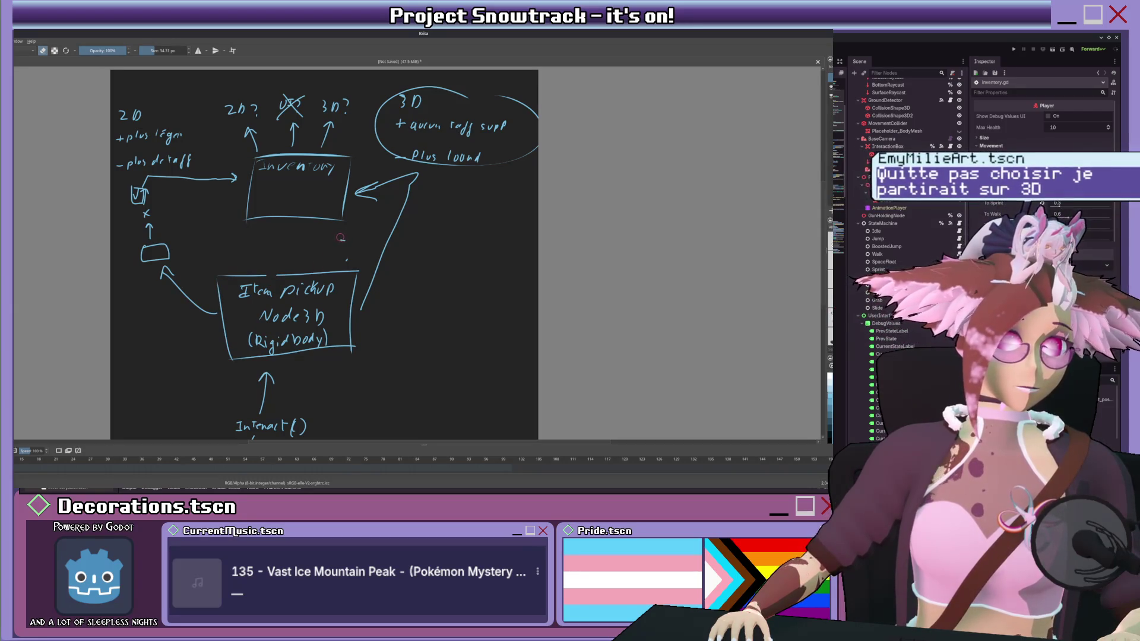
left_click(347, 259)
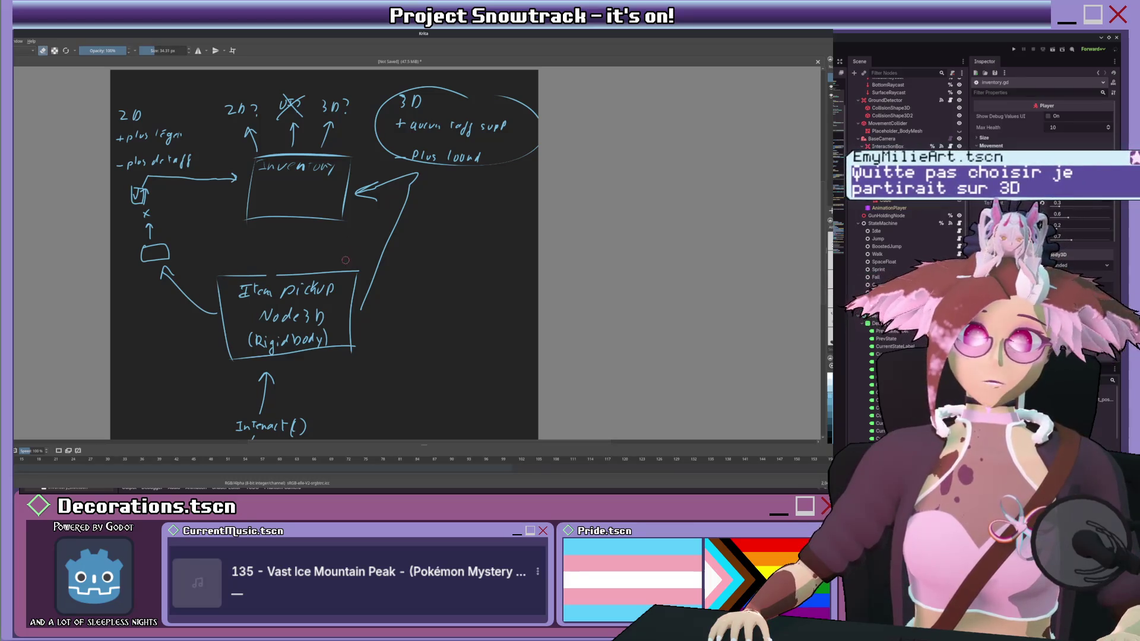
key("bracketleft")
key("bracketleft")
key("bracketleft")
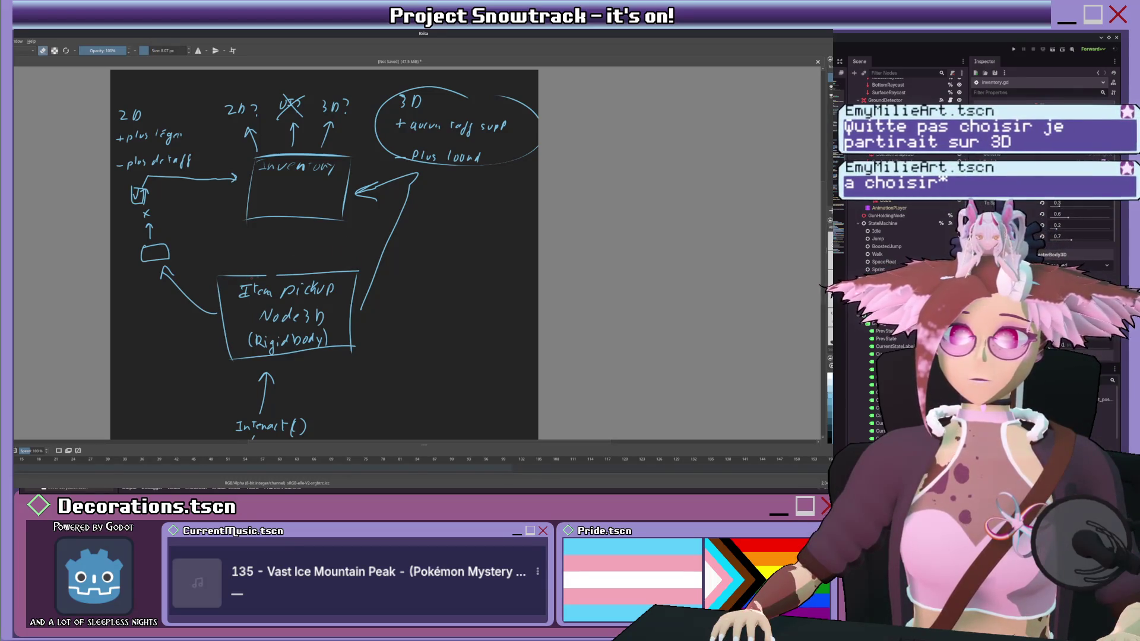
key("e")
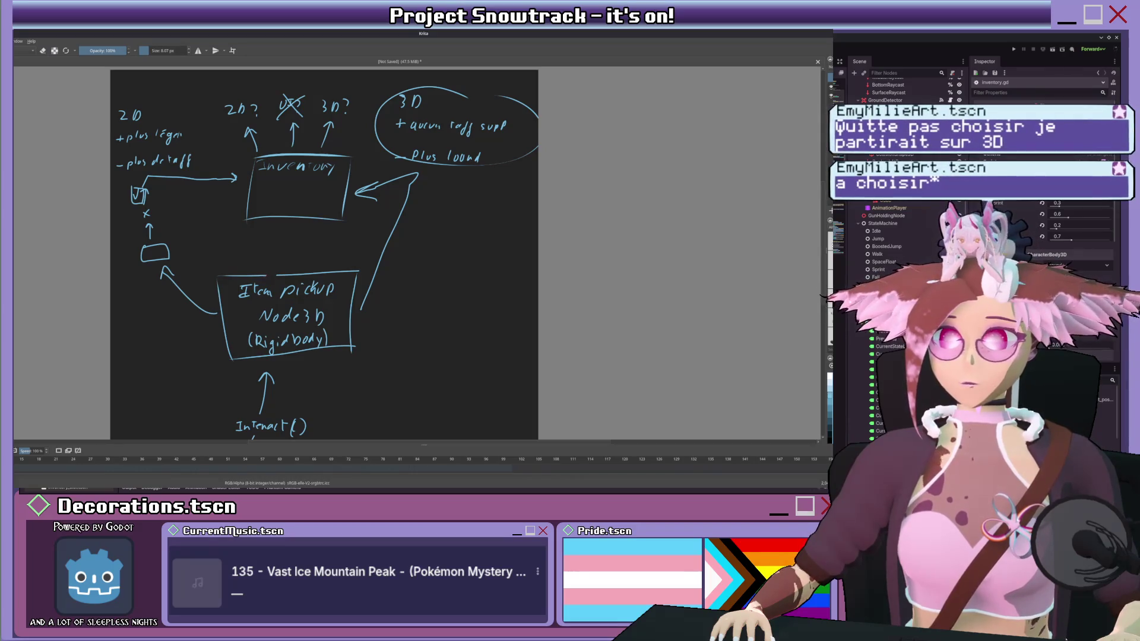
Step: Draw a direct arrow from Item pickup to Inventory and start a small frame inside Inventory
scroll(291, 269, "up", 2)
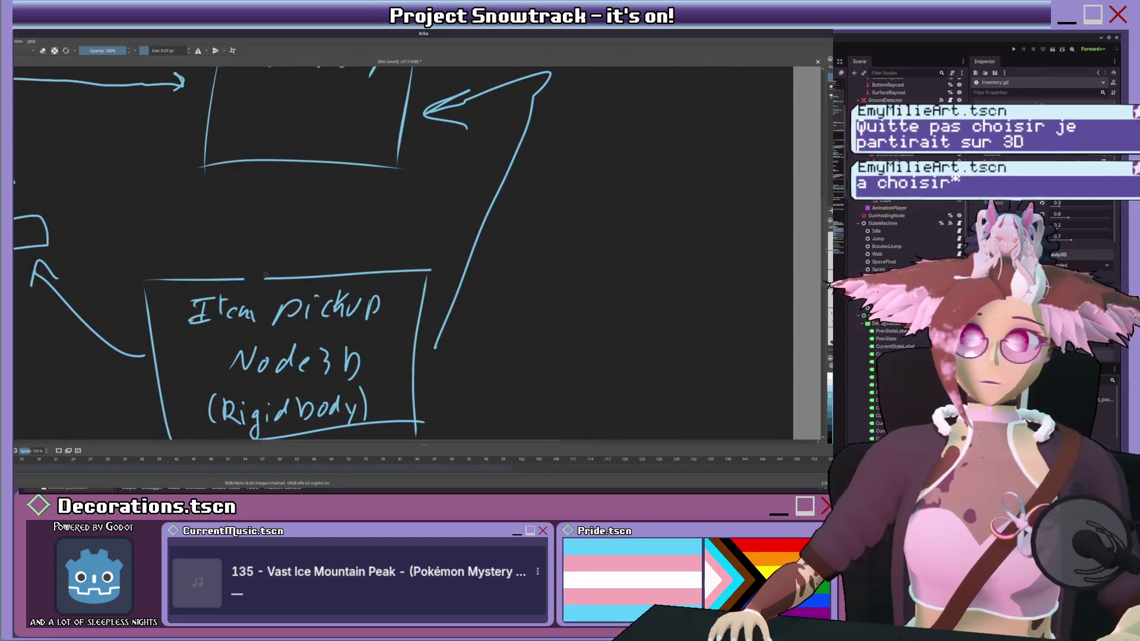
scroll(278, 295, "down", 2)
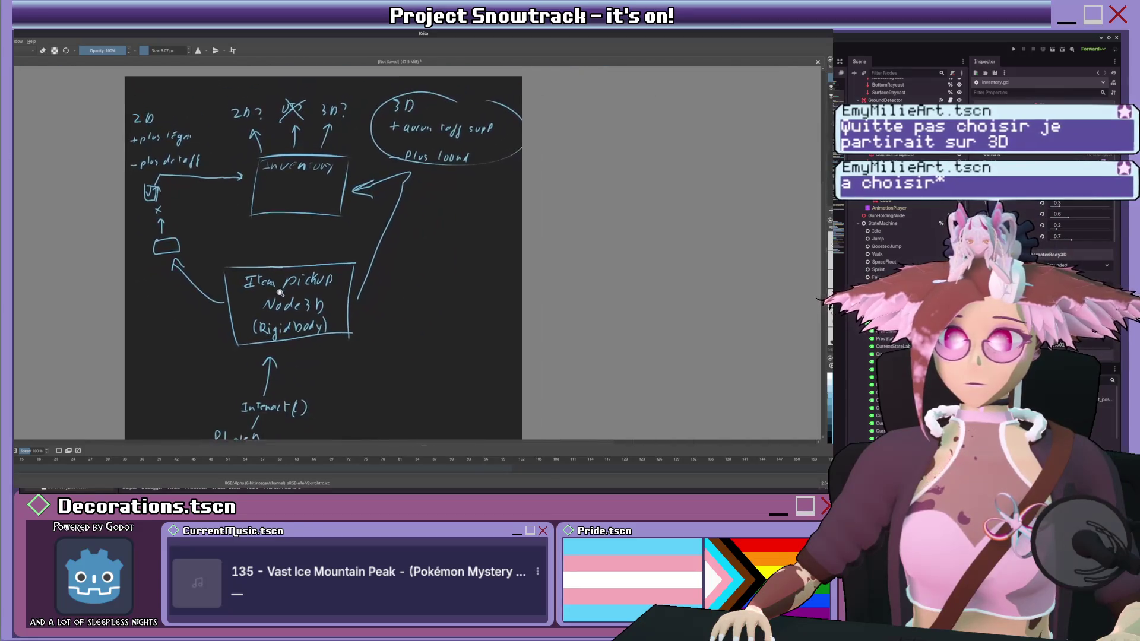
scroll(279, 261, "up", 1)
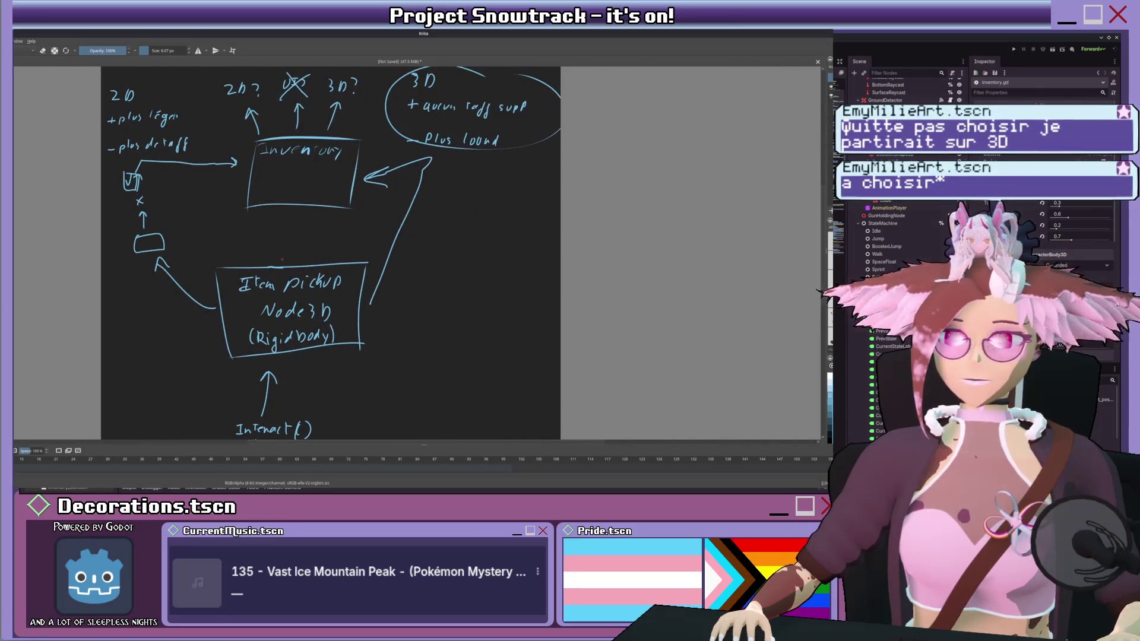
scroll(298, 261, "down", 1)
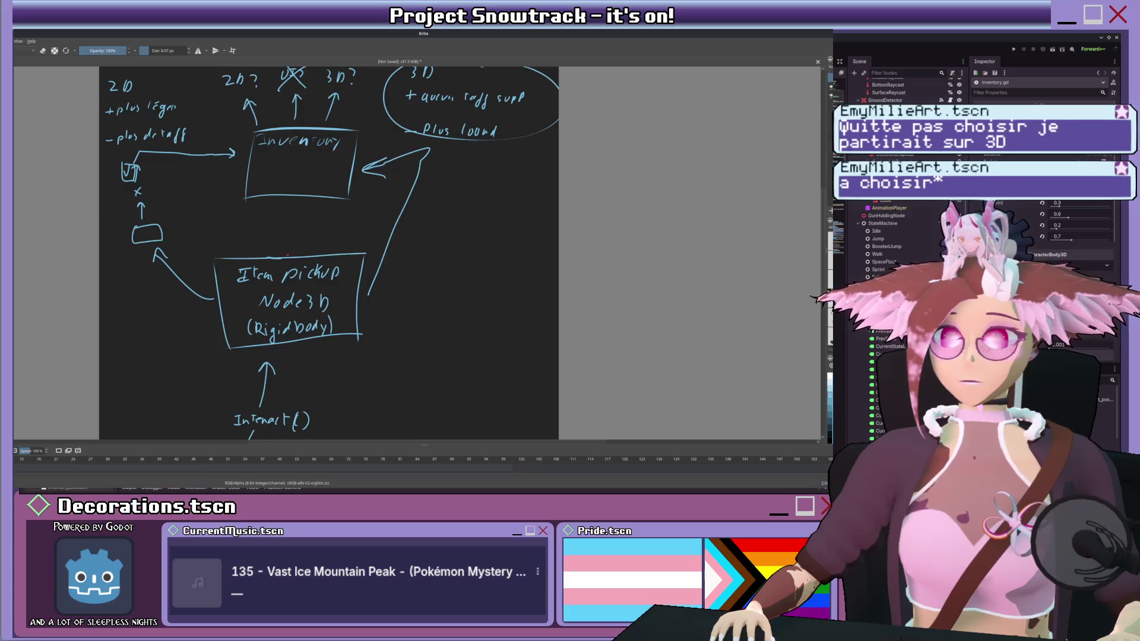
left_click_drag(293, 255, 297, 209)
left_click_drag(289, 221, 305, 219)
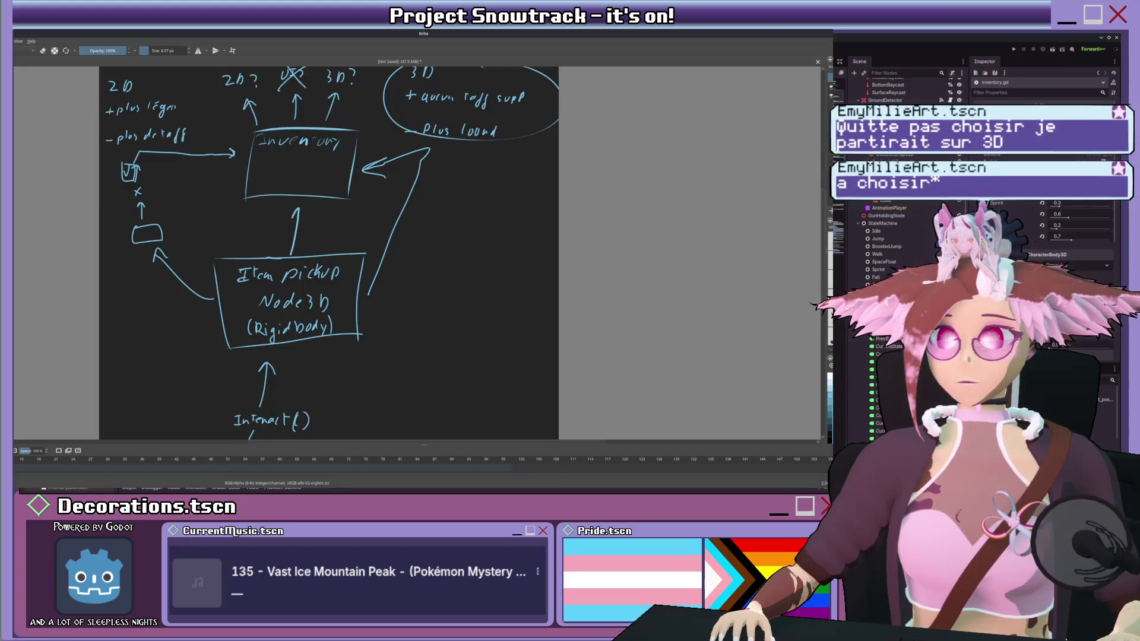
mouse_move(252, 175)
left_mouse_down()
mouse_move(284, 192)
mouse_move(254, 176)
left_mouse_up()
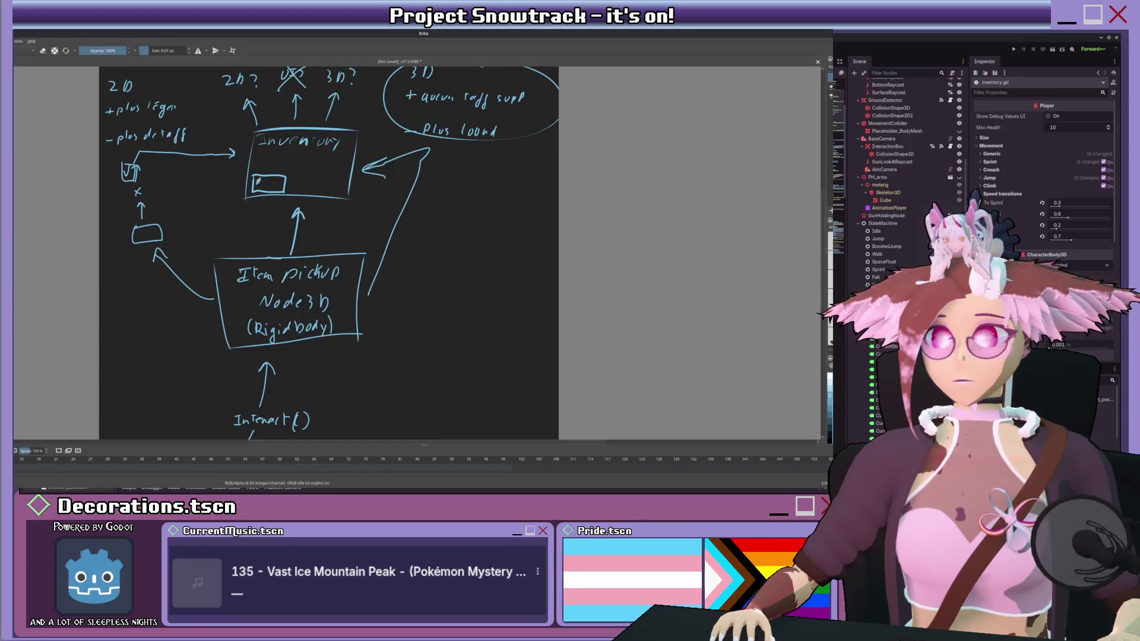
Step: Detail the item icon inside Inventory and erase the long diagonal arrow
left_click_drag(259, 181, 273, 181)
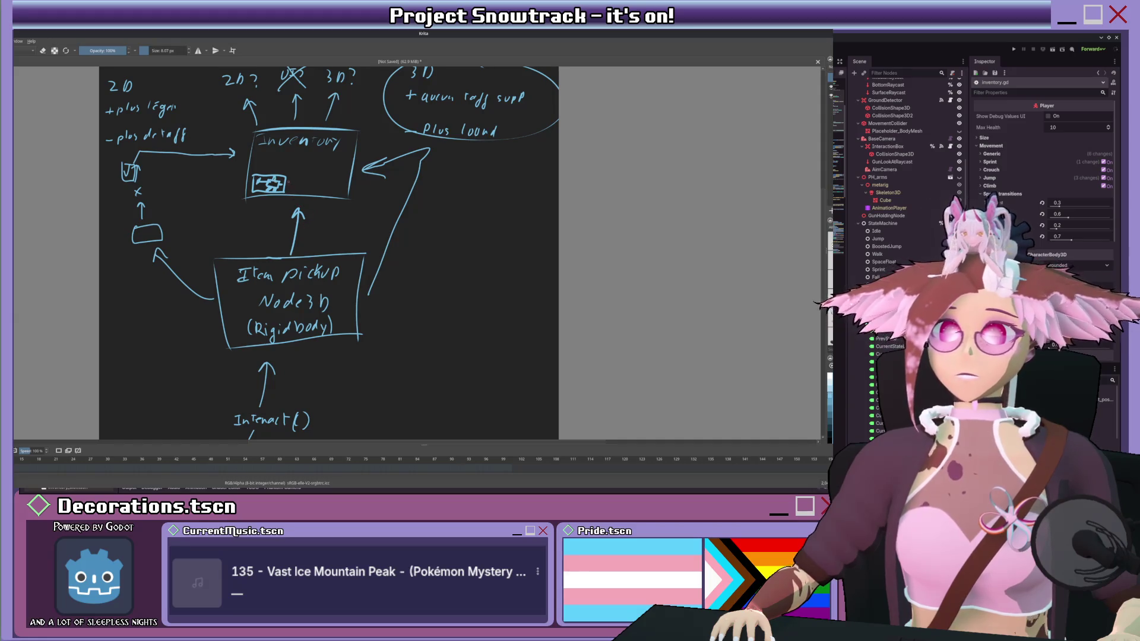
scroll(304, 226, "up", 1)
left_click_drag(404, 184, 400, 130)
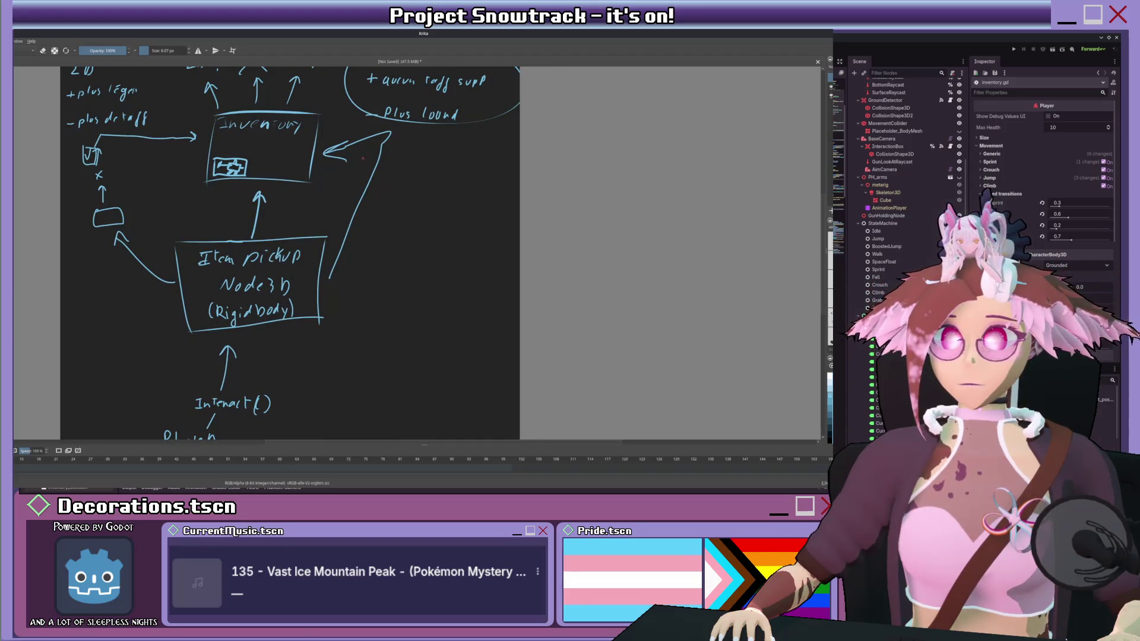
key("e")
mouse_move(346, 250)
left_mouse_down()
mouse_move(339, 261)
mouse_move(367, 188)
mouse_move(340, 149)
mouse_move(350, 157)
mouse_move(377, 136)
mouse_move(366, 179)
left_mouse_up()
key("e")
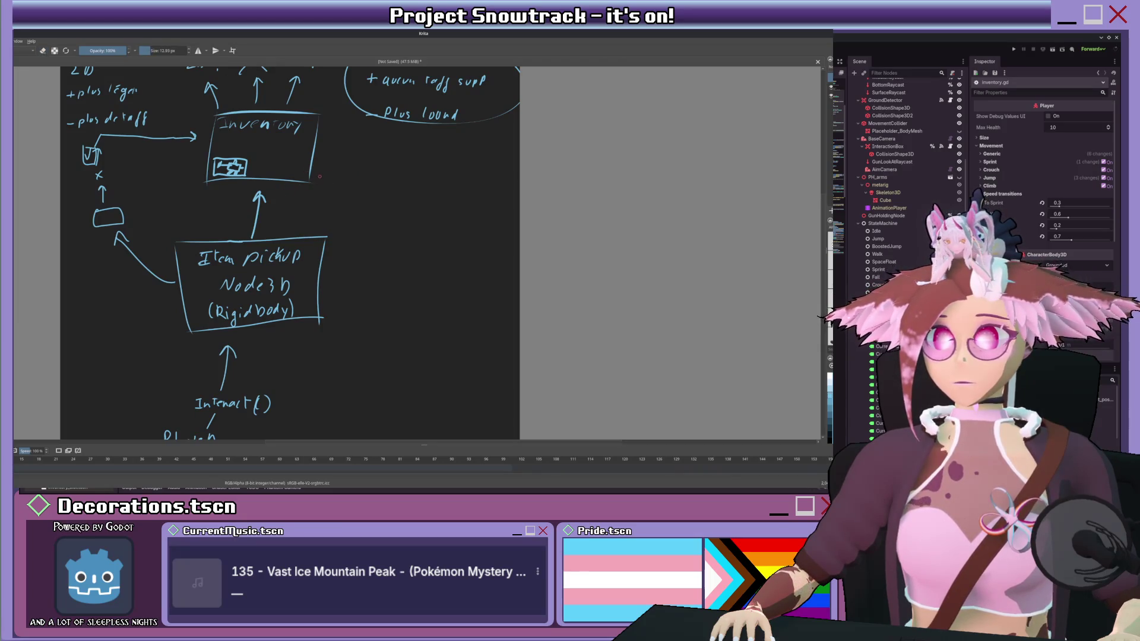
Step: Draw an arrow right from Inventory to a 'Player clicks item' note
scroll(284, 192, "down", 3)
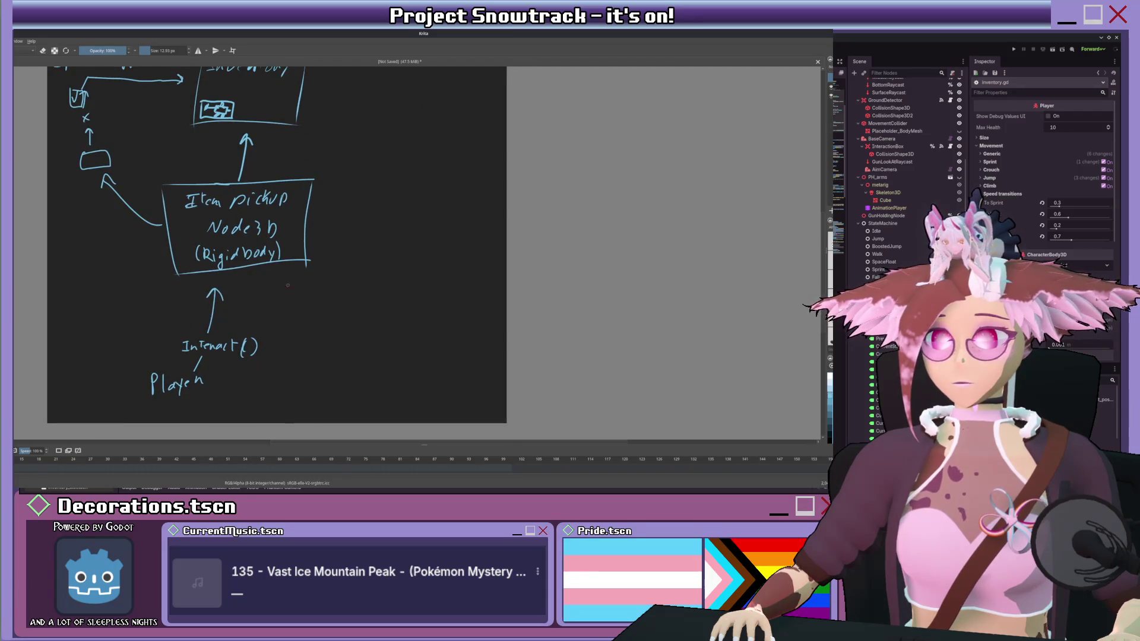
scroll(286, 291, "up", 3)
left_click_drag(299, 159, 338, 175)
mouse_move(326, 165)
left_mouse_down()
mouse_move(327, 185)
mouse_move(350, 167)
mouse_move(367, 180)
mouse_move(416, 159)
left_mouse_up()
left_click_drag(420, 168, 446, 173)
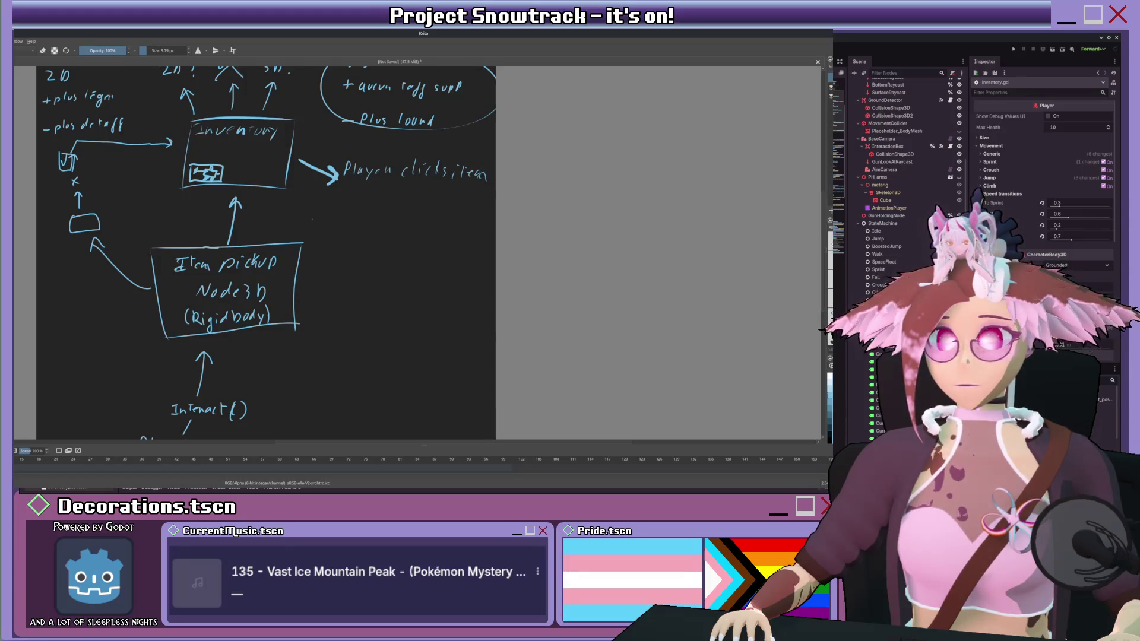
Step: Add a downward arrow and note below Player, and a curve from Repaint back to Item pickup
mouse_move(401, 185)
left_mouse_down()
mouse_move(402, 244)
mouse_move(409, 232)
left_mouse_up()
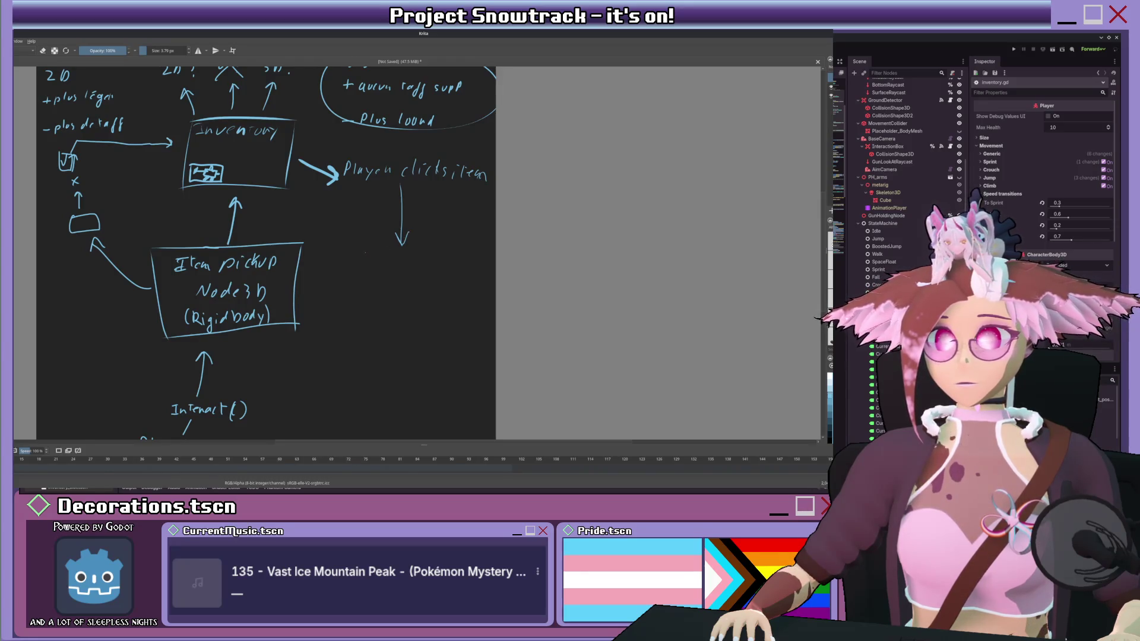
left_click_drag(368, 255, 390, 253)
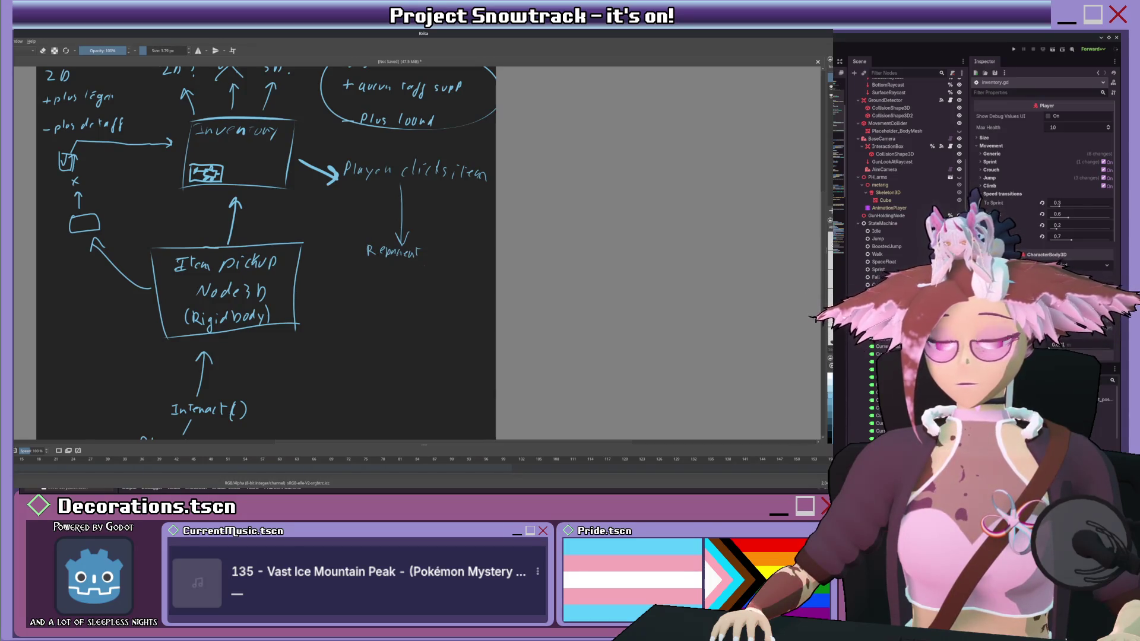
left_click_drag(340, 287, 359, 213)
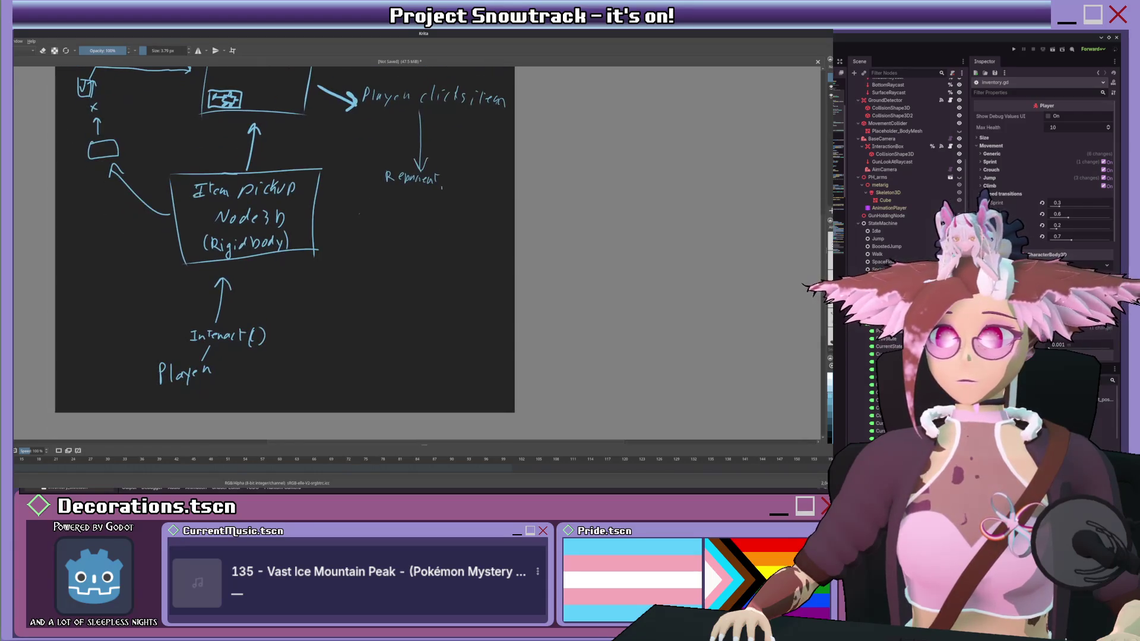
scroll(283, 249, "up", 1)
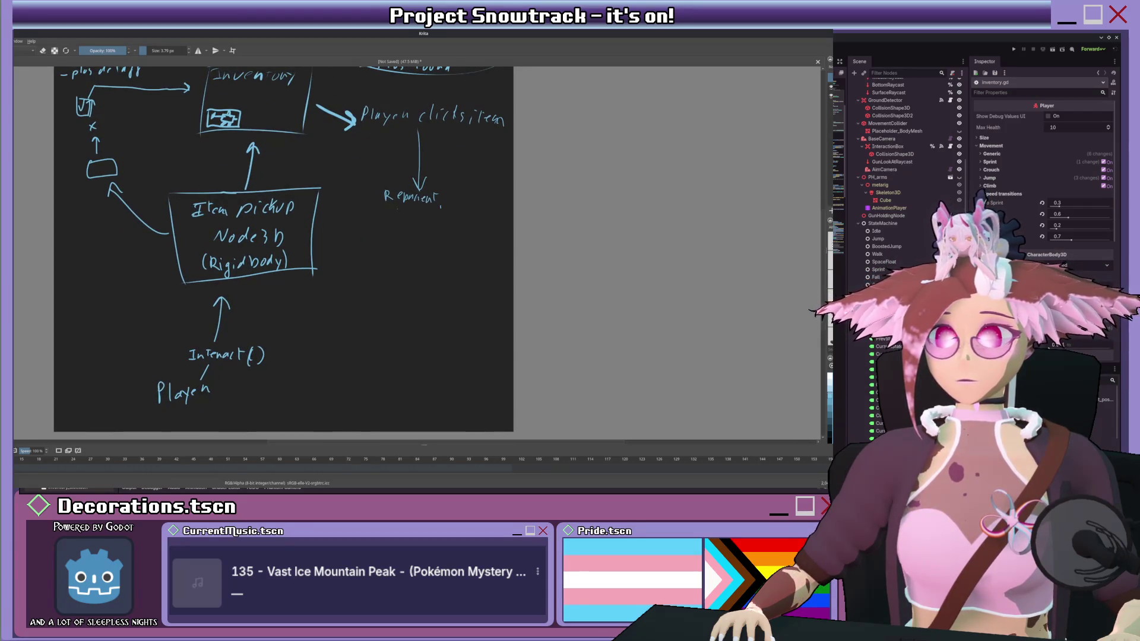
left_click_drag(399, 207, 329, 234)
mouse_move(329, 232)
left_mouse_down()
mouse_move(349, 243)
mouse_move(320, 308)
left_mouse_up()
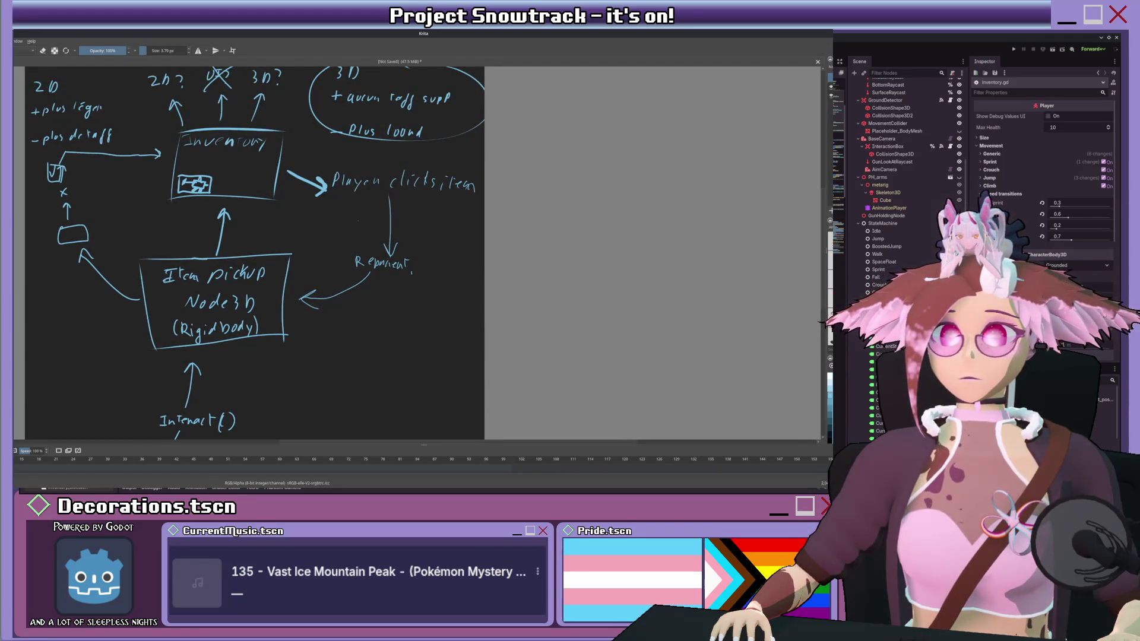
scroll(350, 195, "down", 2)
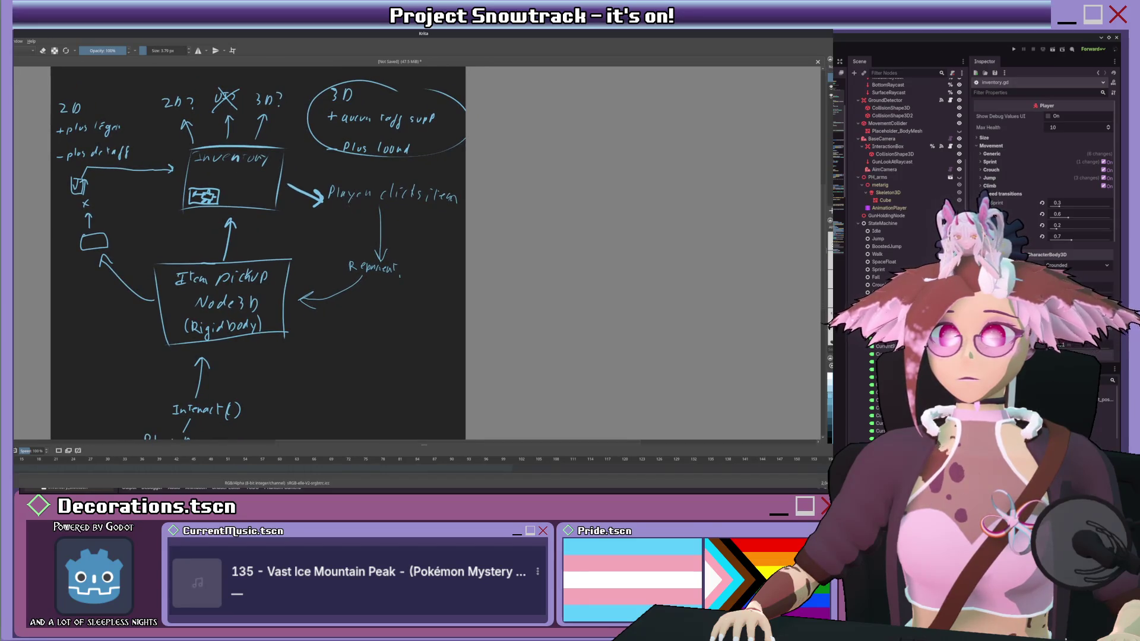
Step: Cross out the 2D notes on the left and the 2D? option above Inventory
key("e")
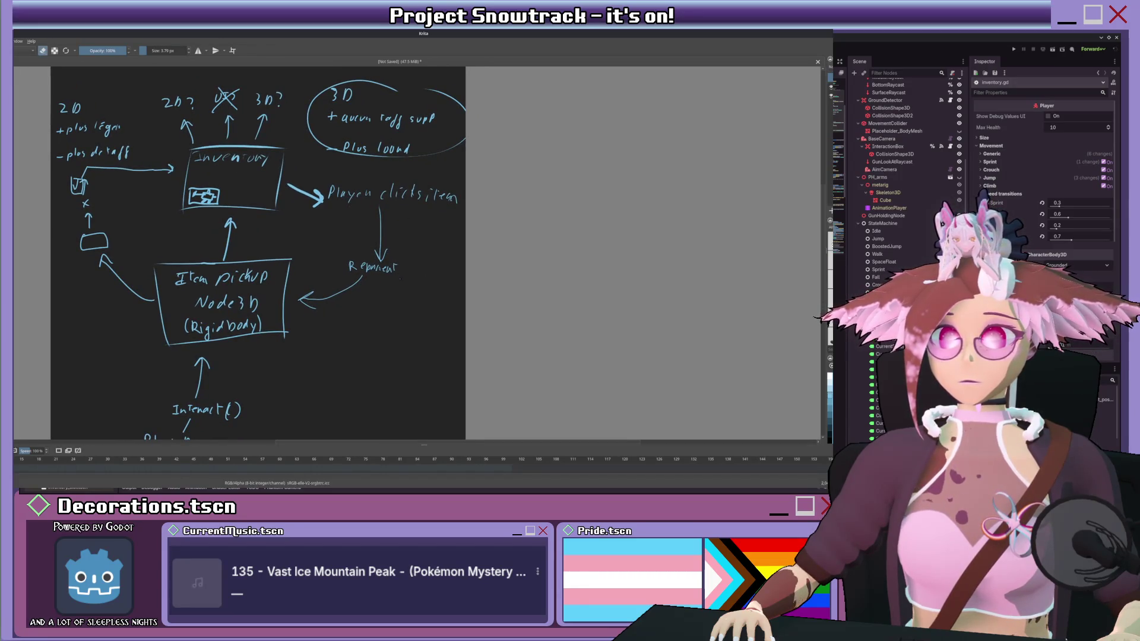
key("e")
mouse_move(429, 220)
left_mouse_down()
mouse_move(474, 190)
mouse_move(433, 268)
mouse_move(420, 240)
left_mouse_up()
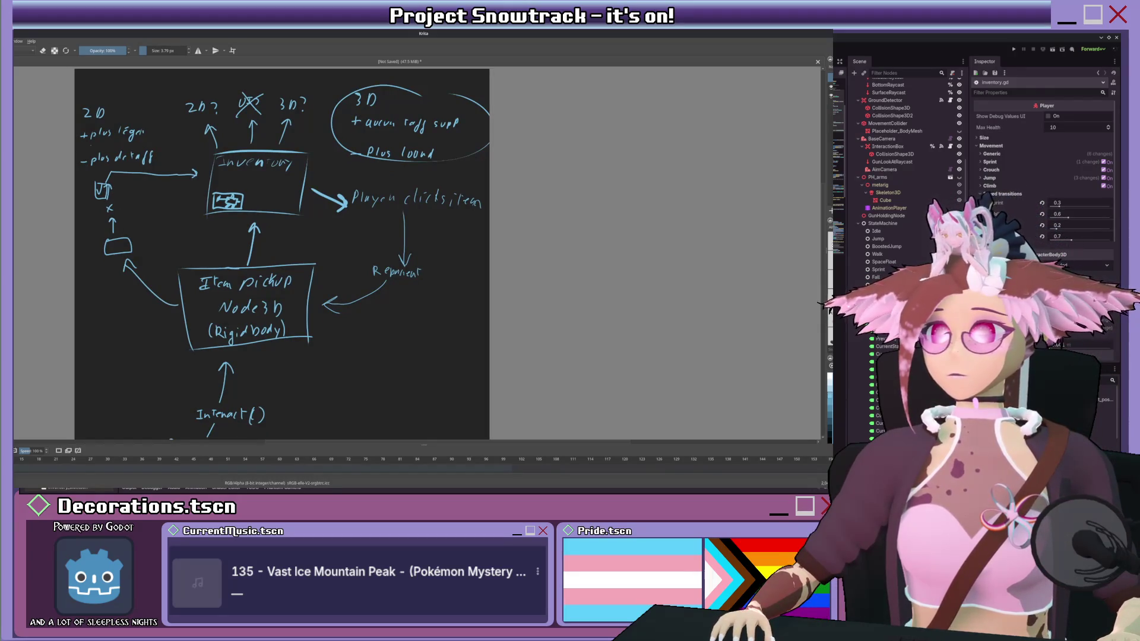
mouse_move(131, 185)
left_mouse_down()
mouse_move(95, 110)
mouse_move(97, 230)
left_mouse_up()
mouse_move(86, 190)
left_mouse_down()
mouse_move(118, 237)
mouse_move(95, 268)
left_mouse_up()
left_click_drag(185, 139, 215, 92)
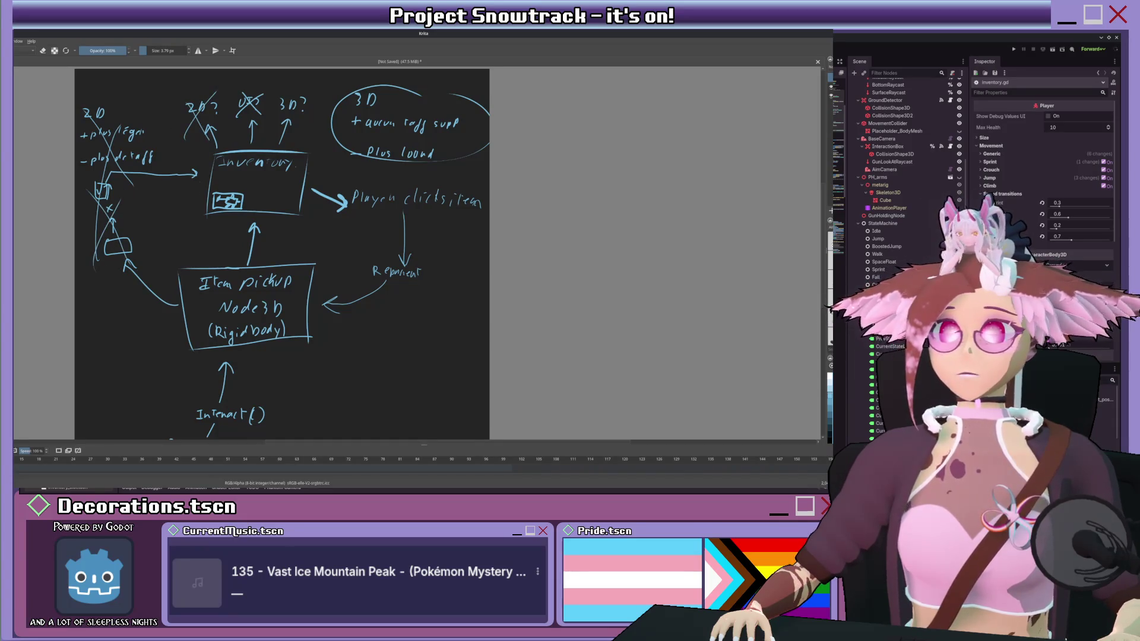
left_click_drag(278, 254, 270, 250)
Step: Circle the 3D? option as the chosen approach
left_click_drag(300, 95, 279, 88)
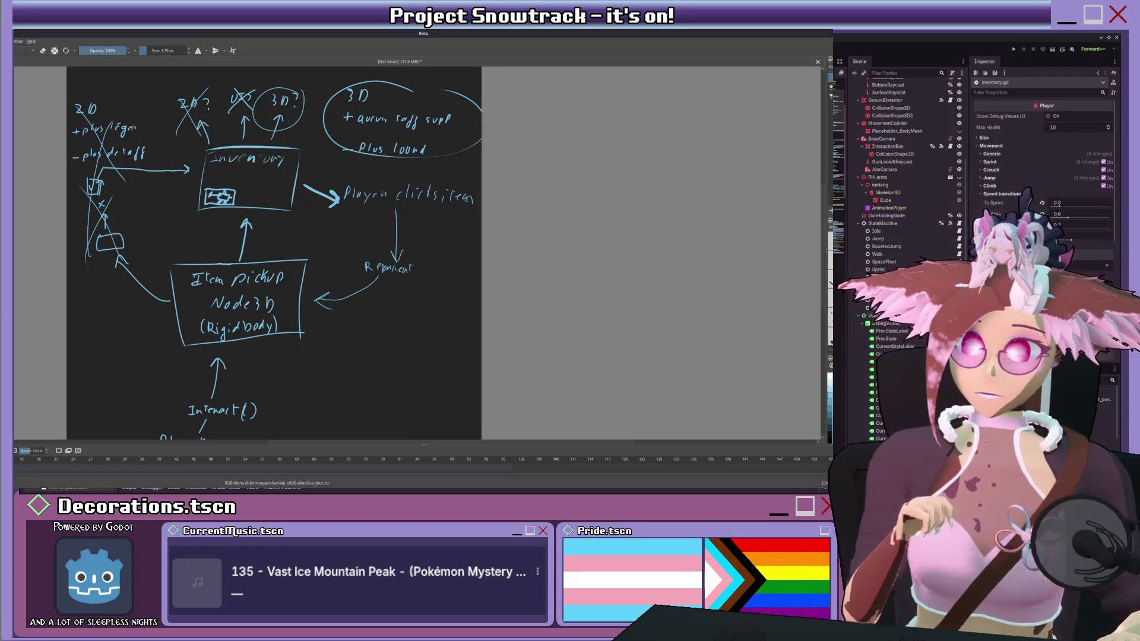
mouse_move(273, 255)
left_mouse_down()
mouse_move(262, 190)
mouse_move(247, 252)
left_mouse_up()
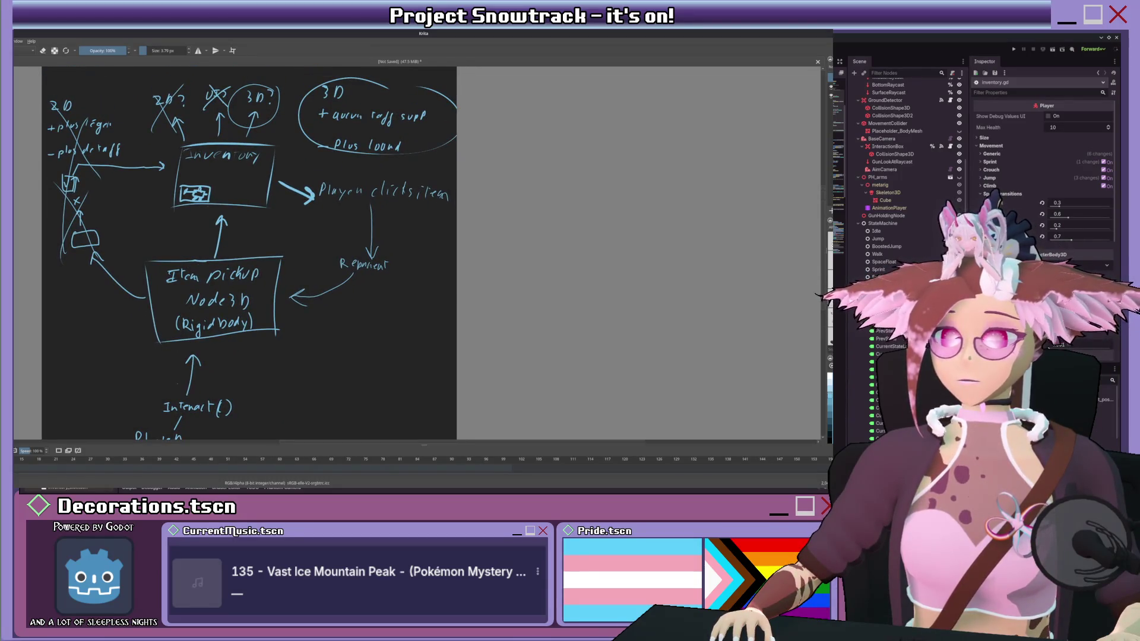
left_click_drag(146, 229, 171, 208)
scroll(235, 255, "right", 2)
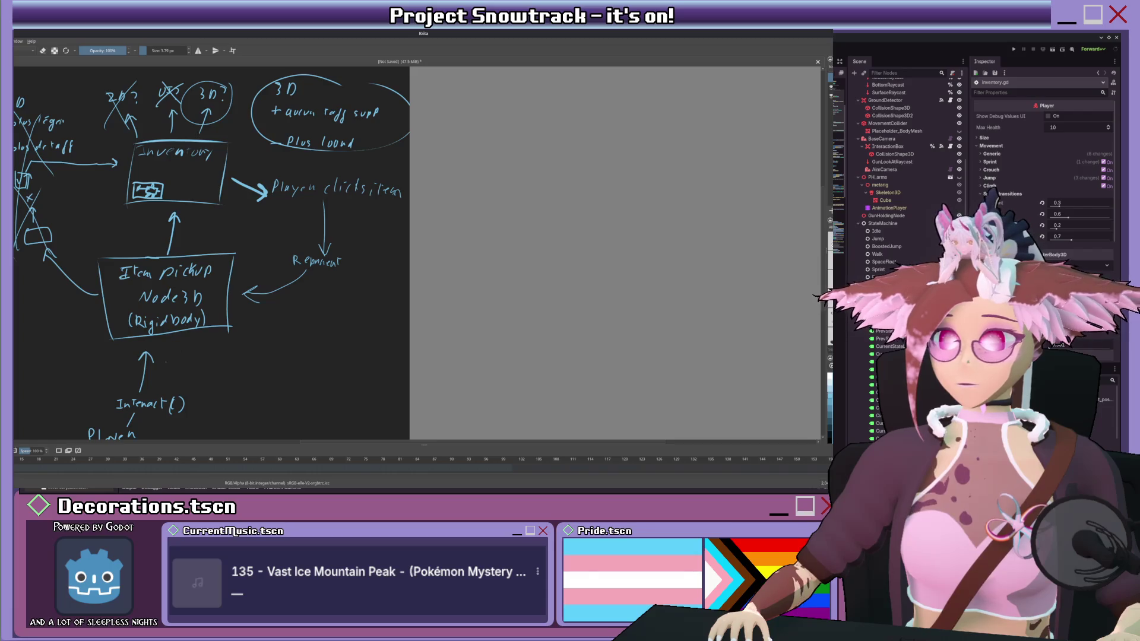
scroll(154, 302, "down", 2)
scroll(154, 302, "up", 1)
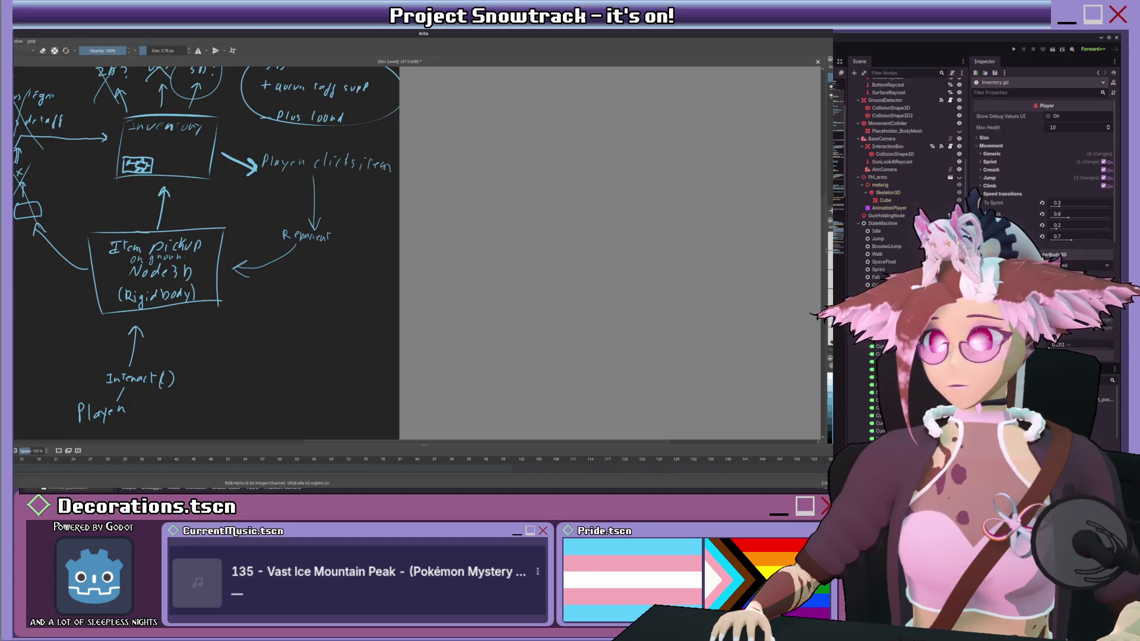
scroll(208, 252, "up", 1)
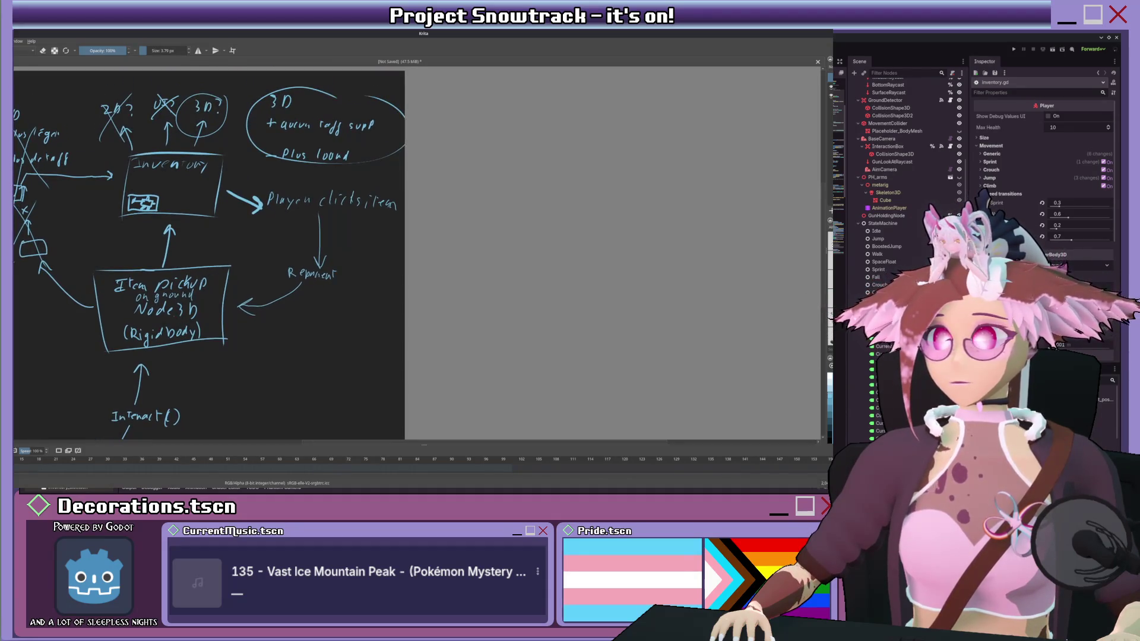
scroll(208, 252, "down", 2)
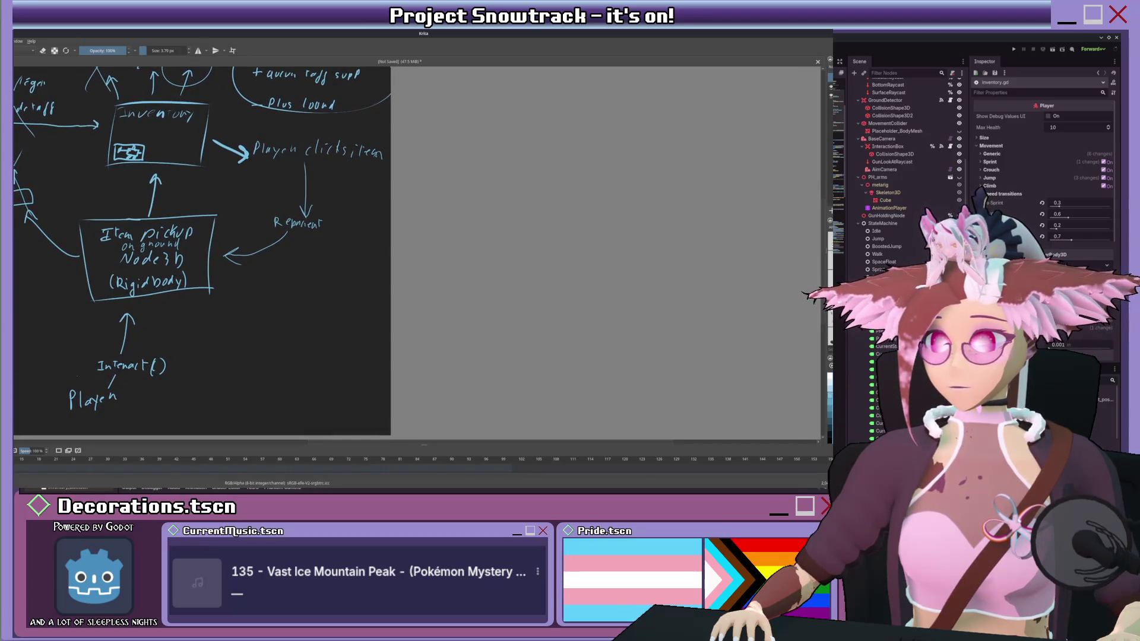
Step: Draw a box around the Player label
mouse_move(63, 383)
left_mouse_down()
mouse_move(68, 416)
mouse_move(121, 375)
mouse_move(129, 409)
left_mouse_up()
left_click_drag(67, 419, 137, 402)
left_click_drag(202, 249, 182, 265)
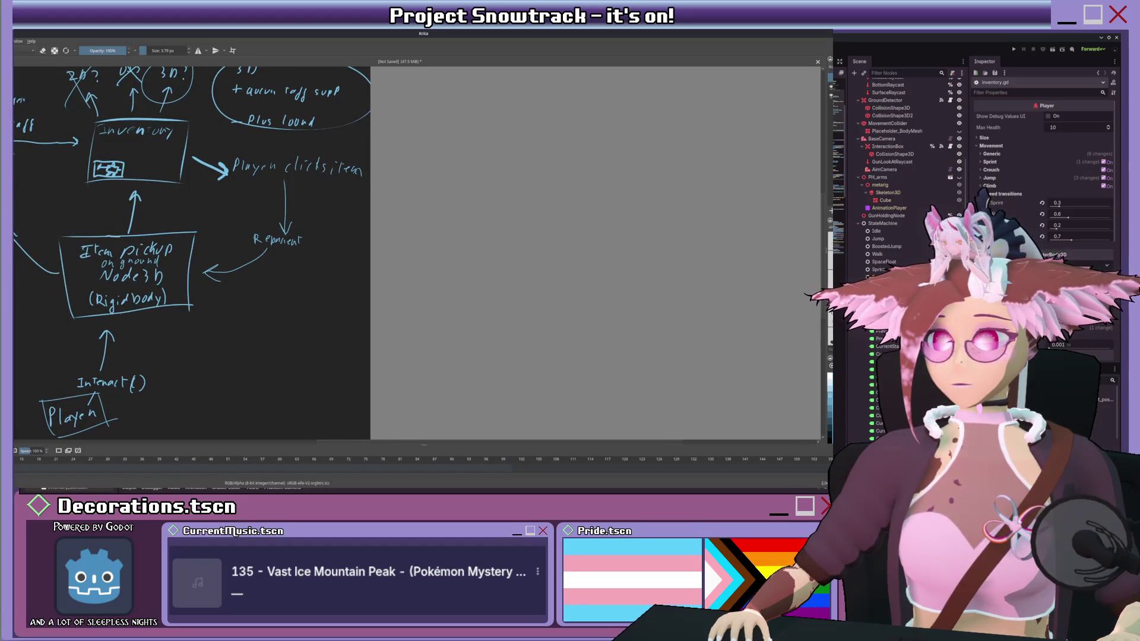
mouse_move(182, 266)
left_mouse_down()
mouse_move(202, 233)
mouse_move(189, 278)
mouse_move(206, 277)
mouse_move(191, 266)
left_mouse_up()
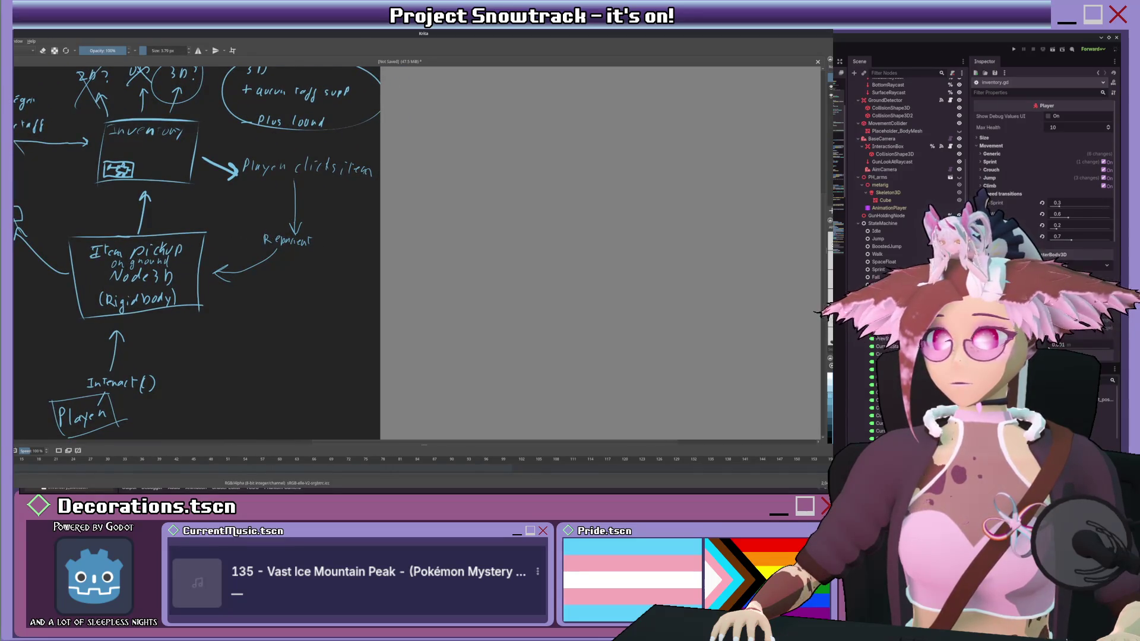
Step: Erase the old repaint arrows and the 2D notes on the left side
key("e")
mouse_move(240, 264)
left_mouse_down()
mouse_move(217, 272)
mouse_move(267, 249)
mouse_move(264, 239)
mouse_move(279, 235)
mouse_move(260, 252)
mouse_move(301, 243)
mouse_move(295, 184)
mouse_move(291, 218)
left_mouse_up()
left_click_drag(205, 159, 236, 173)
left_click_drag(237, 173, 292, 219)
mouse_move(34, 181)
left_mouse_down()
mouse_move(37, 122)
mouse_move(68, 270)
mouse_move(51, 277)
mouse_move(122, 324)
left_mouse_up()
mouse_move(51, 151)
left_mouse_down()
mouse_move(71, 200)
mouse_move(100, 164)
mouse_move(133, 191)
mouse_move(134, 148)
mouse_move(158, 123)
mouse_move(155, 154)
mouse_move(190, 149)
mouse_move(199, 118)
mouse_move(234, 132)
mouse_move(237, 145)
mouse_move(249, 127)
mouse_move(291, 211)
left_mouse_up()
Step: Resize the brush and draw an arrow from Inventory to 'Player clicks item'
key("bracketleft")
key("bracketleft")
key("bracketleft")
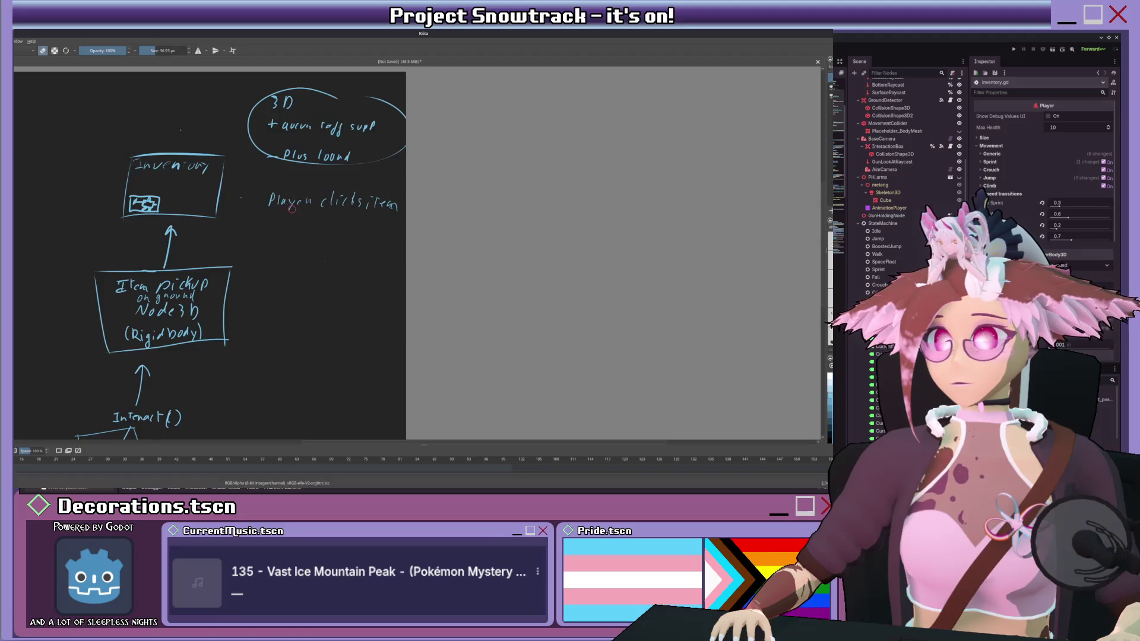
key("bracketleft")
key("bracketleft")
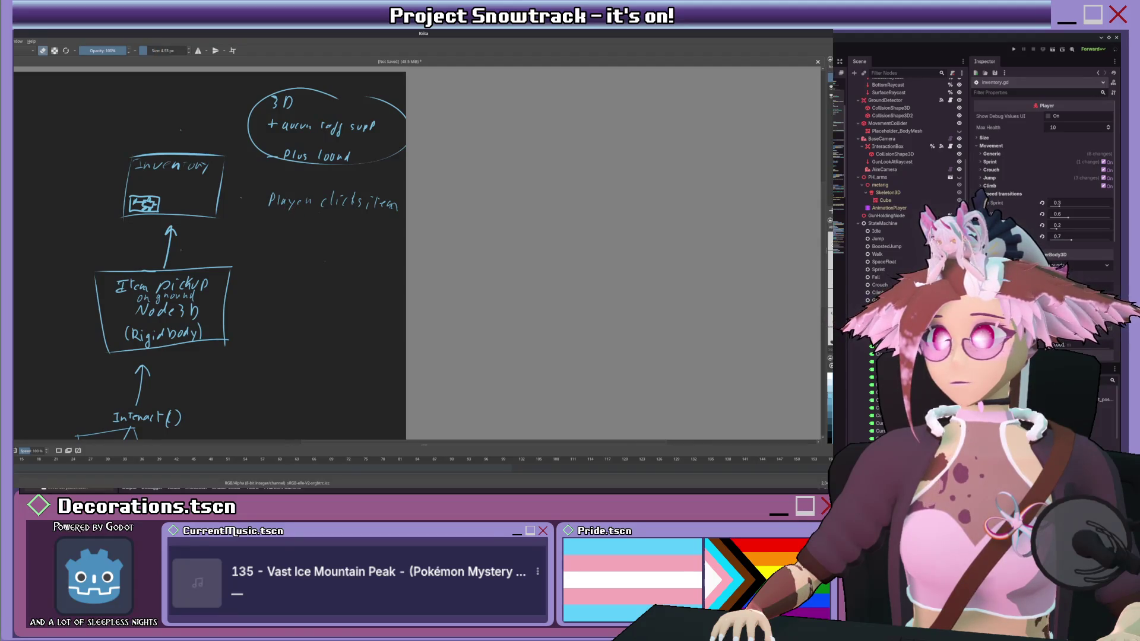
key("bracketright")
key("e")
left_click_drag(224, 199, 260, 199)
left_click_drag(251, 193, 252, 206)
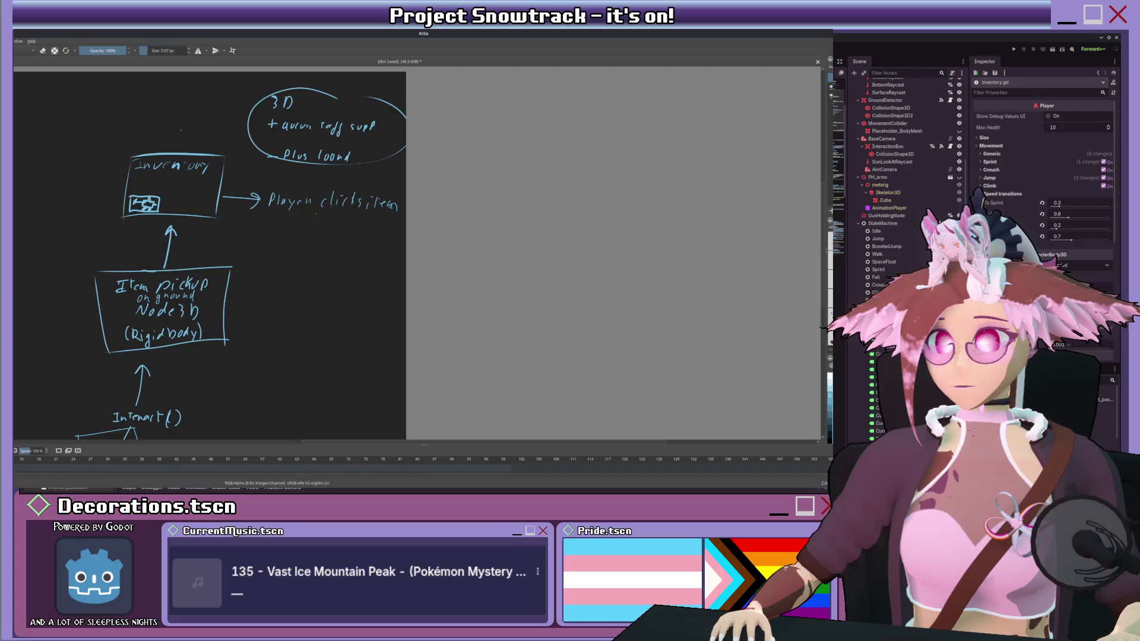
Step: Add a 'Drop?' arrow below 'Player clicks item' labelled 'Repaint to world' back to Item pickup
left_click_drag(317, 215, 300, 236)
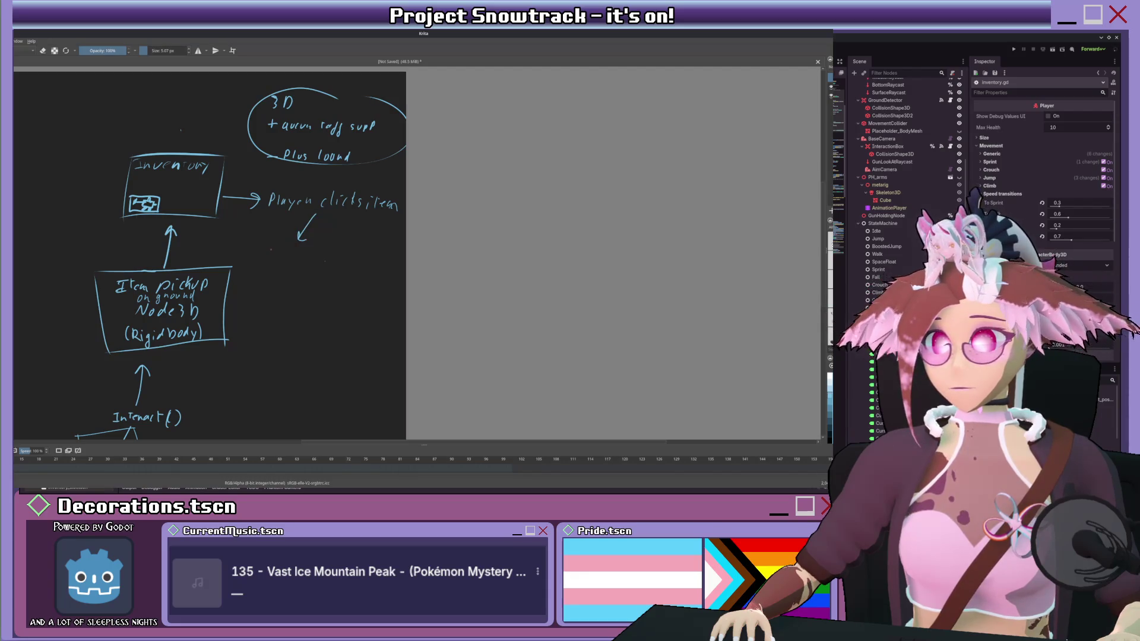
mouse_move(270, 241)
left_mouse_down()
mouse_move(271, 251)
mouse_move(302, 252)
mouse_move(238, 294)
mouse_move(300, 279)
mouse_move(268, 300)
left_mouse_up()
mouse_move(272, 296)
left_mouse_down()
mouse_move(287, 294)
mouse_move(230, 289)
mouse_move(199, 255)
left_mouse_up()
key("e")
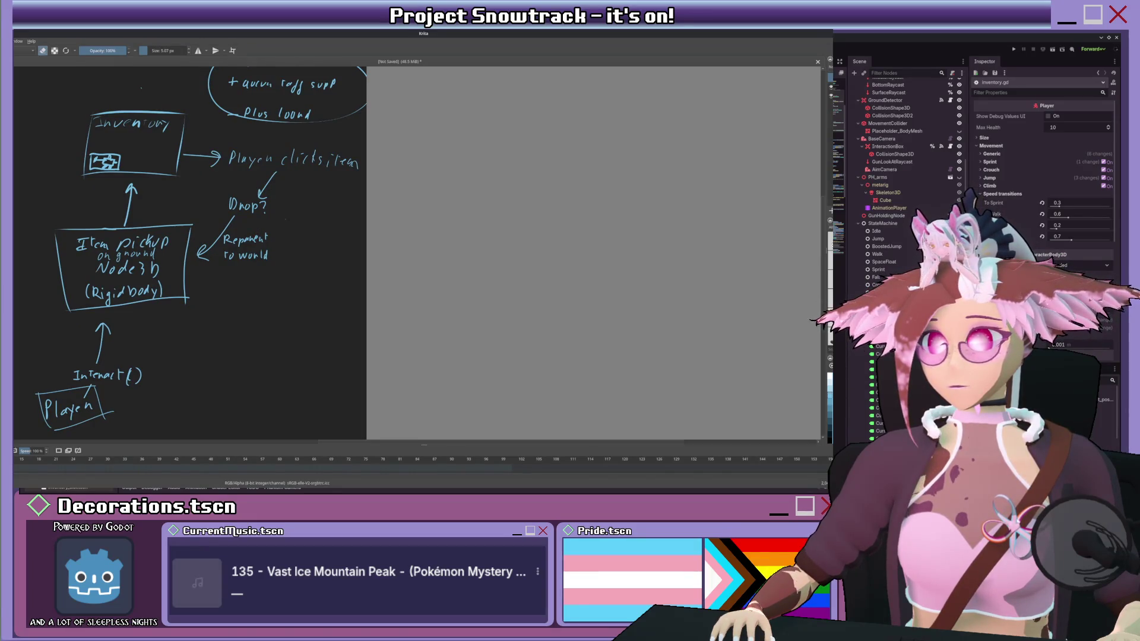
Step: Draw a down arrow to 'Equip?' and a curved arrow from it to Player
key("e")
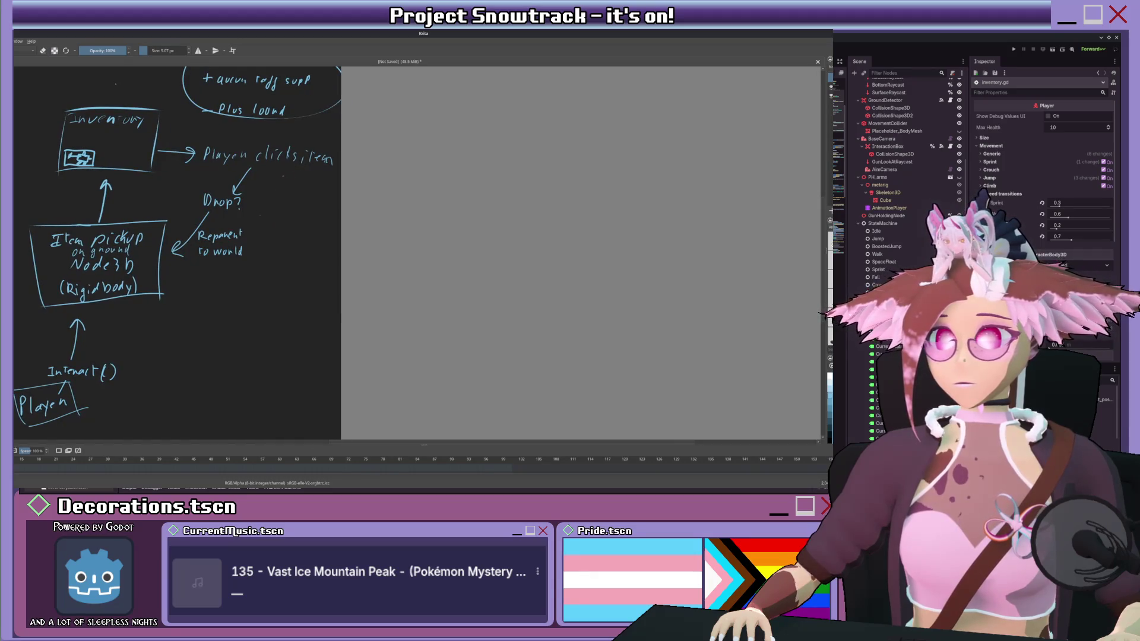
left_click_drag(284, 171, 286, 216)
mouse_move(282, 207)
left_mouse_down()
mouse_move(285, 236)
mouse_move(301, 236)
left_mouse_up()
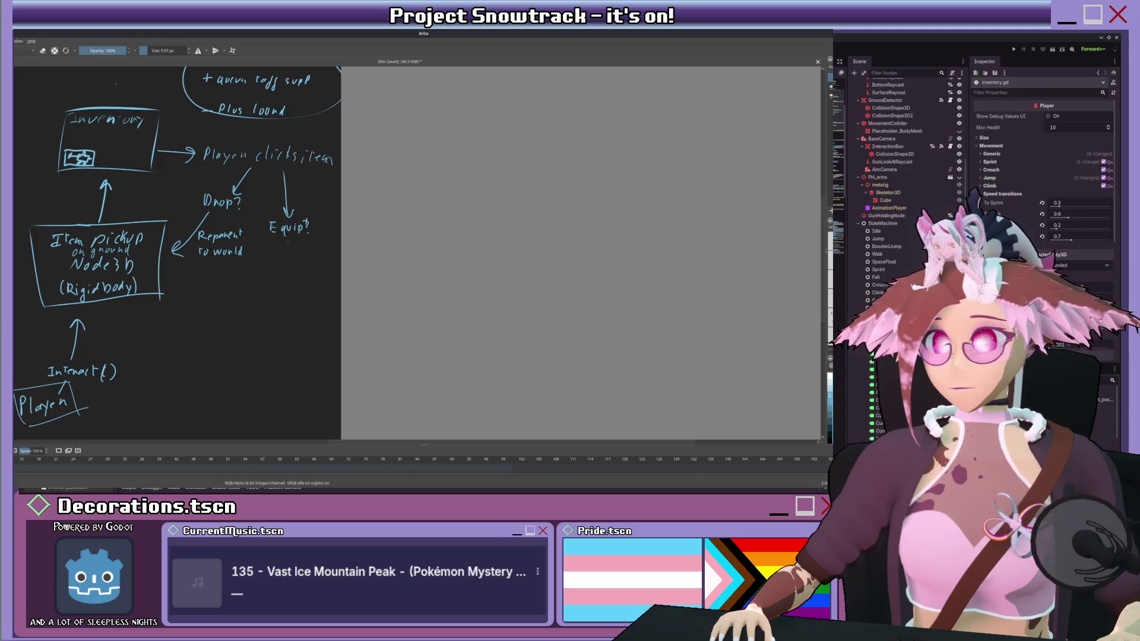
mouse_move(282, 243)
left_mouse_down()
mouse_move(180, 378)
mouse_move(124, 397)
left_mouse_up()
Step: Label the curve 'Repaint to player gun socket', redoing the final word
left_click_drag(229, 353, 230, 365)
left_click_drag(230, 354, 239, 364)
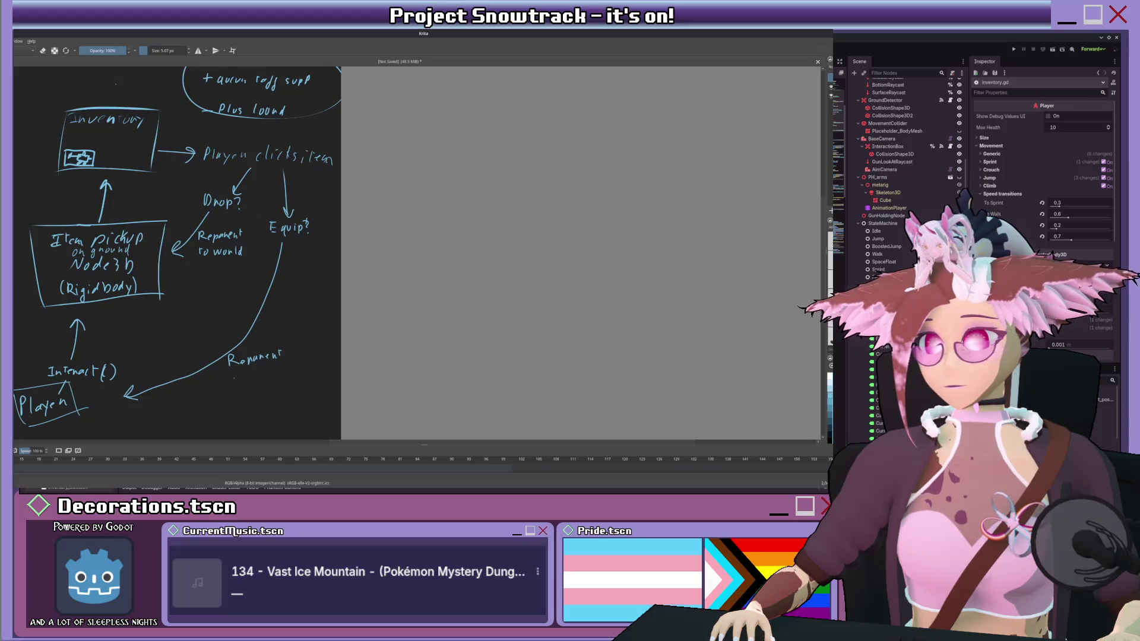
left_click_drag(255, 369, 284, 375)
key("ctrl+z")
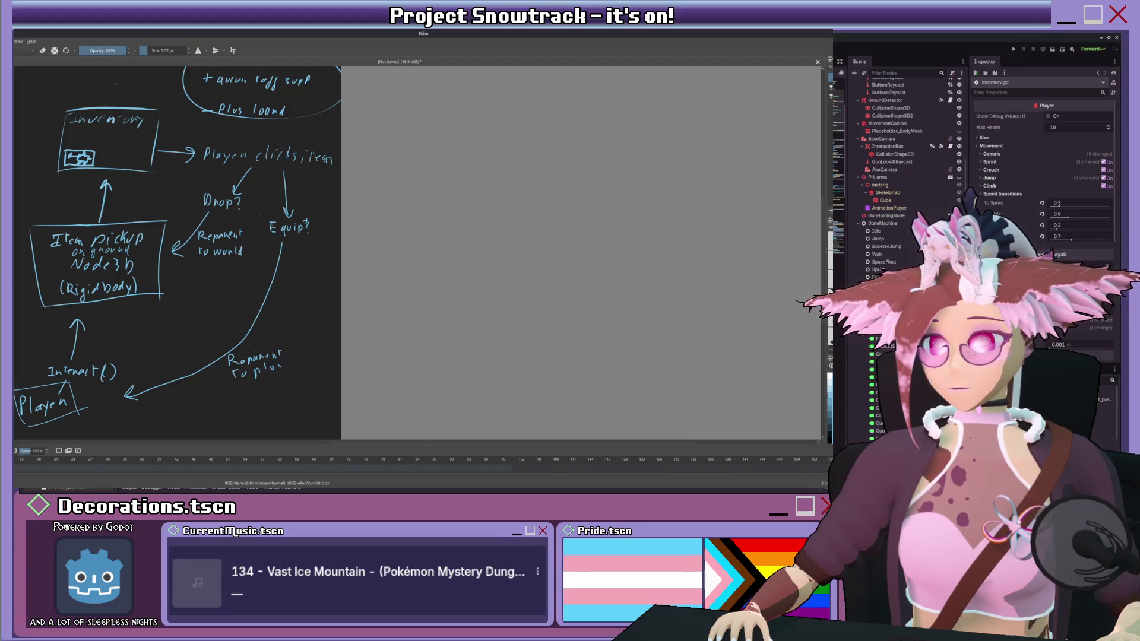
key("ctrl+z")
left_click_drag(255, 357, 267, 375)
mouse_move(270, 367)
left_mouse_down()
mouse_move(273, 380)
mouse_move(287, 364)
mouse_move(233, 394)
mouse_move(296, 383)
left_mouse_up()
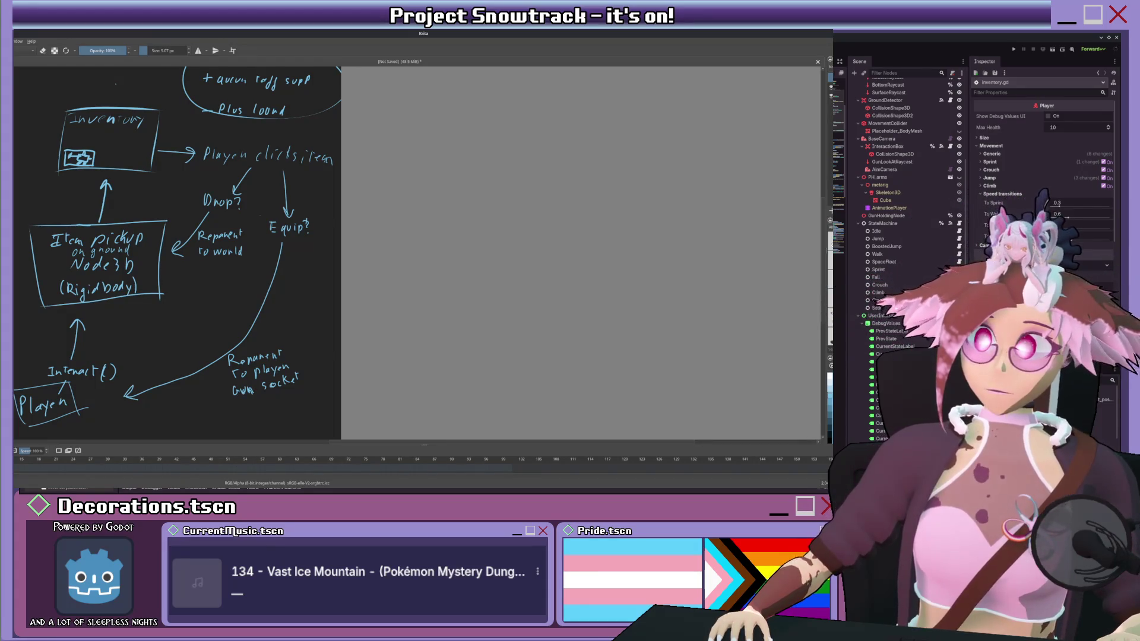
scroll(200, 253, "down", 5)
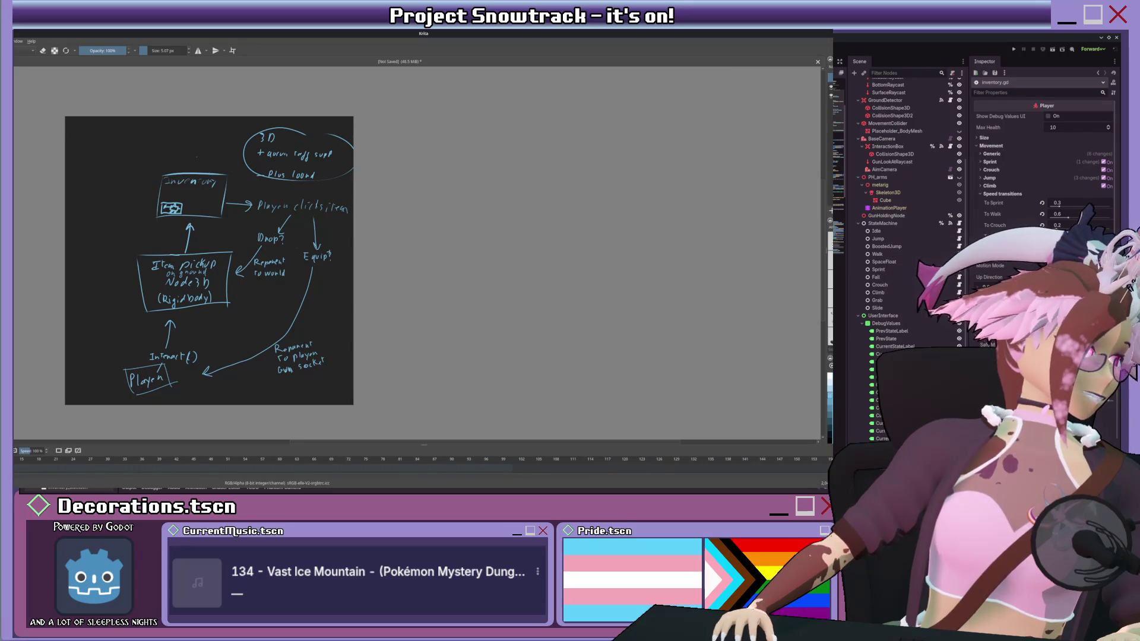
Step: Switch from Krita to the Godot editor showing inventory.gd
key("alt+Tab")
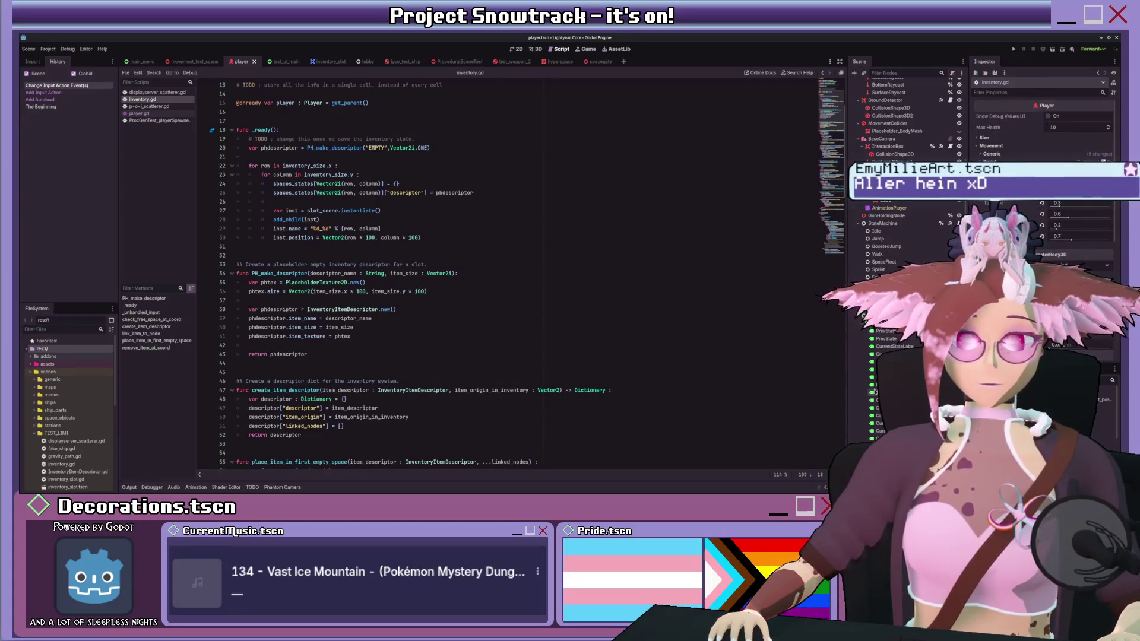
Step: Create a new scene with a Node3D root and view it from the front in 3D
scroll(641, 233, "up", 4)
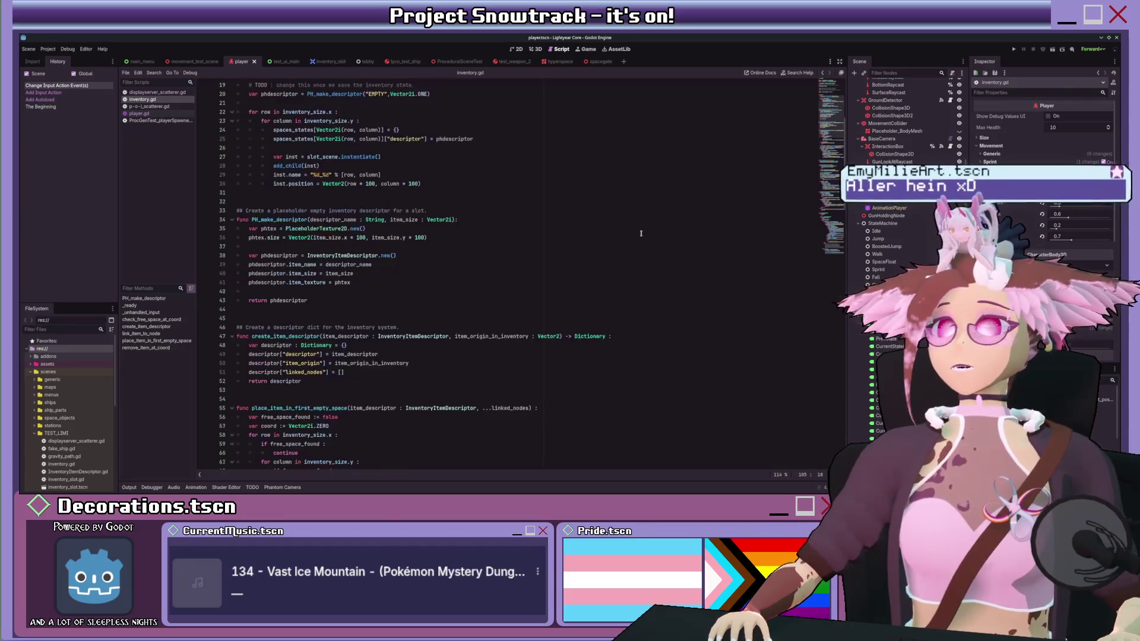
left_click(638, 237)
scroll(635, 235, "down", 3)
scroll(626, 231, "up", 3)
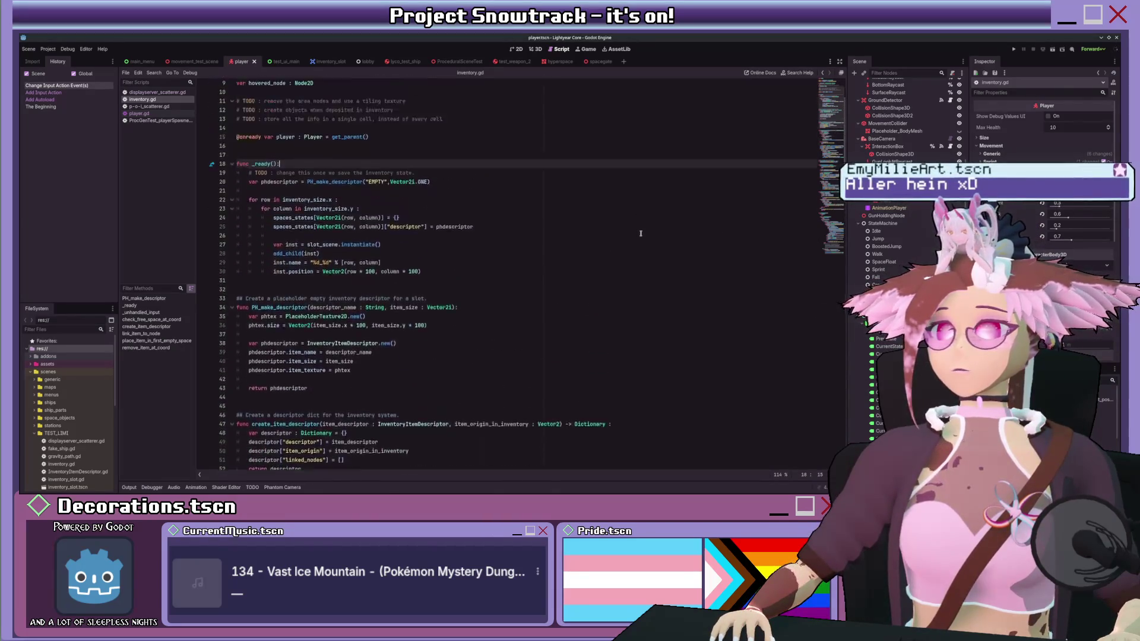
left_click(623, 61)
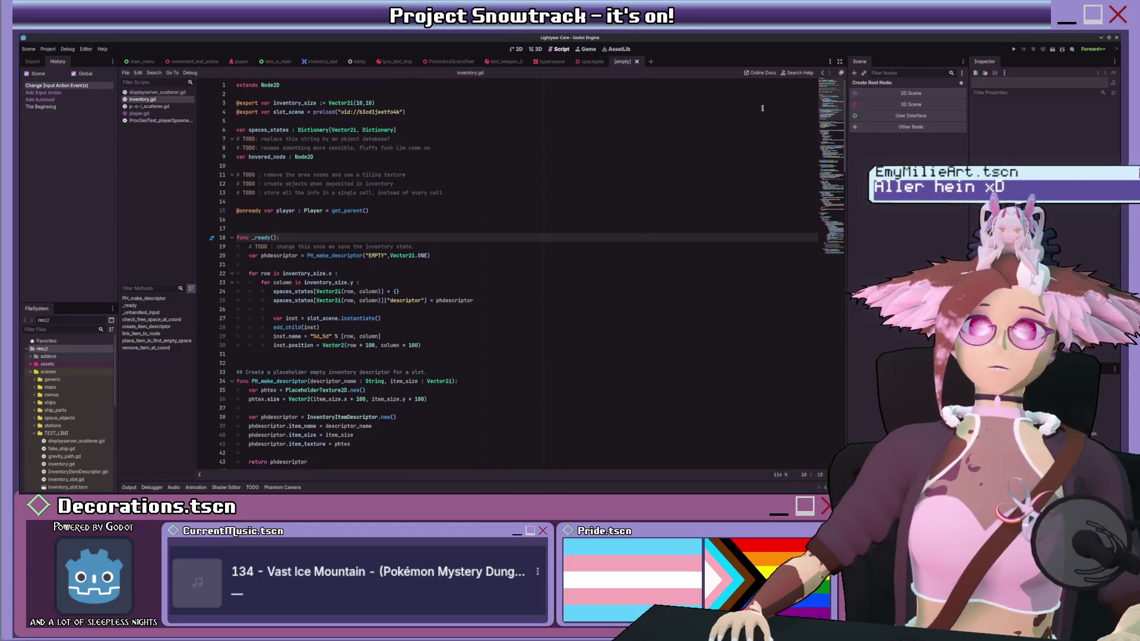
left_click(542, 52)
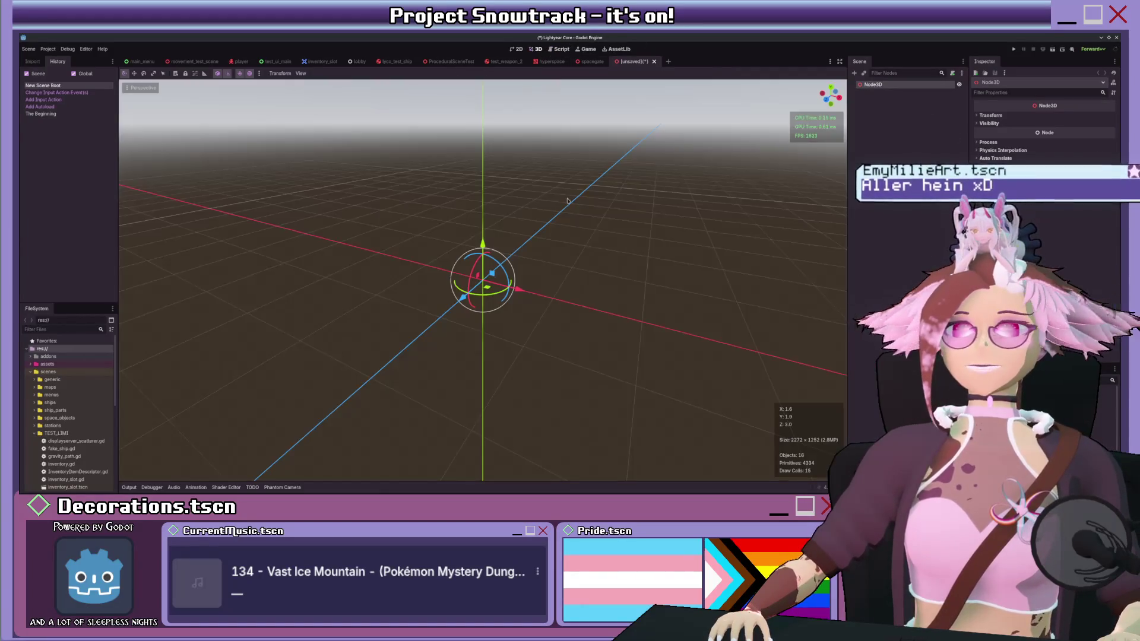
key("KP_1")
scroll(590, 203, "up", 3)
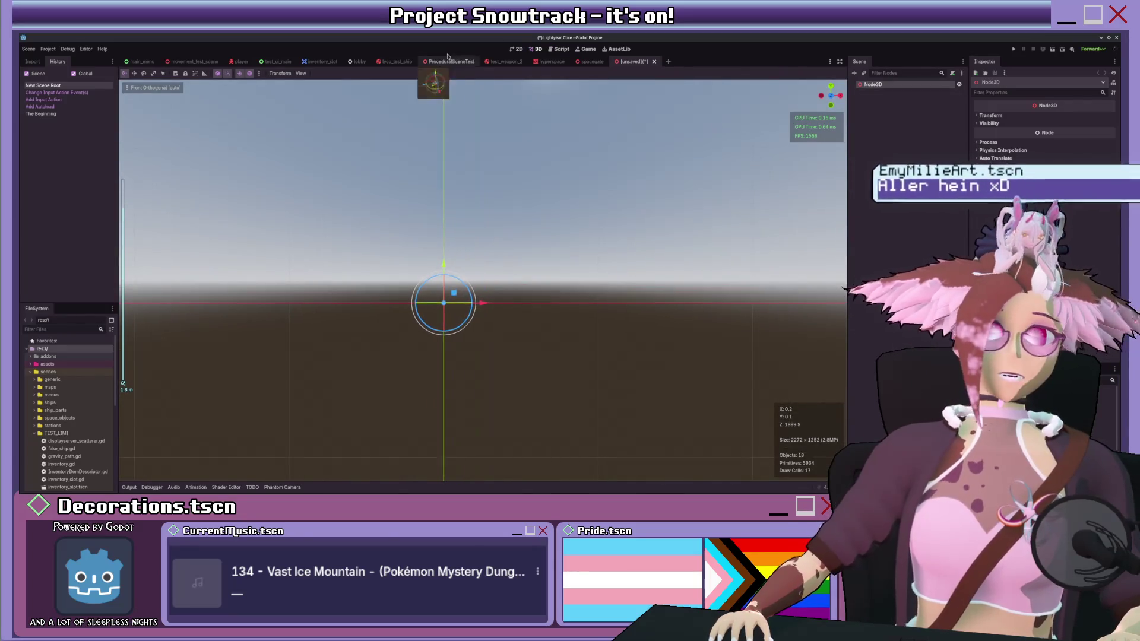
Step: Close the inventory_slot scene and move the player tab beside the unsaved scene
left_click(325, 63)
left_click(342, 62)
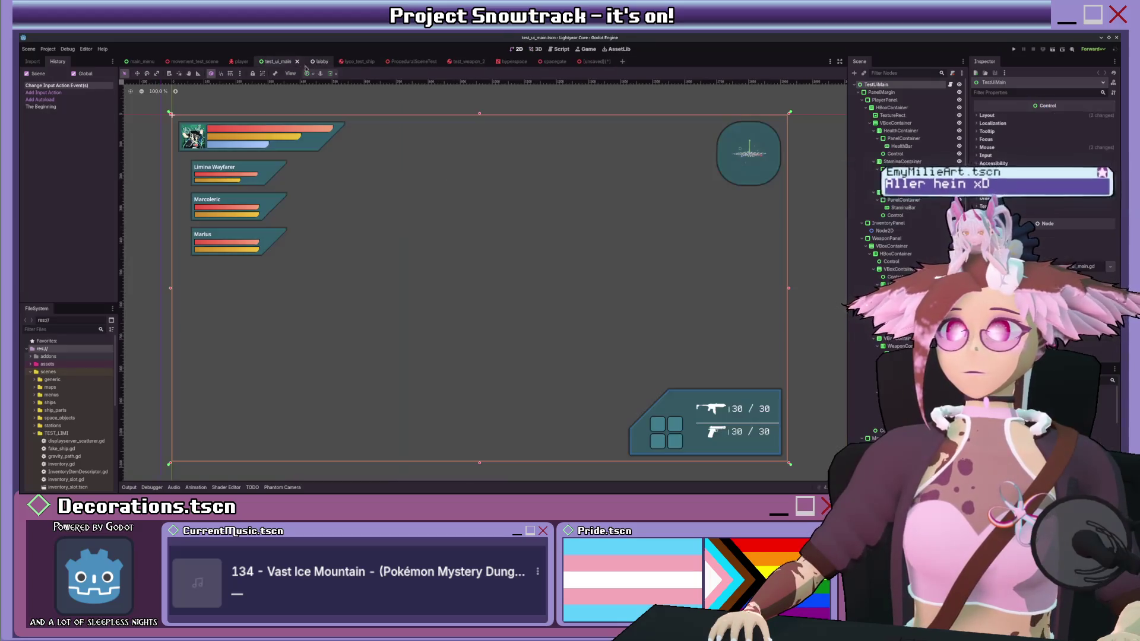
left_click_drag(239, 62, 549, 61)
scroll(873, 192, "down", 5)
Step: Review the inventory.gd script, then return to the unsaved Node3D scene
left_click(896, 445)
key("ctrl+F3")
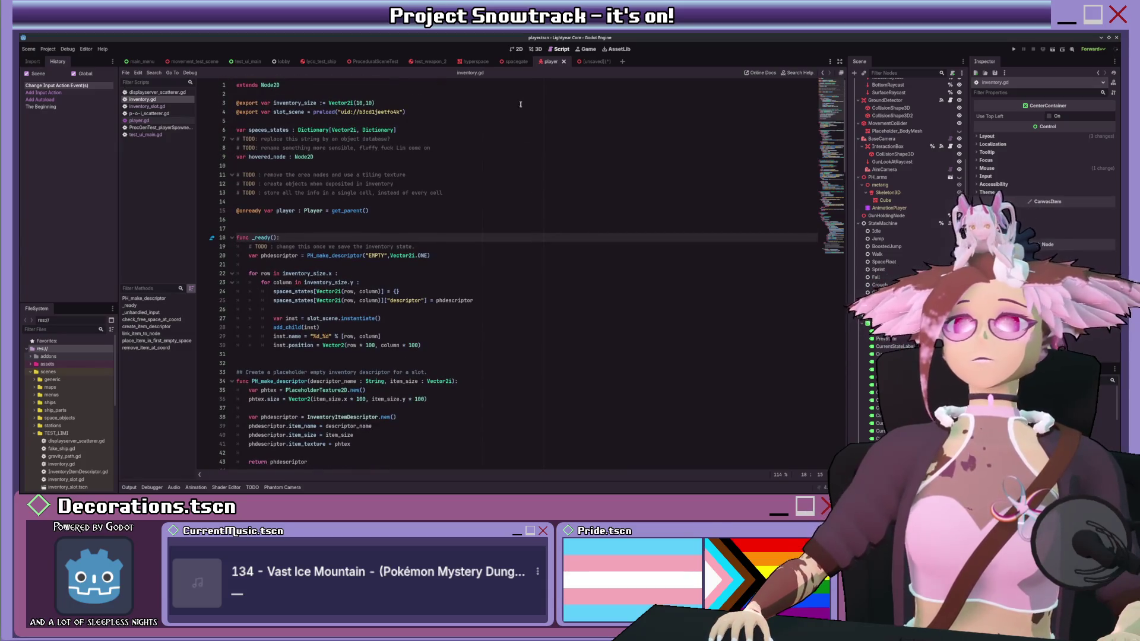
left_click(517, 49)
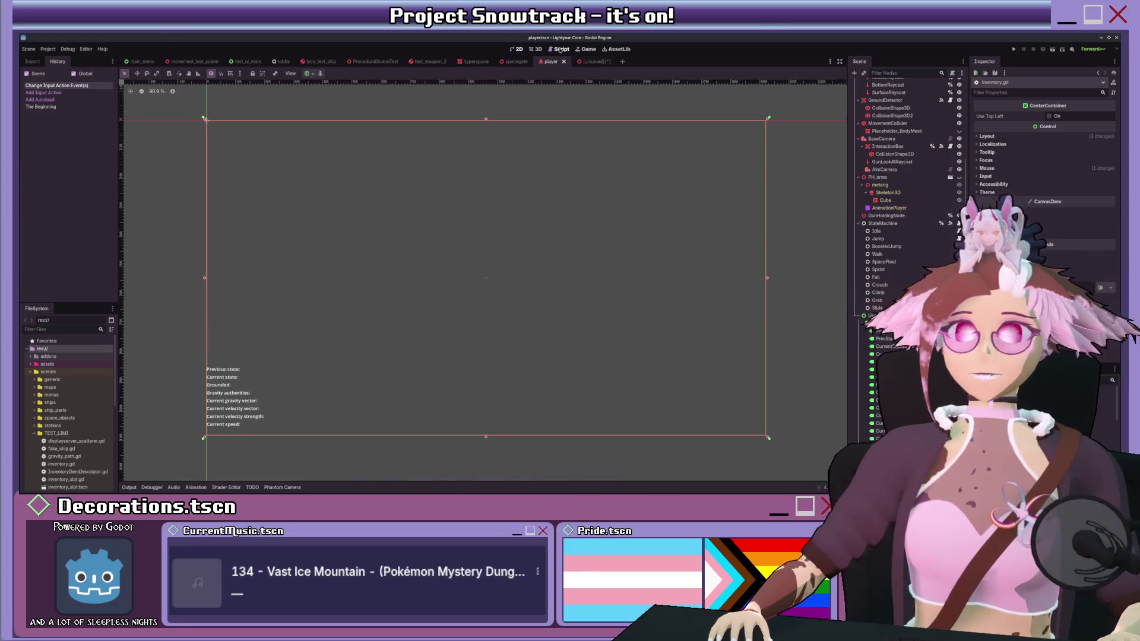
left_click(559, 49)
scroll(562, 180, "down", 2)
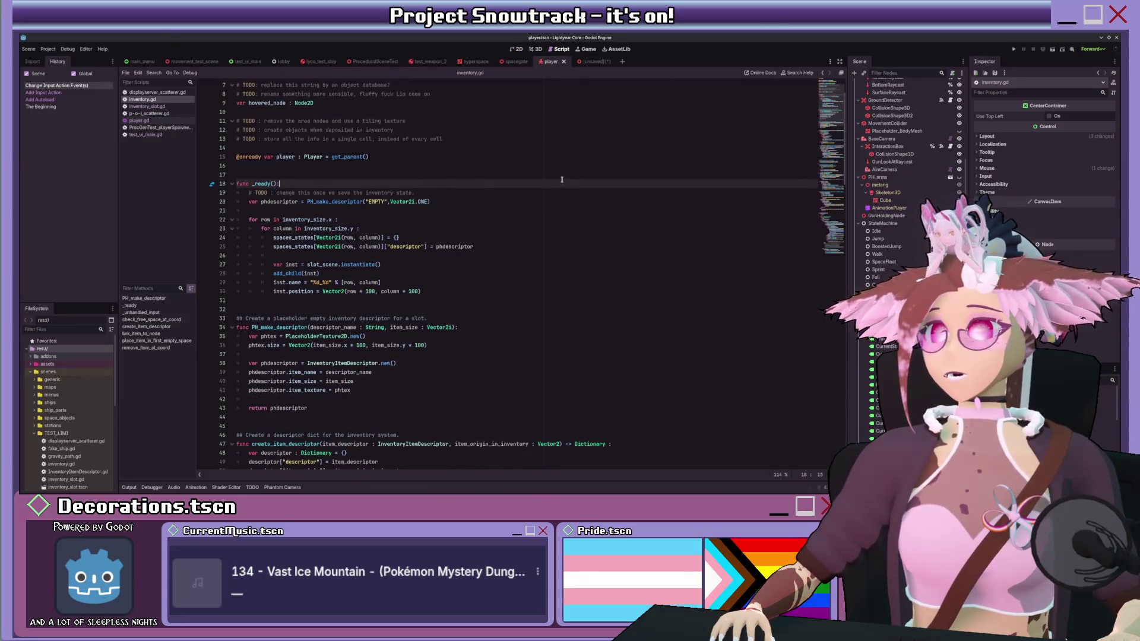
scroll(562, 178, "down", 6)
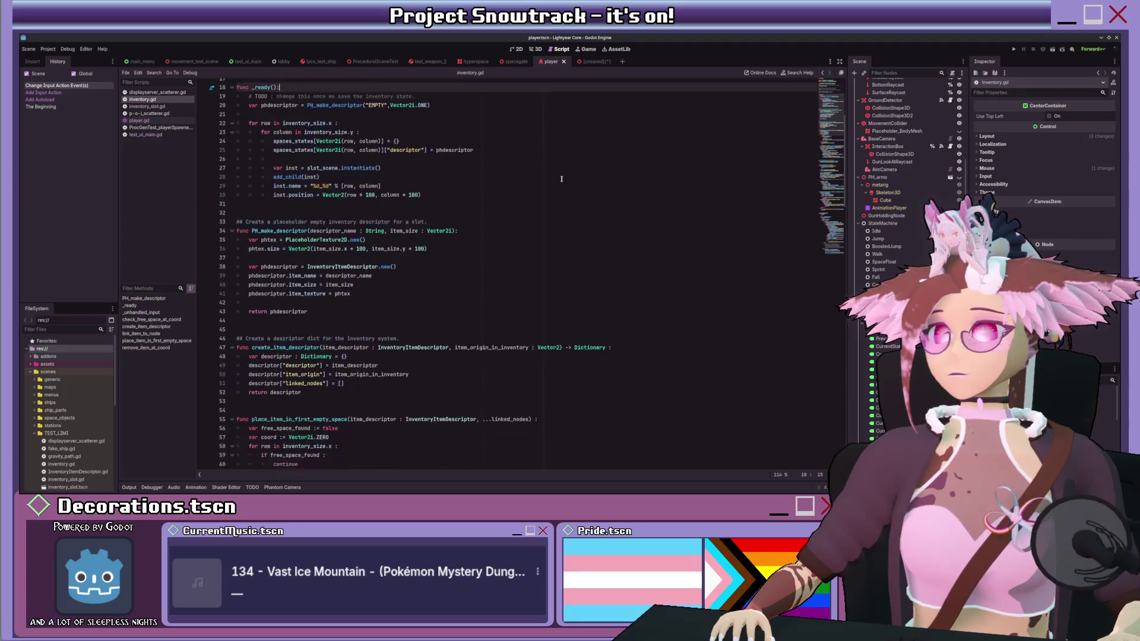
left_click(595, 62)
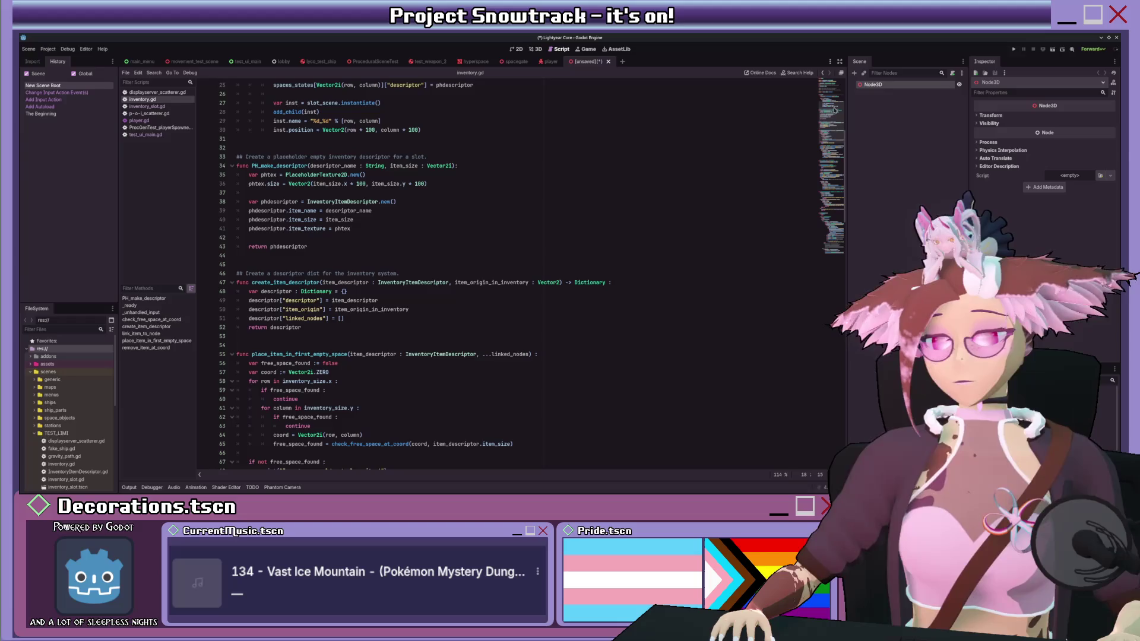
Step: Add a MeshInstance3D child under Node3D named Background
key("Return")
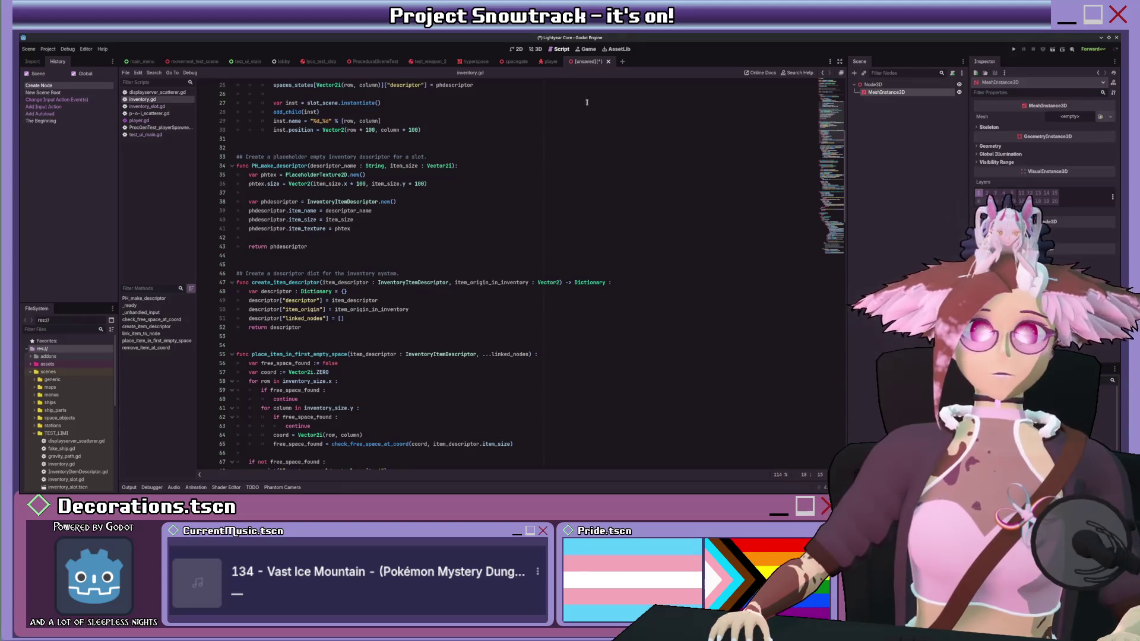
left_click(536, 50)
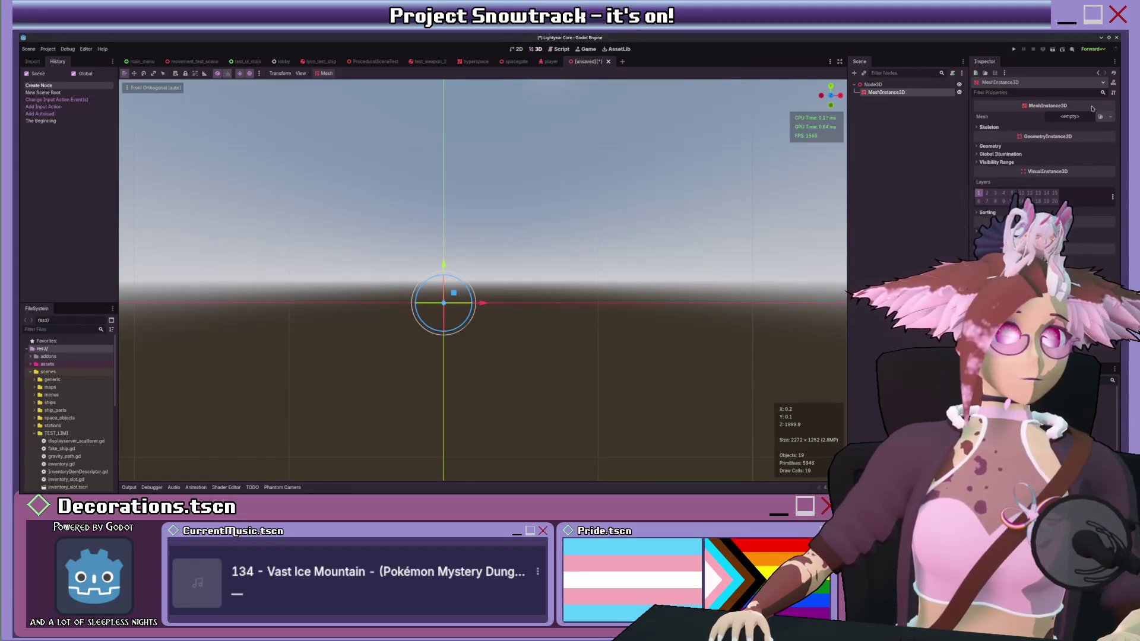
double_click(886, 92)
type("Background")
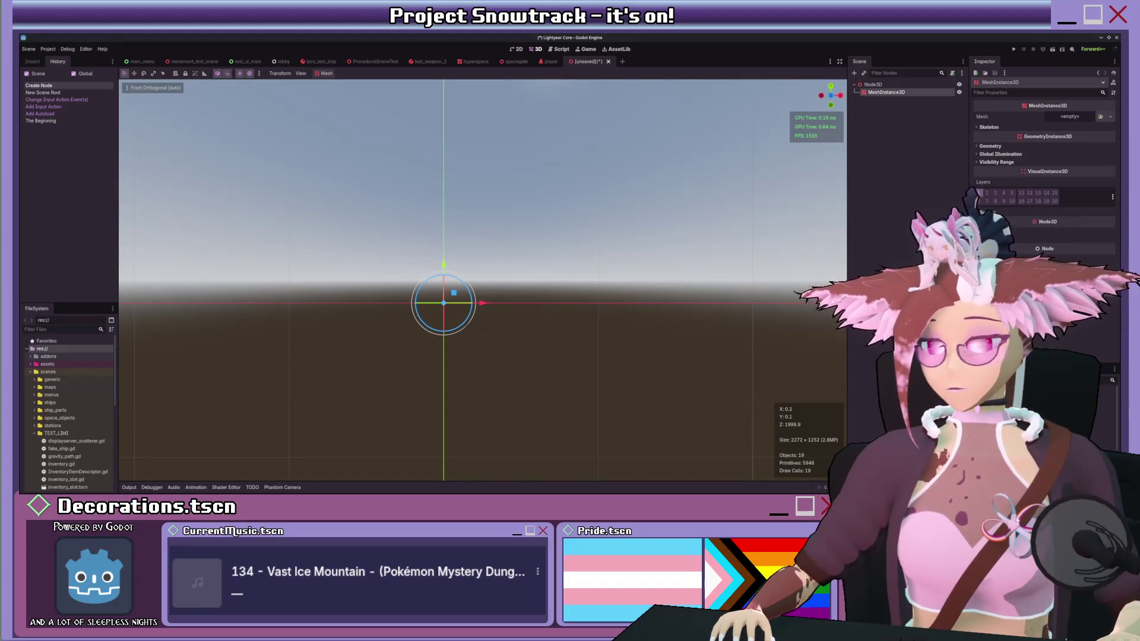
key("Return")
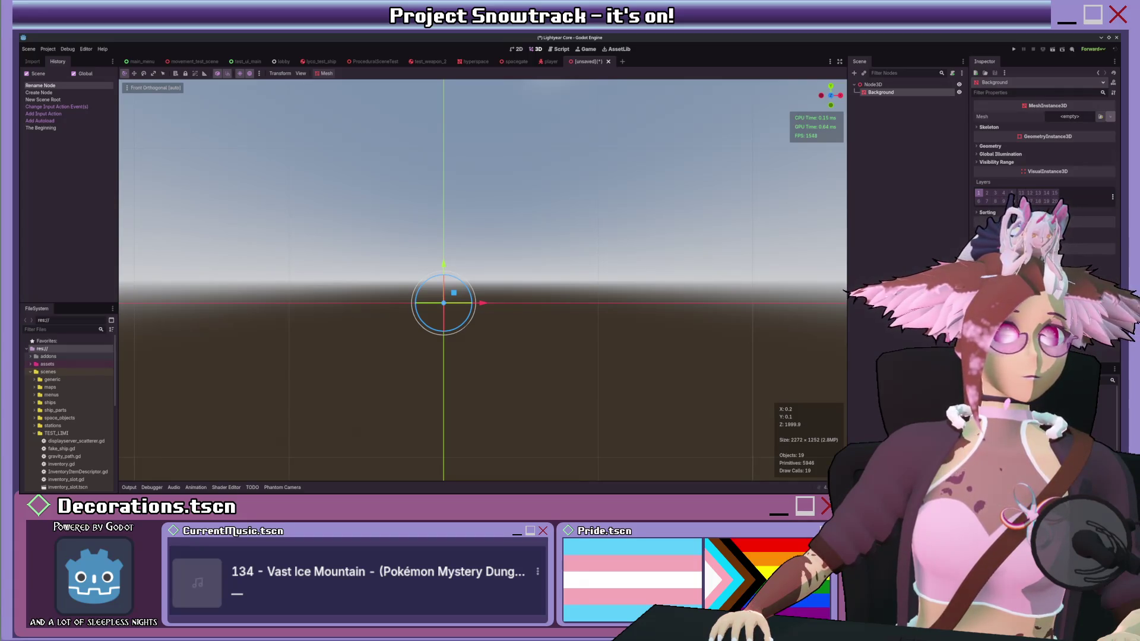
Step: Give Background a BoxMesh sized about 1.16 × 0.8 × 0.05, viewed face-on
left_click(1080, 154)
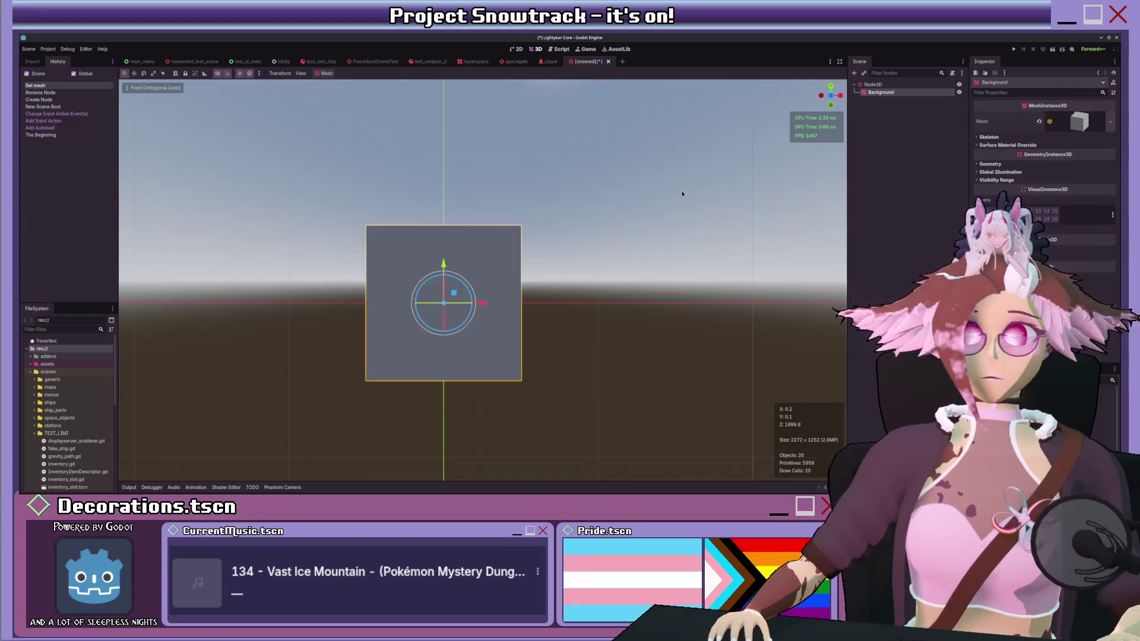
left_click_drag(682, 190, 629, 261)
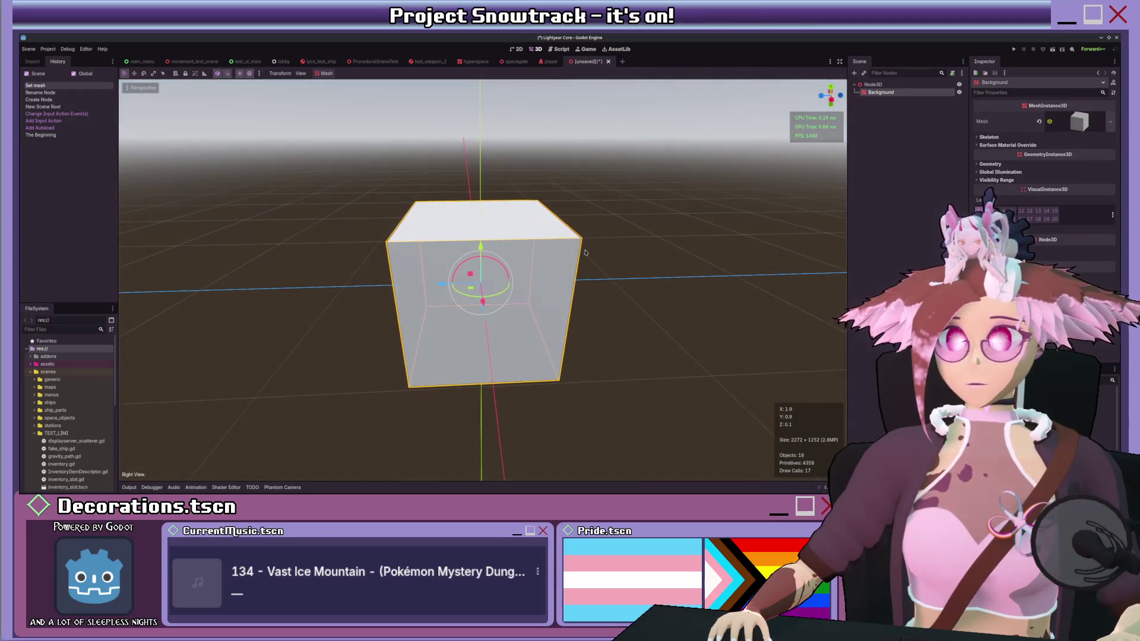
left_click(1078, 122)
mouse_move(1023, 193)
left_mouse_down()
mouse_move(1079, 196)
mouse_move(1043, 196)
left_mouse_up()
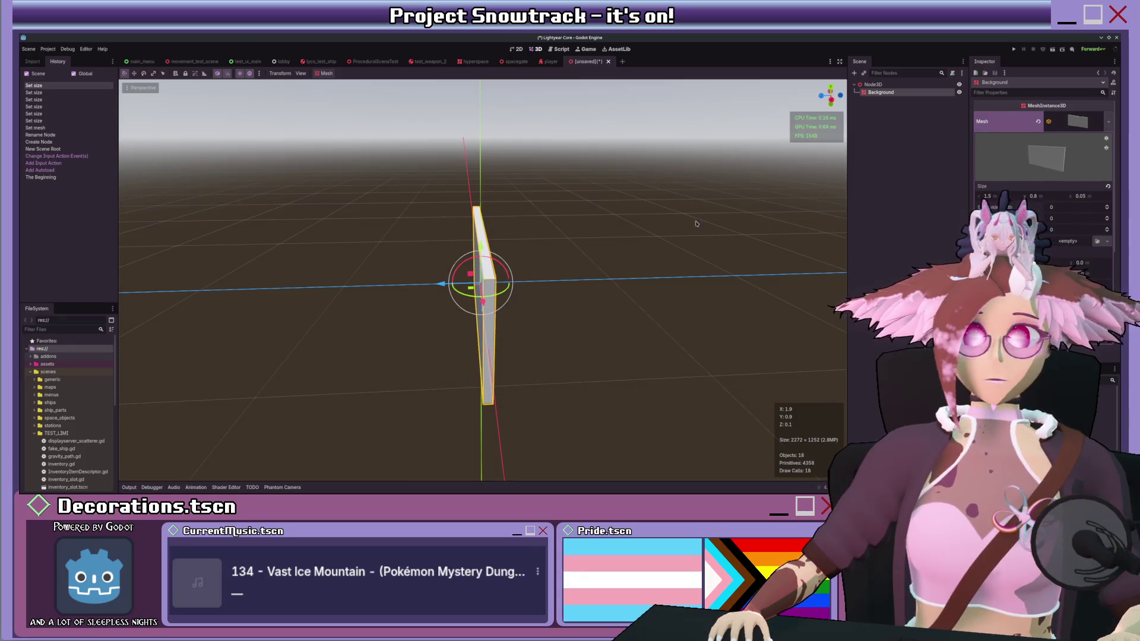
scroll(640, 248, "up", 3)
key("KP_1")
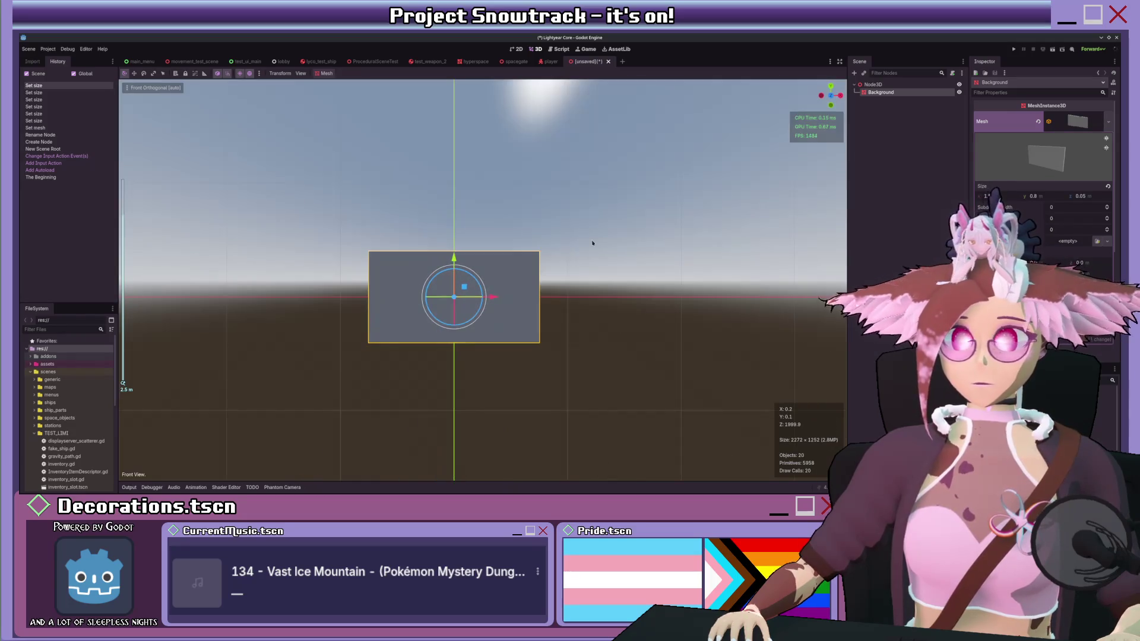
scroll(682, 220, "up", 2)
left_click_drag(1003, 196, 996, 196)
scroll(657, 242, "down", 3)
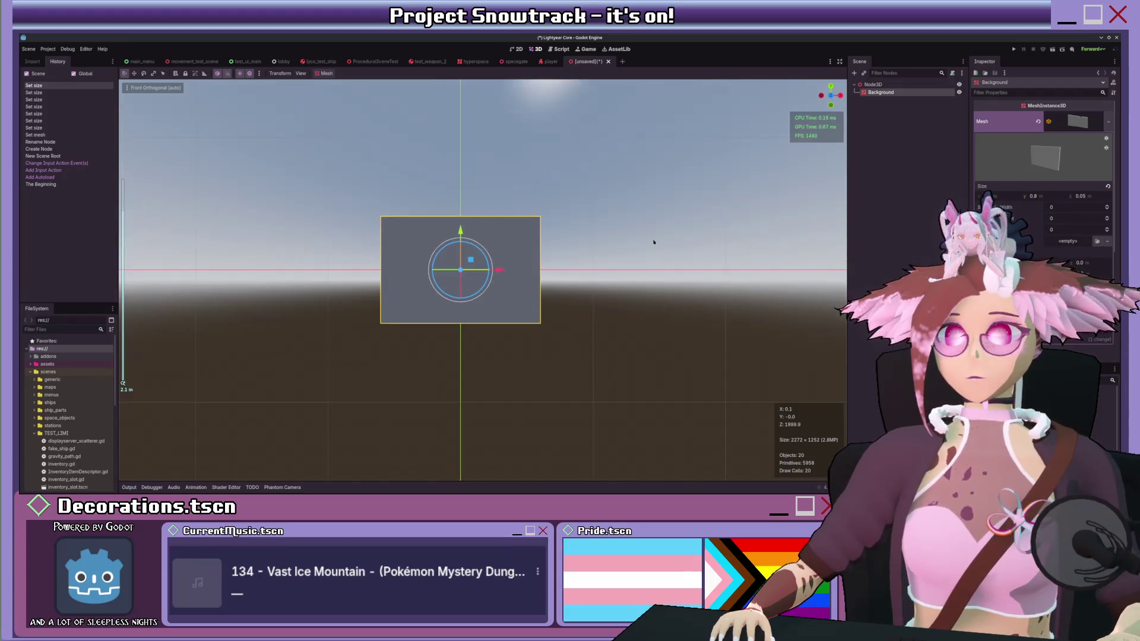
scroll(653, 242, "up", 2)
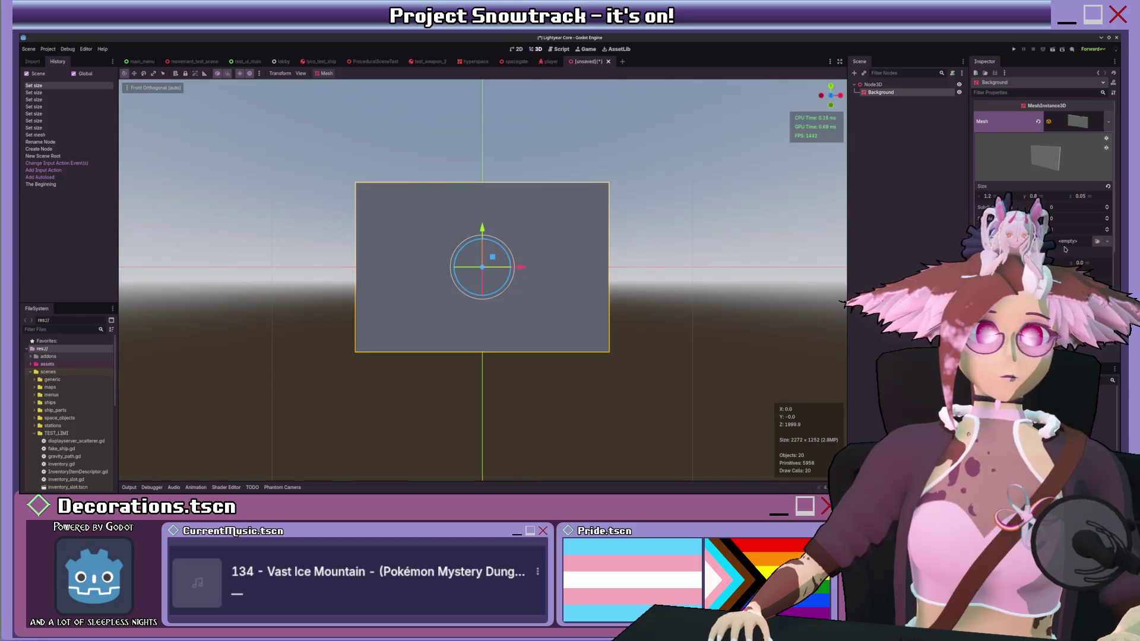
left_click(1045, 255)
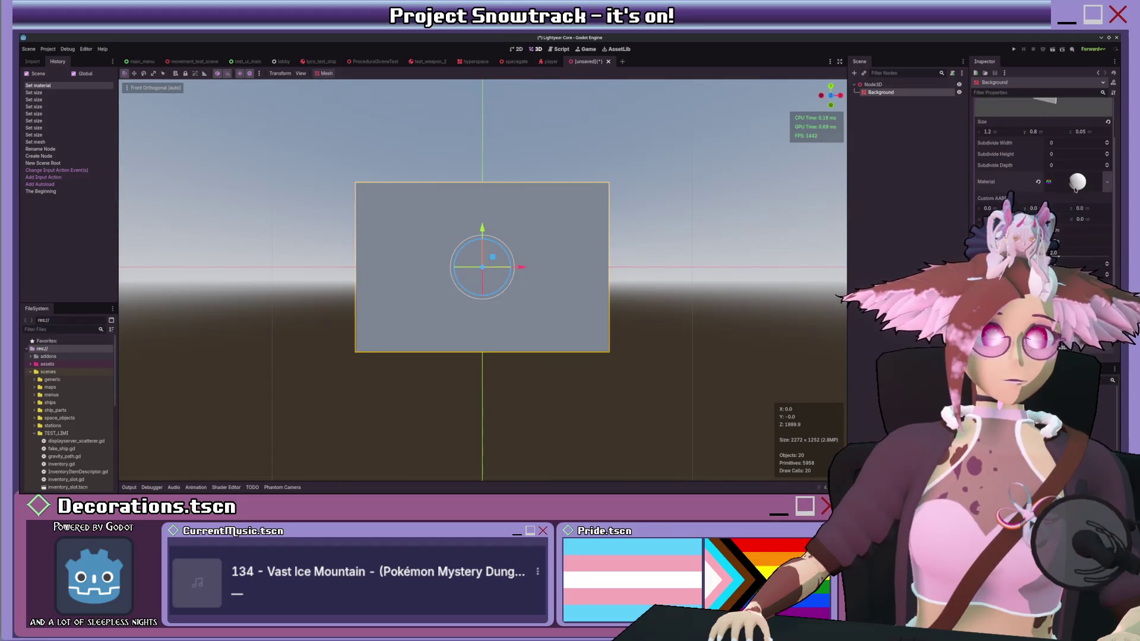
Step: Set the Background material's transparency mode to Alpha
scroll(1043, 178, "down", 1)
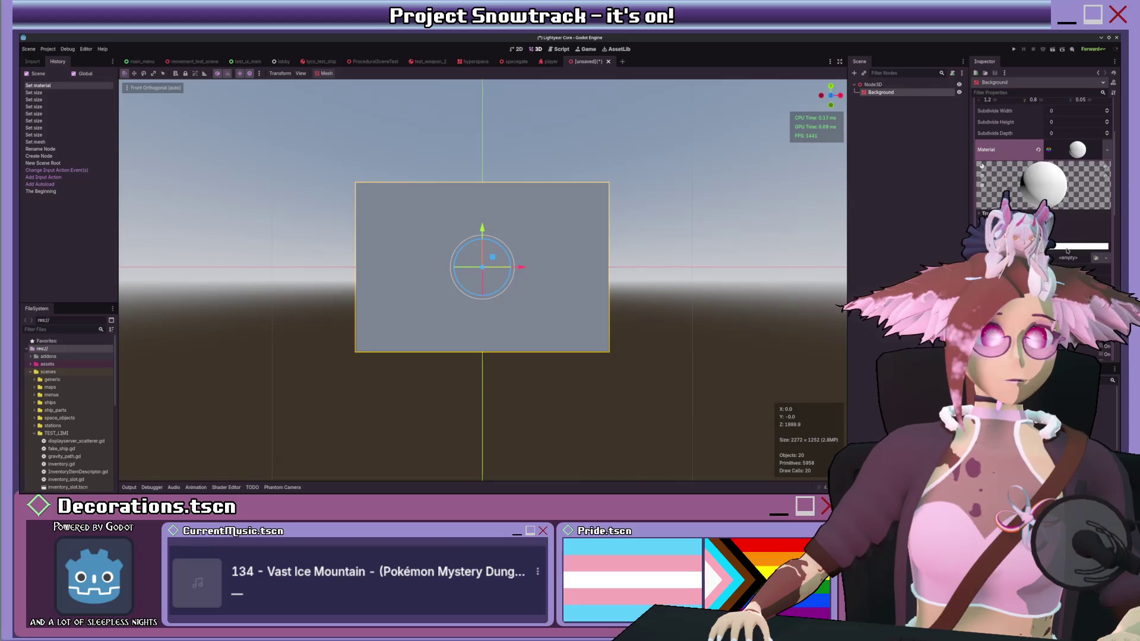
scroll(1067, 251, "down", 1)
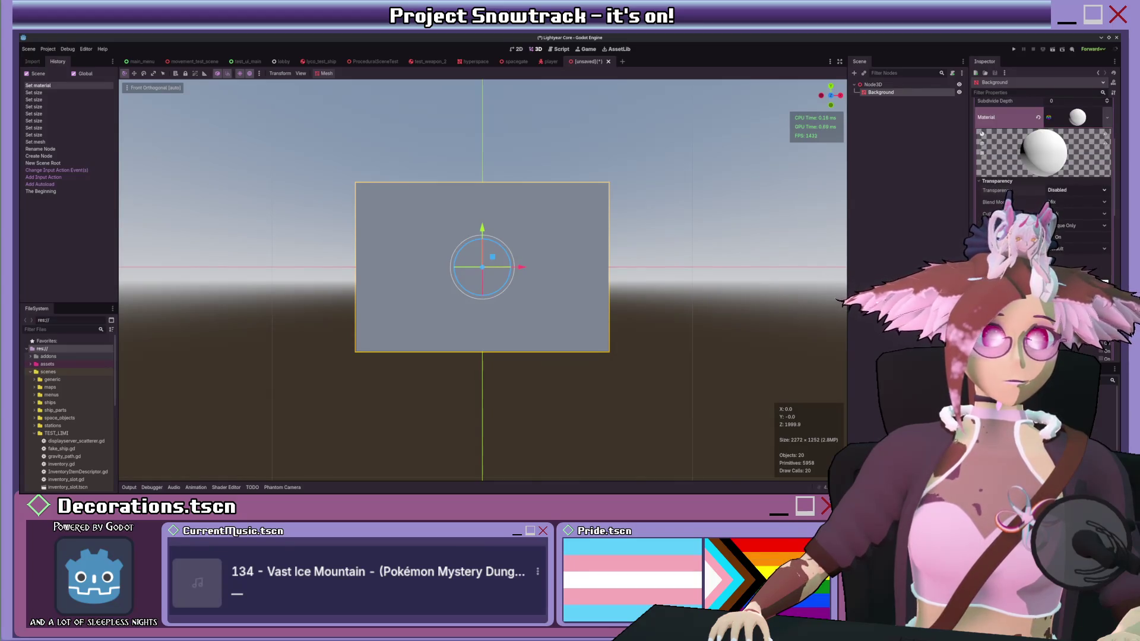
left_click(1075, 190)
left_click(1062, 216)
scroll(1062, 189, "down", 1)
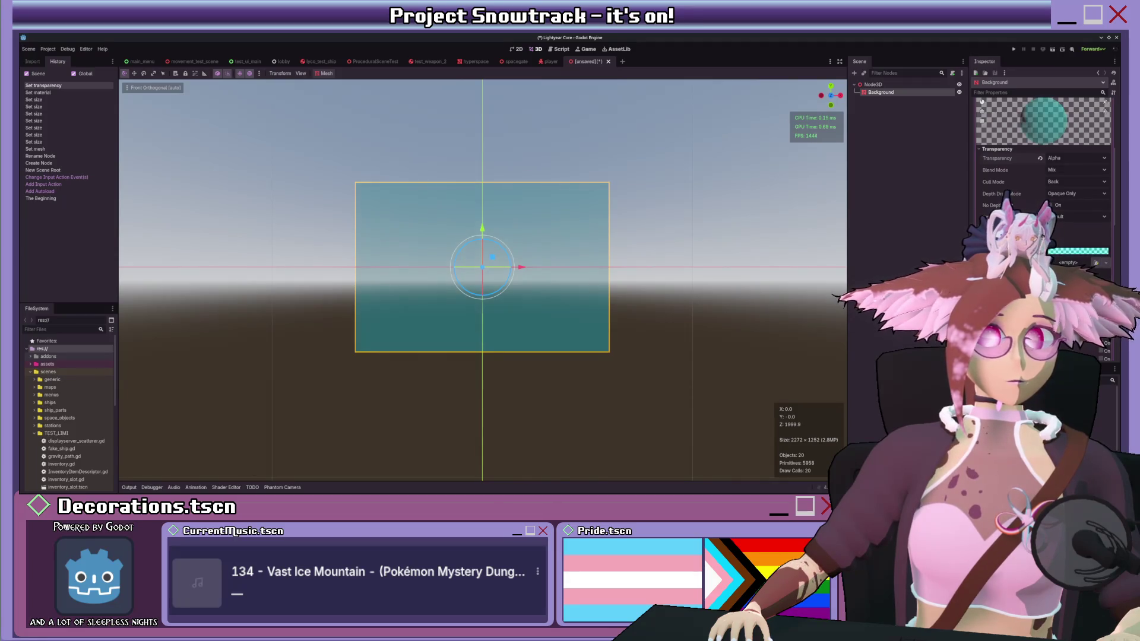
Step: Orbit around the translucent teal slab to inspect it, ending with a view of the wall from above
left_click_drag(712, 205, 653, 243)
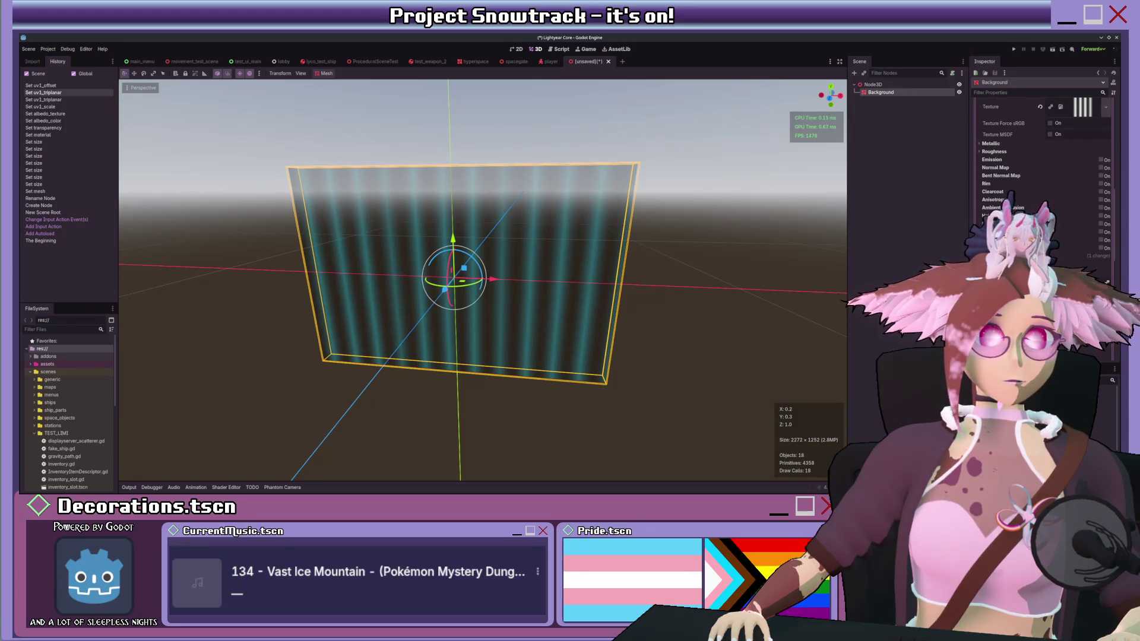
scroll(628, 246, "down", 5)
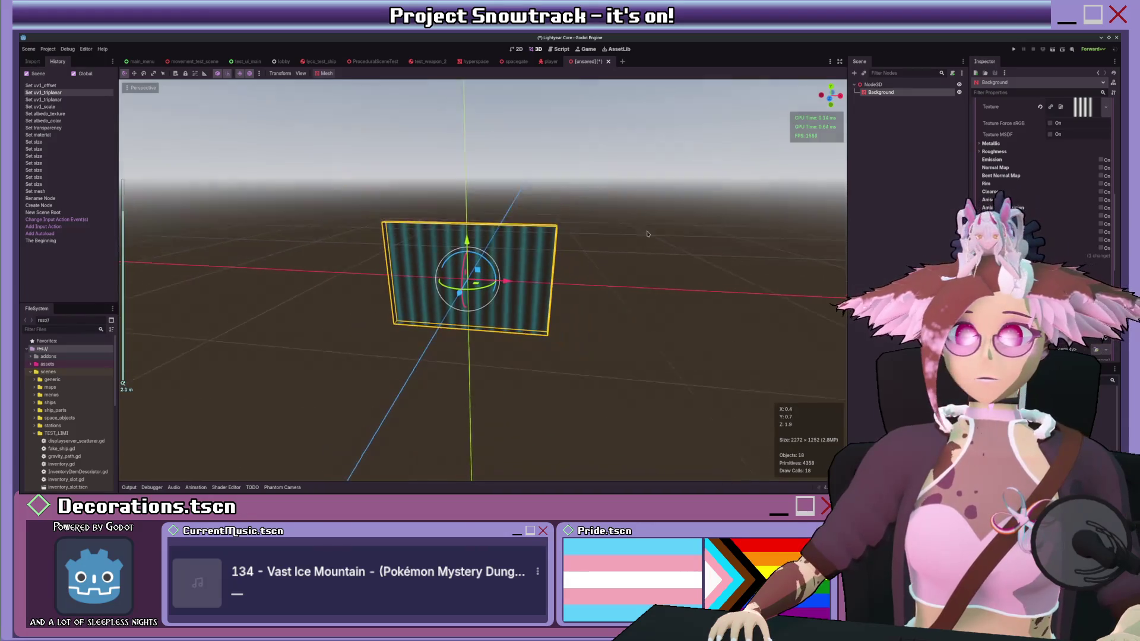
scroll(627, 247, "up", 4)
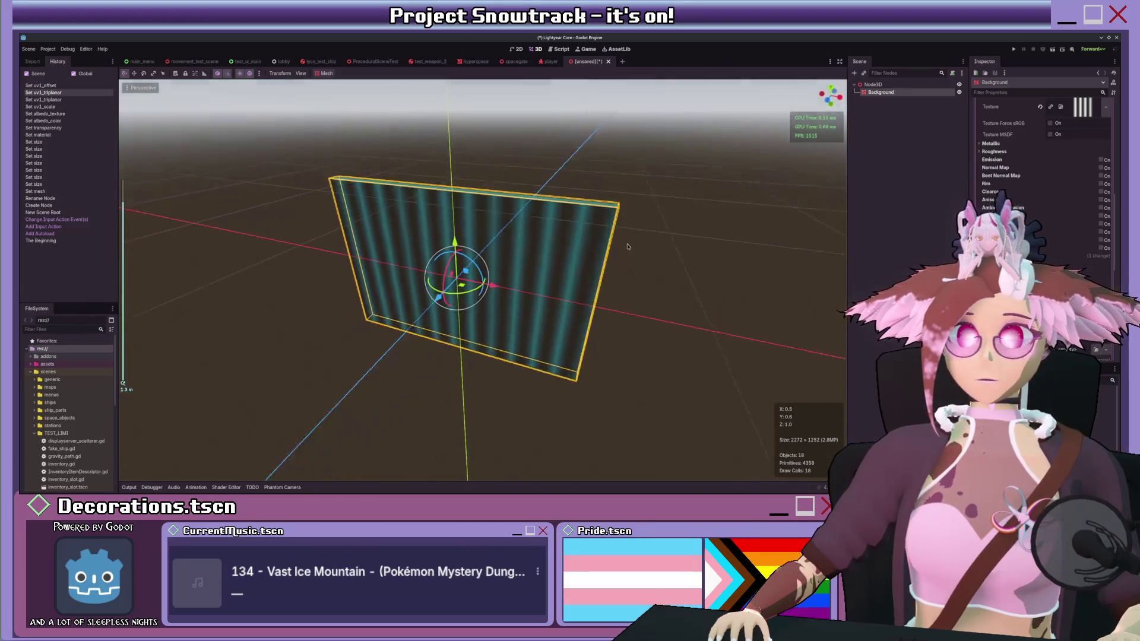
scroll(628, 246, "left", 5)
scroll(621, 245, "up", 3)
scroll(621, 246, "left", 4)
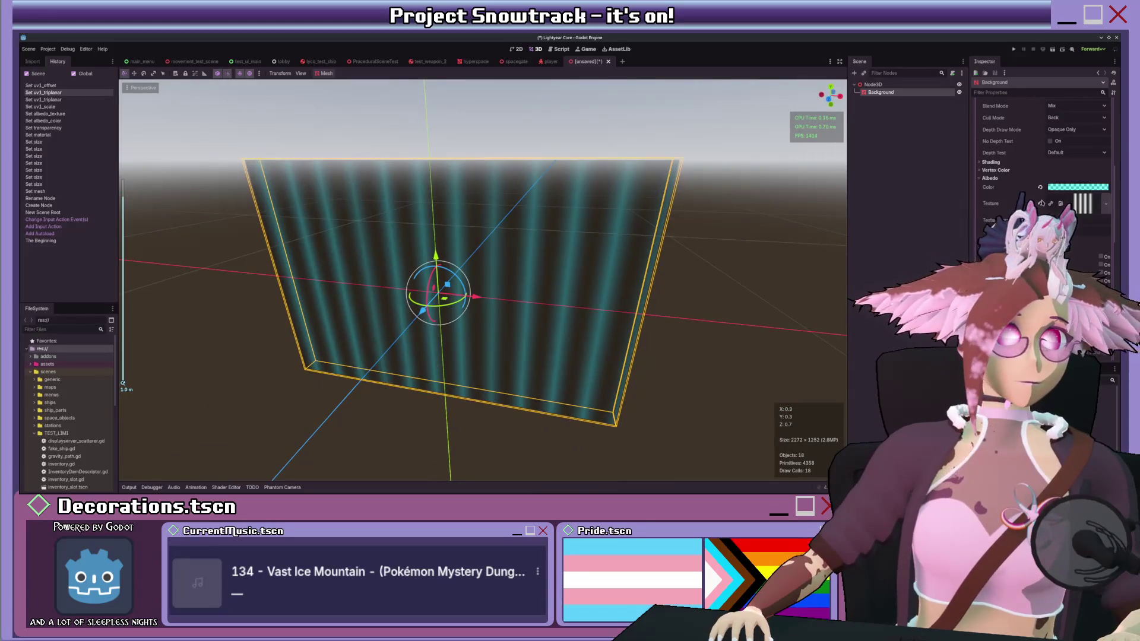
scroll(1000, 215, "up", 5)
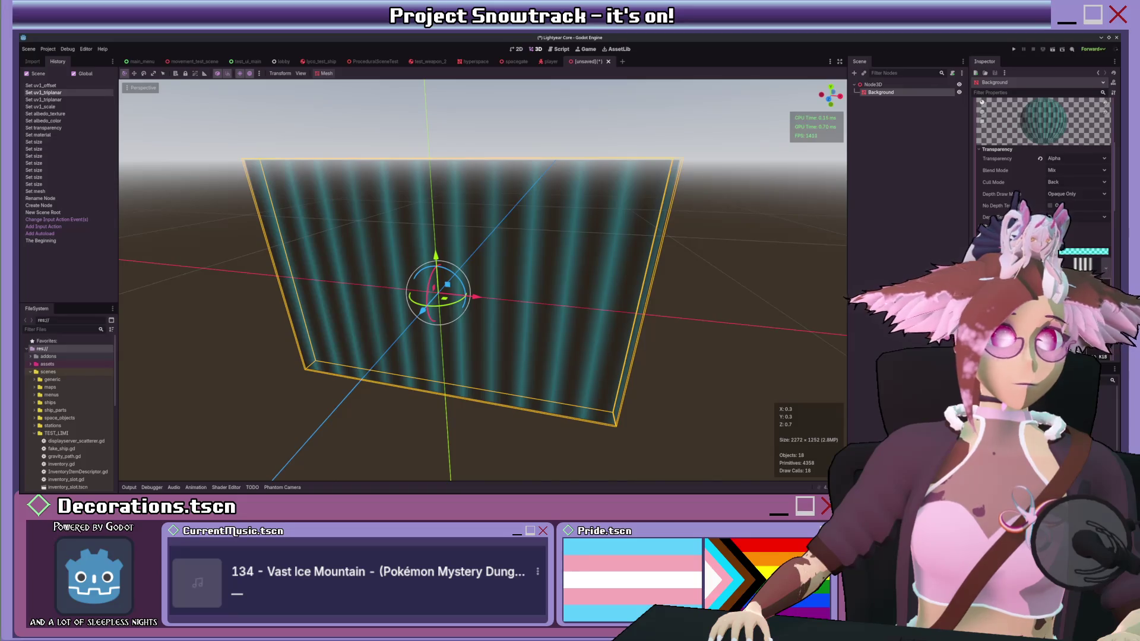
scroll(1042, 178, "down", 2)
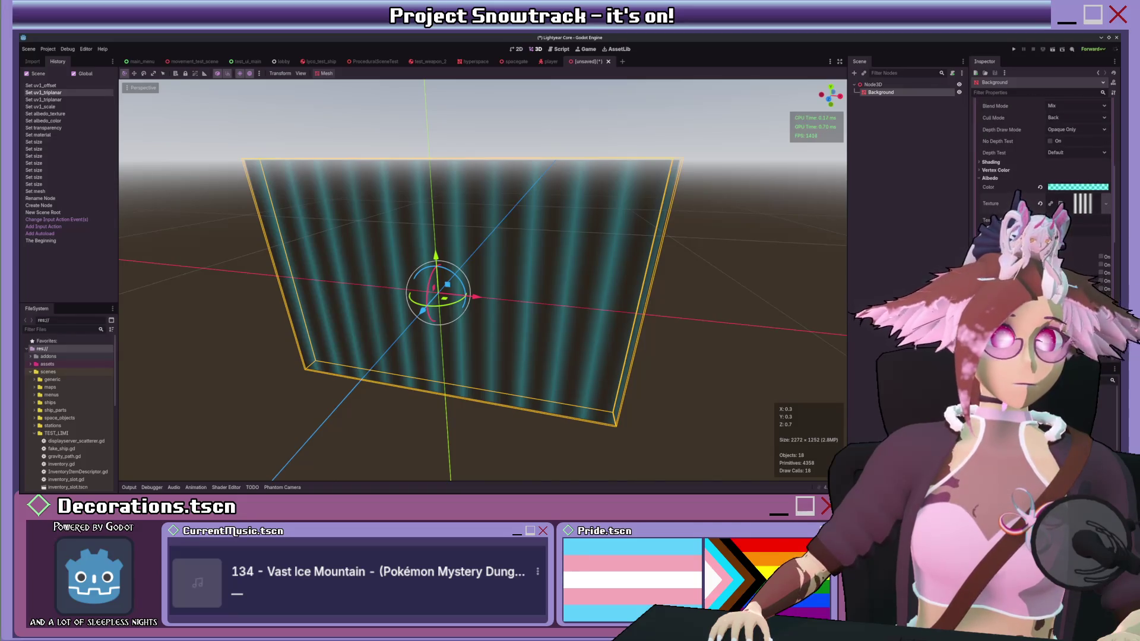
scroll(1042, 178, "down", 2)
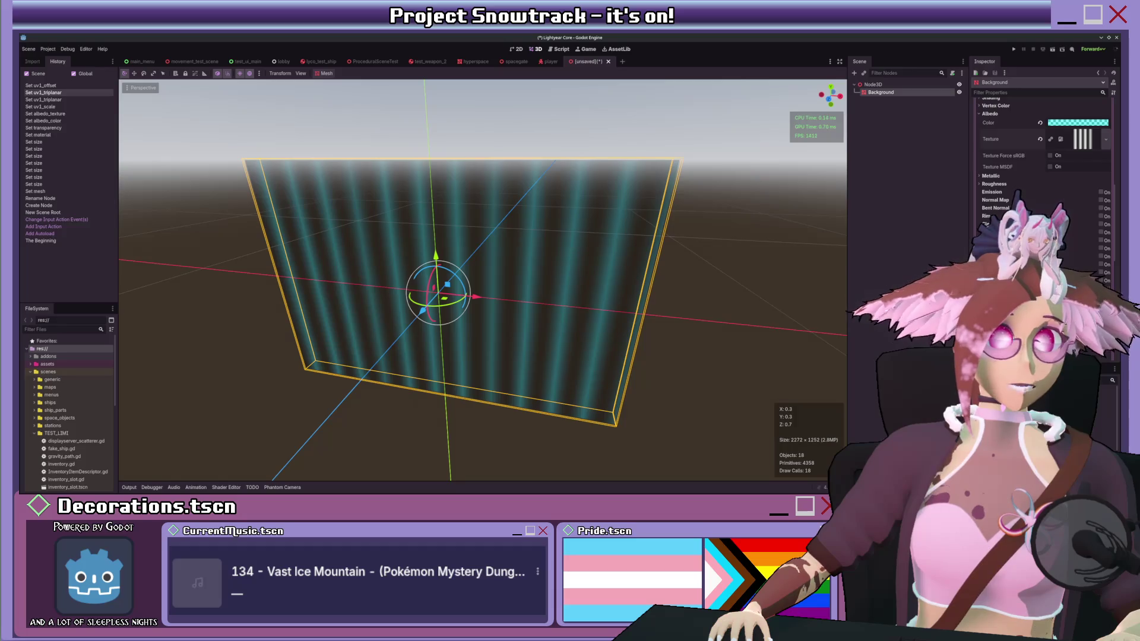
scroll(1042, 178, "down", 1)
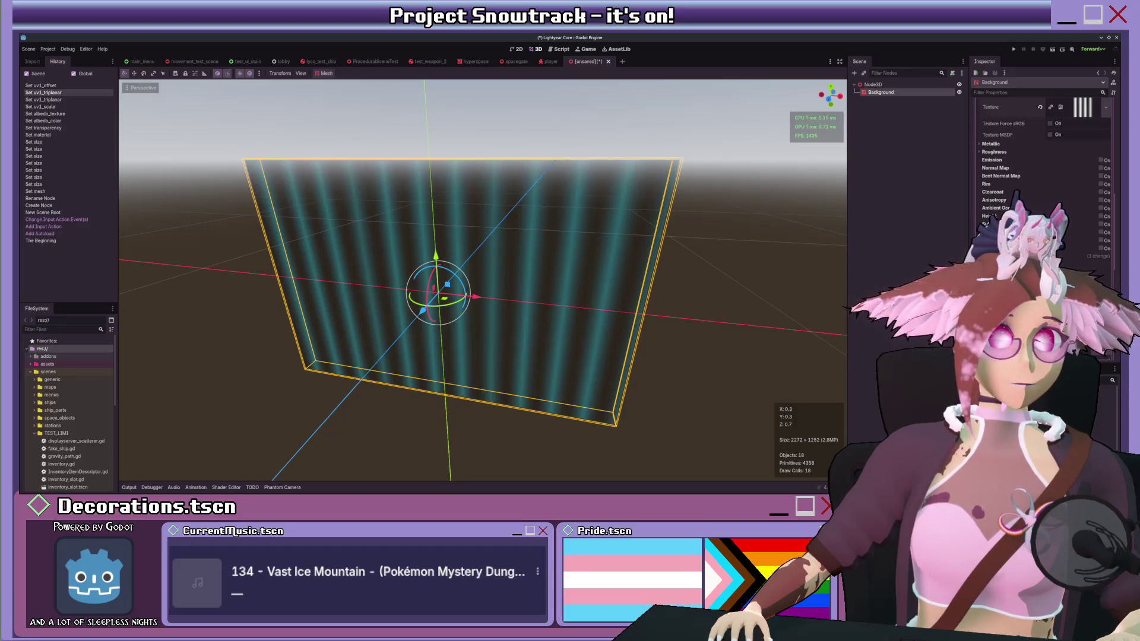
scroll(1043, 178, "up", 6)
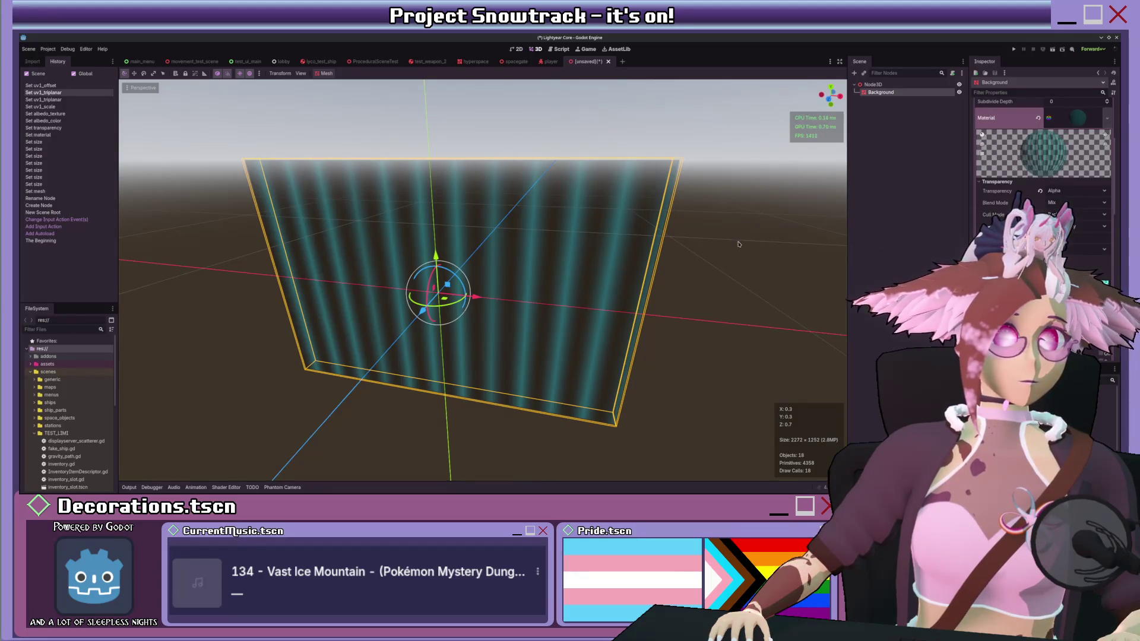
scroll(594, 267, "down", 3)
scroll(579, 274, "up", 3)
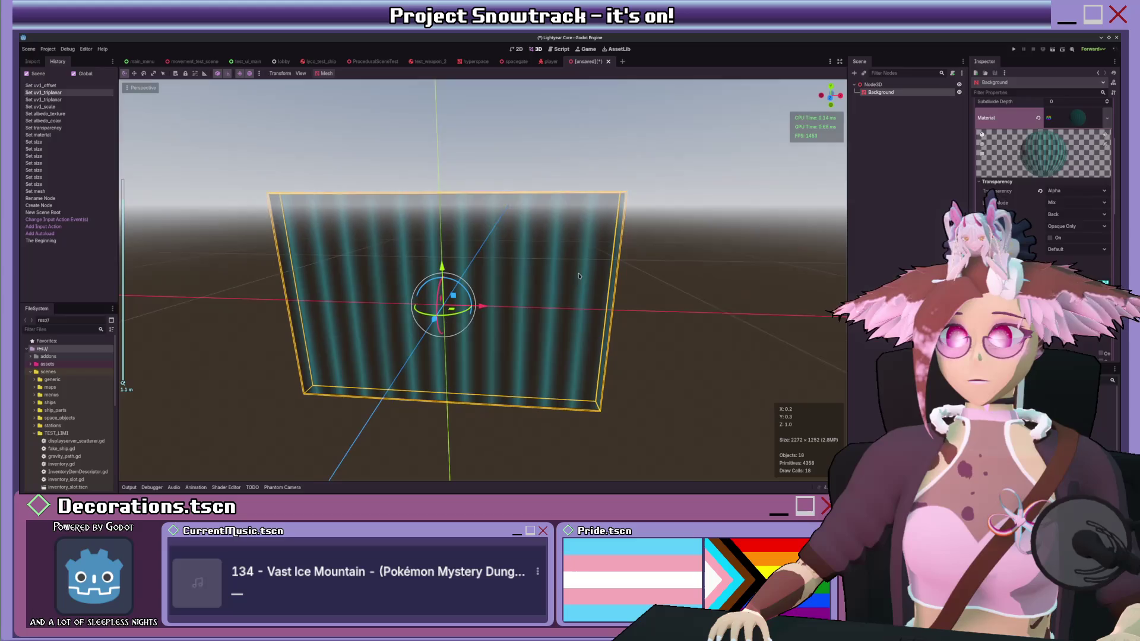
left_click_drag(585, 120, 569, 143)
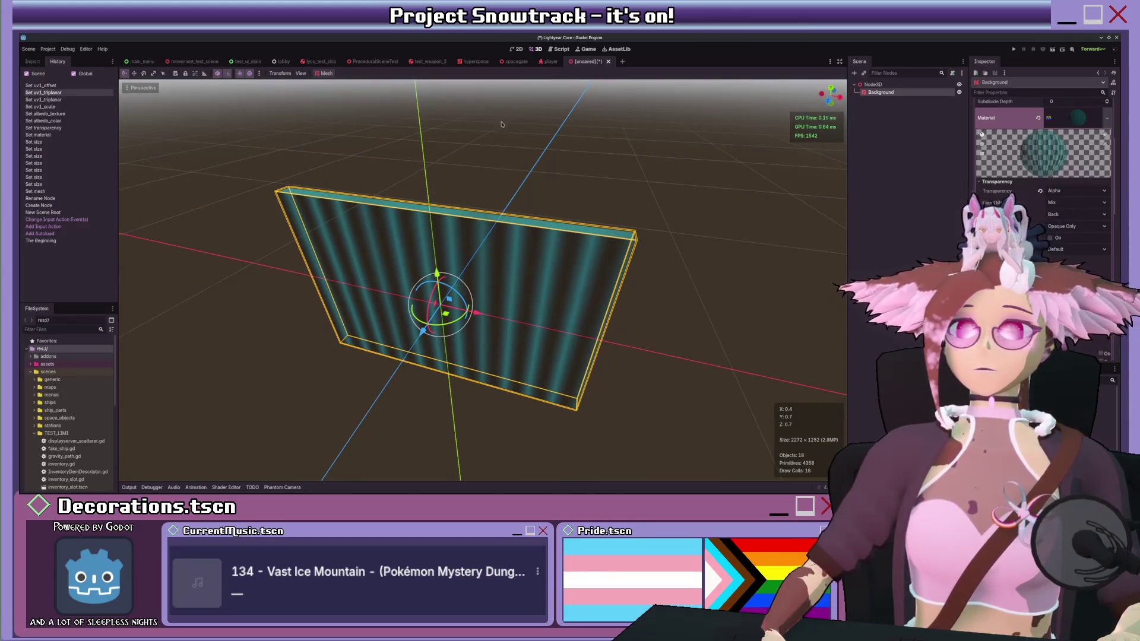
Step: In Right orthogonal view, drag the Background wall's depth position to -0.025
key("KP_3")
scroll(486, 281, "up", 5)
left_click_drag(485, 281, 556, 279)
scroll(1057, 158, "up", 3)
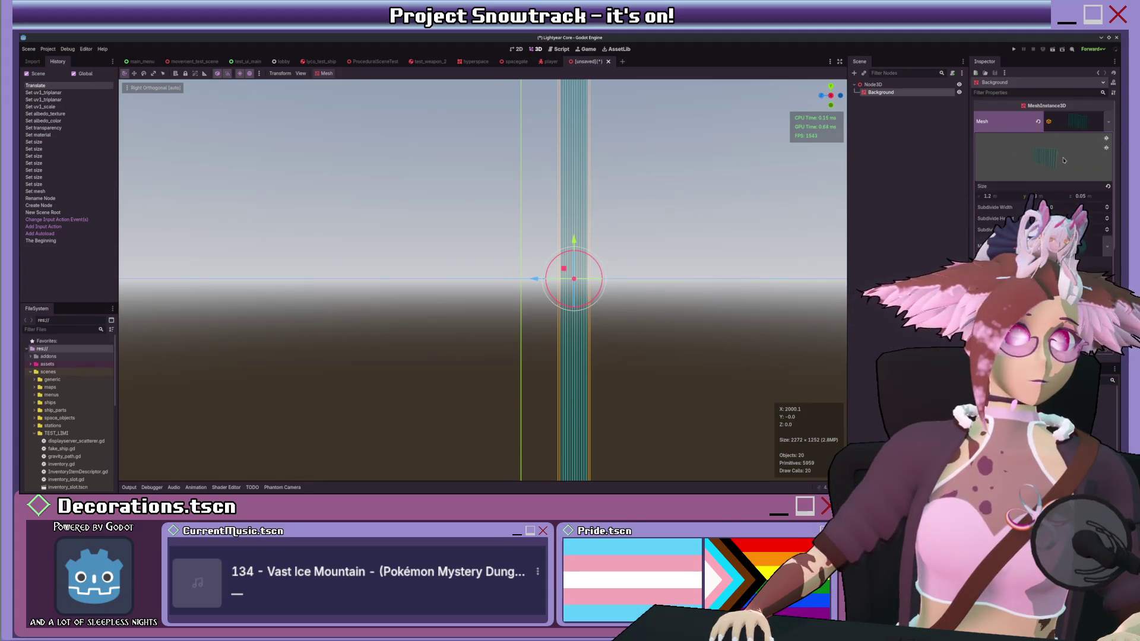
left_click(1078, 125)
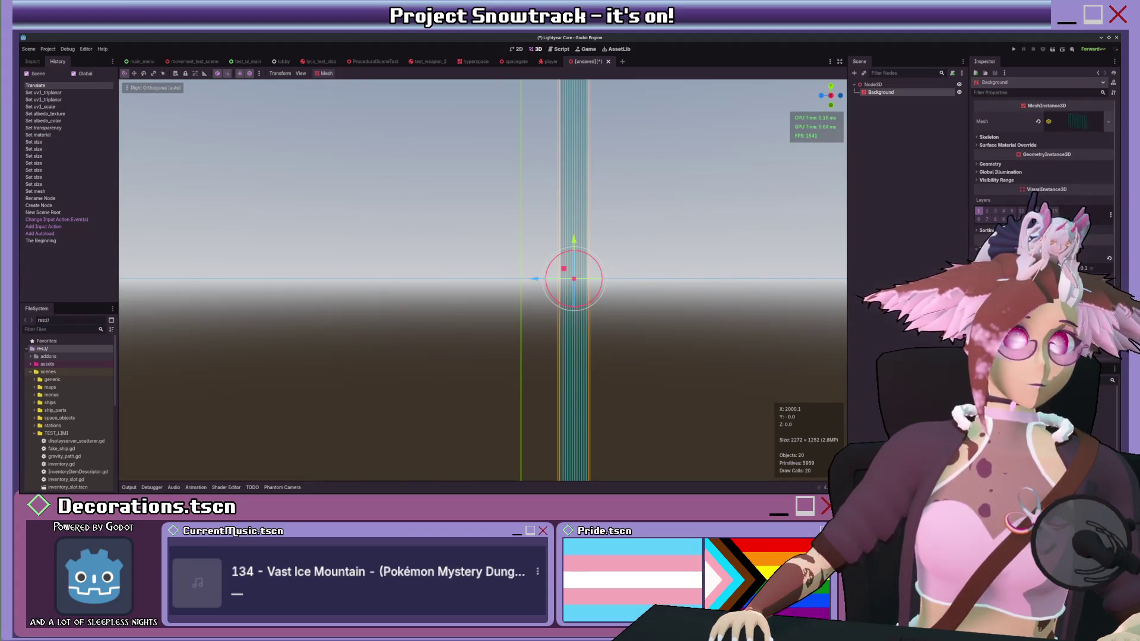
mouse_move(1086, 267)
left_mouse_down()
mouse_move(1098, 268)
mouse_move(1073, 268)
left_mouse_up()
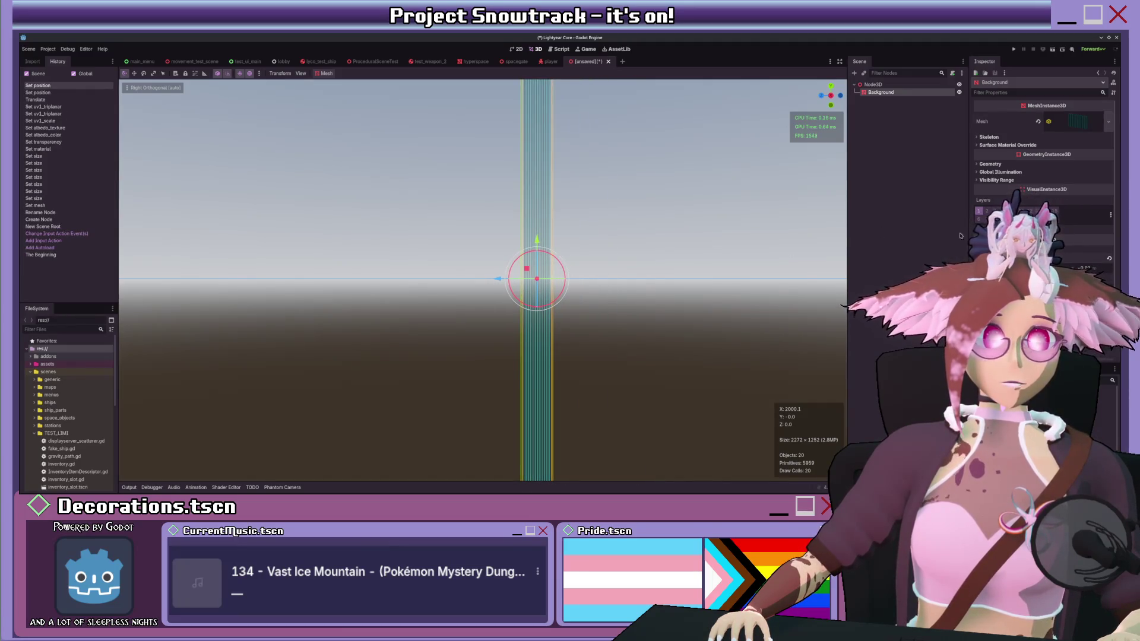
left_click_drag(1095, 267, 1096, 268)
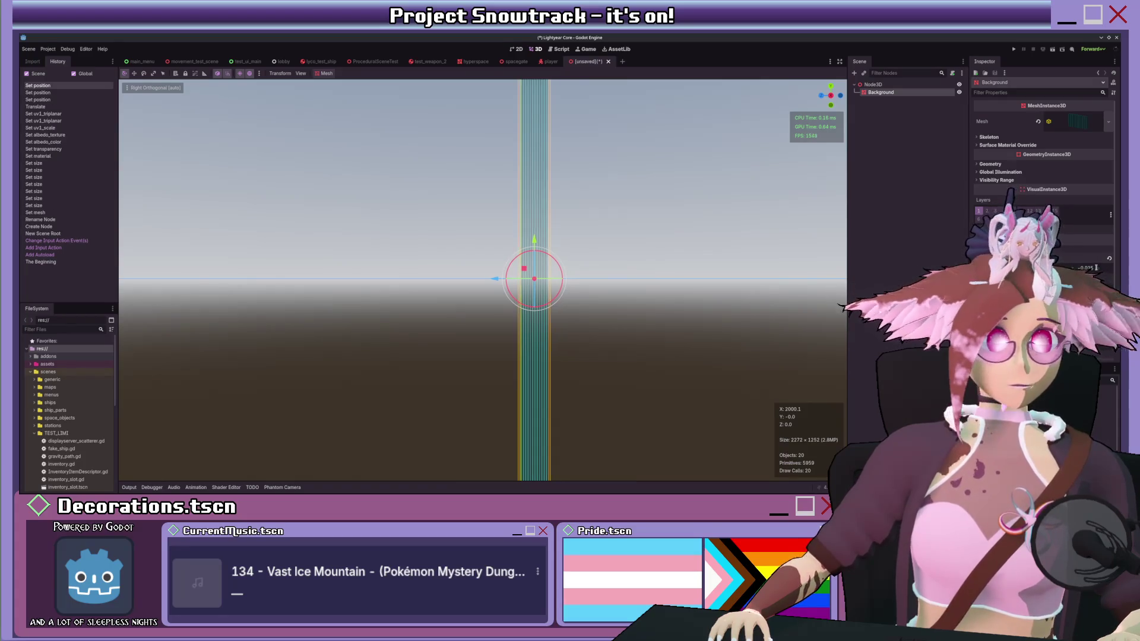
mouse_move(644, 211)
left_mouse_down()
mouse_move(655, 236)
mouse_move(632, 244)
left_mouse_up()
left_click(873, 84)
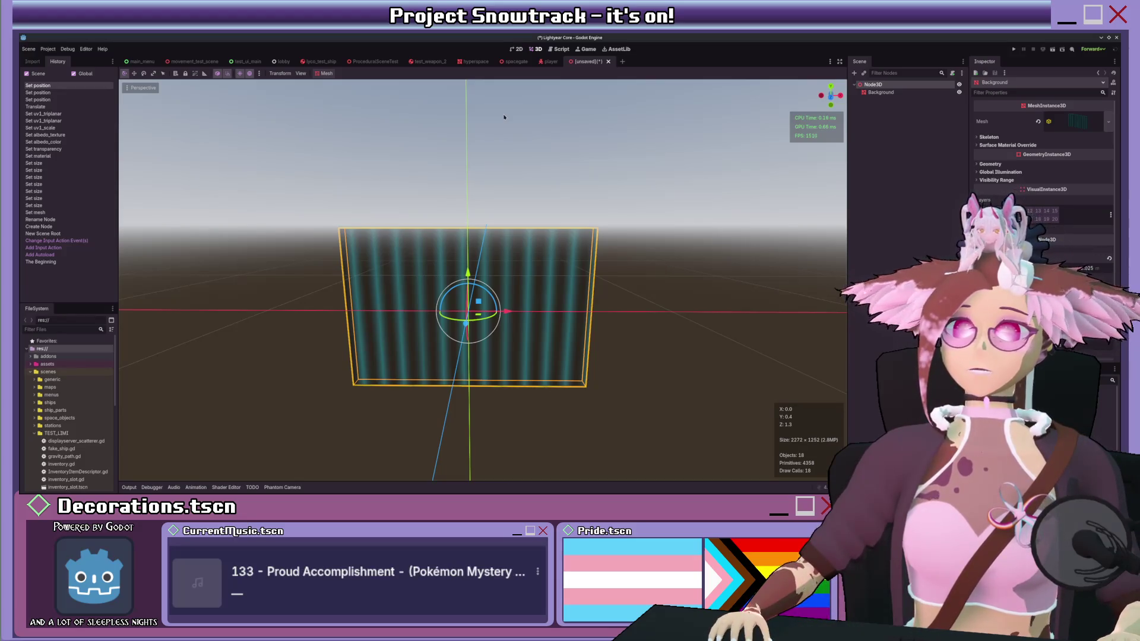
key("ctrl+a")
key("Return")
scroll(556, 224, "down", 3)
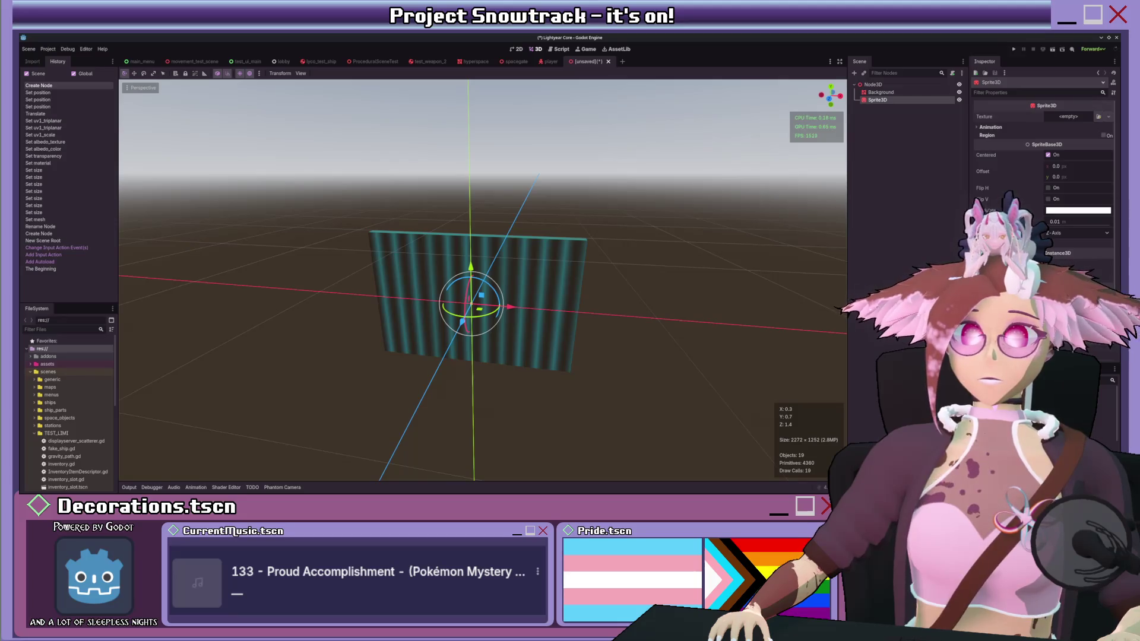
left_click_drag(66, 487, 475, 267)
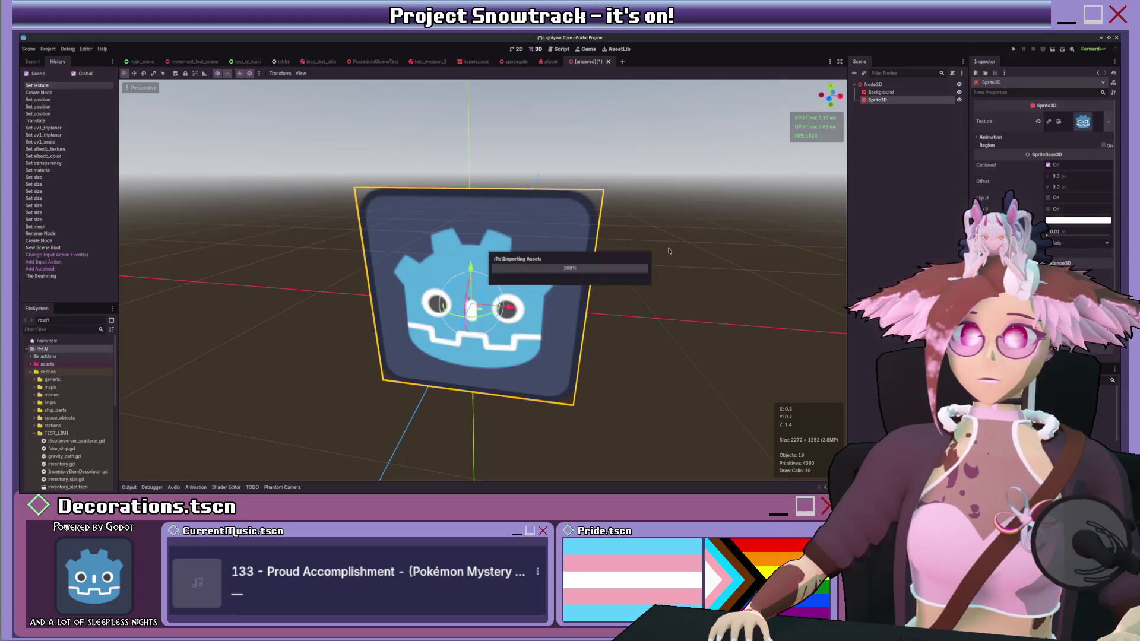
scroll(475, 267, "up", 3)
left_click(896, 100)
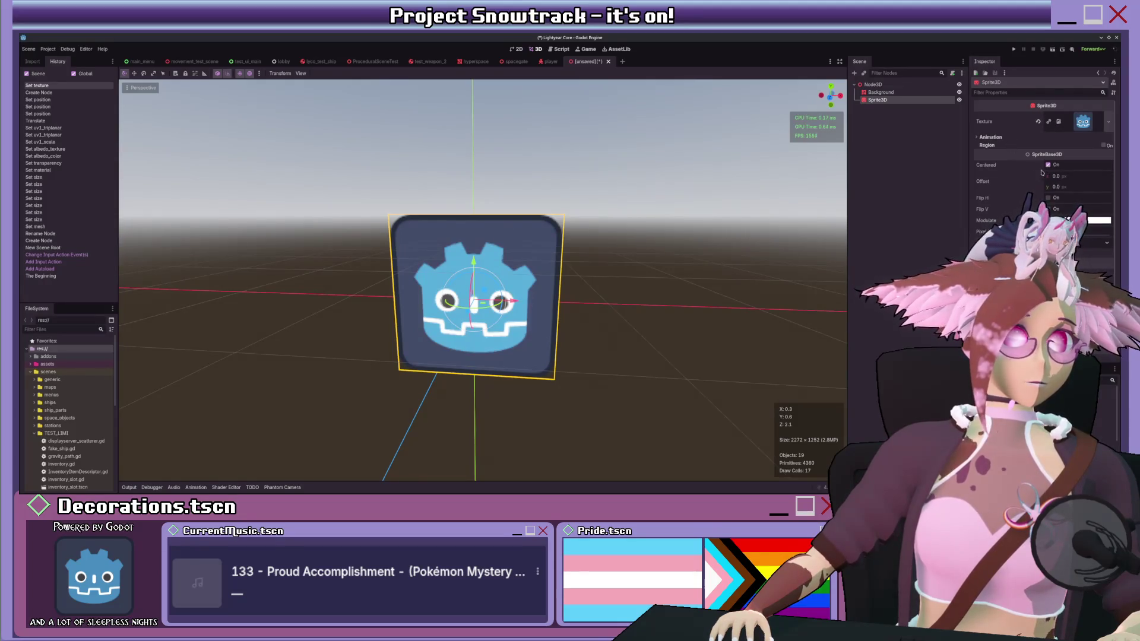
scroll(1020, 179, "down", 3)
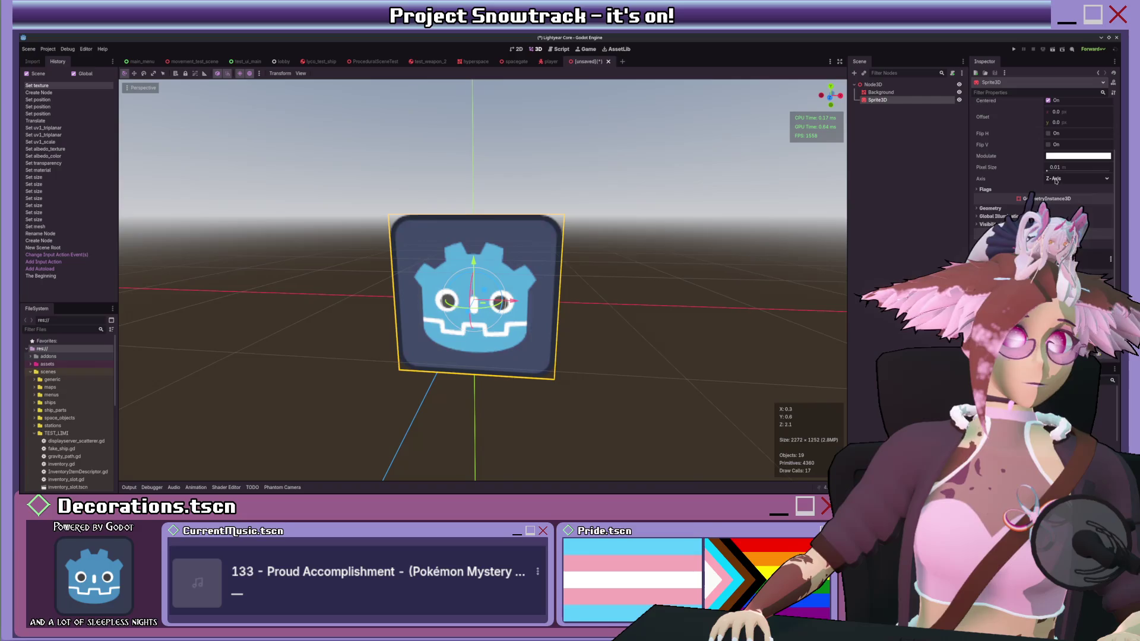
left_click(1011, 189)
scroll(1011, 188, "down", 2)
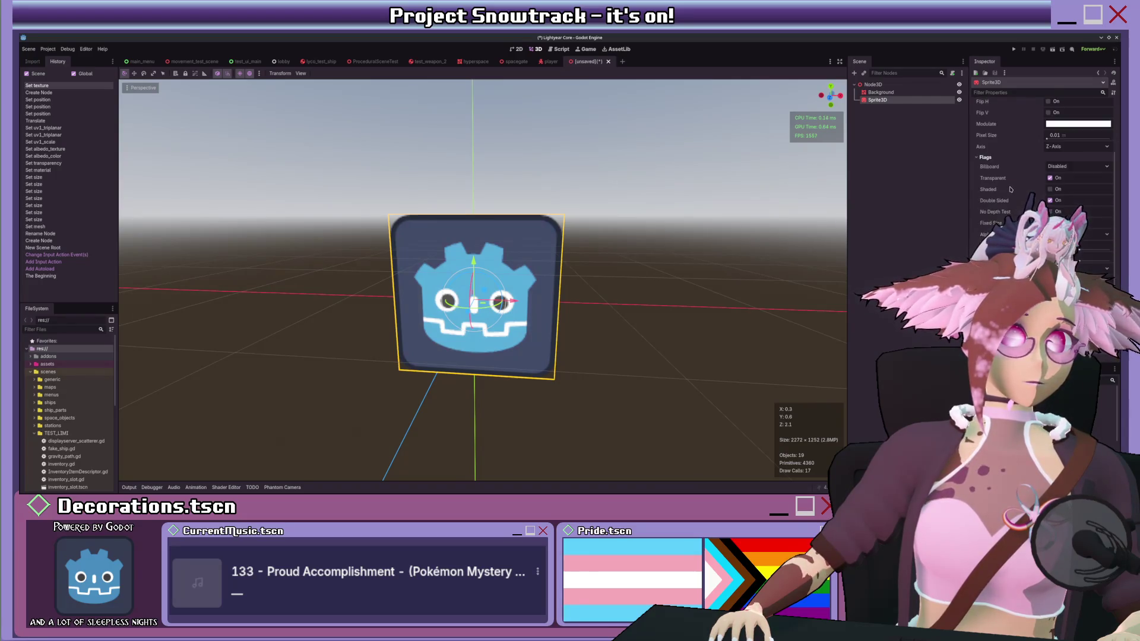
scroll(1011, 188, "down", 7)
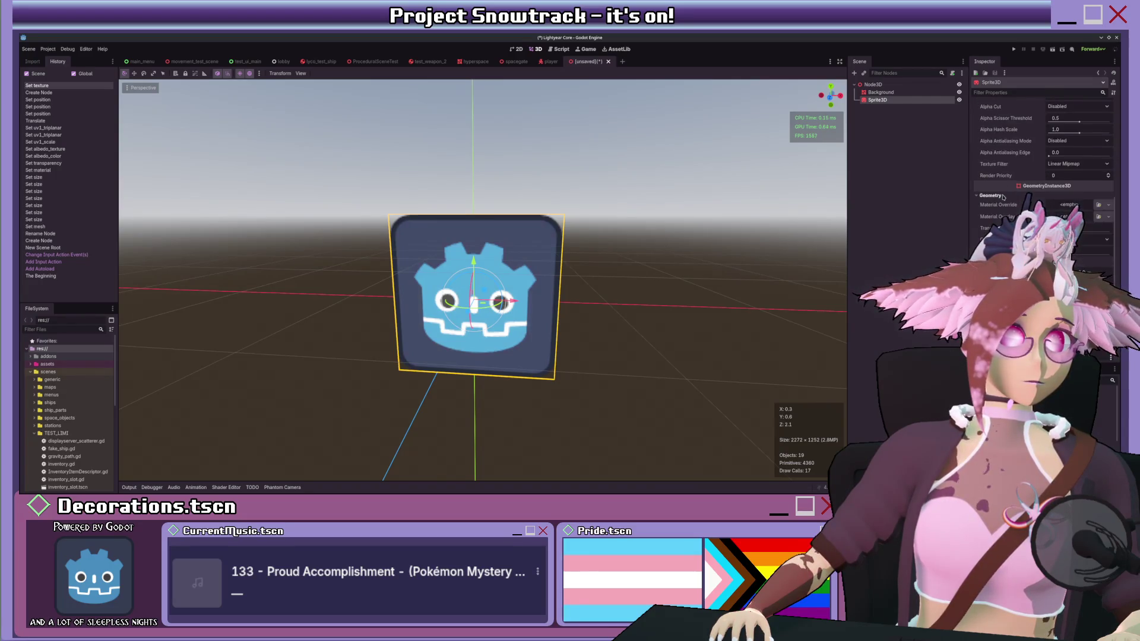
scroll(1003, 197, "up", 10)
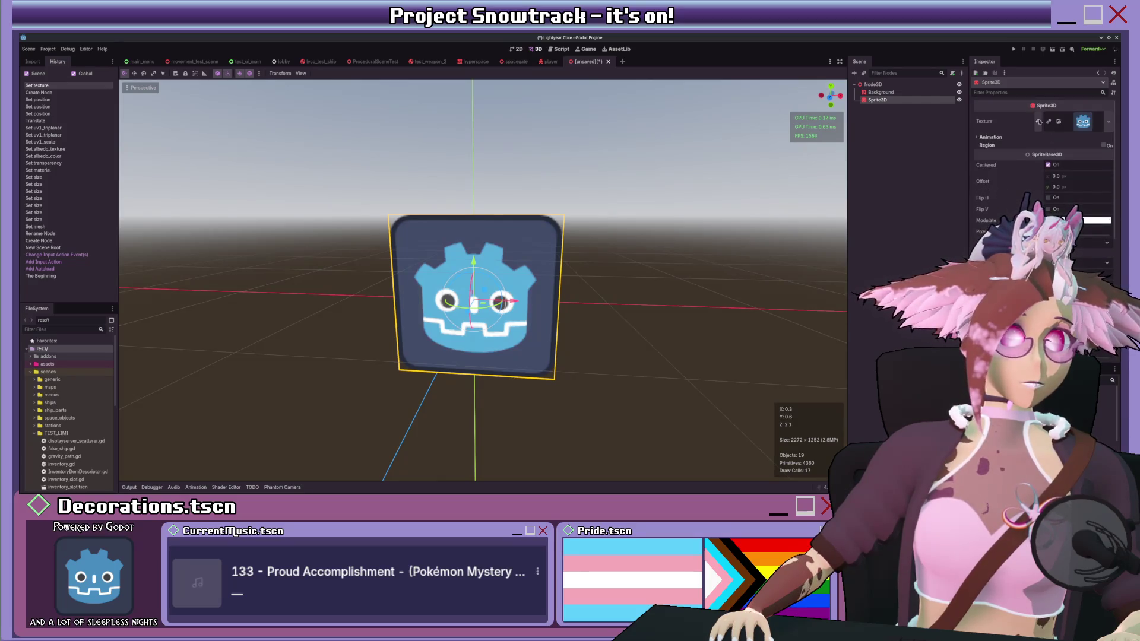
left_click(1049, 127)
double_click(876, 101)
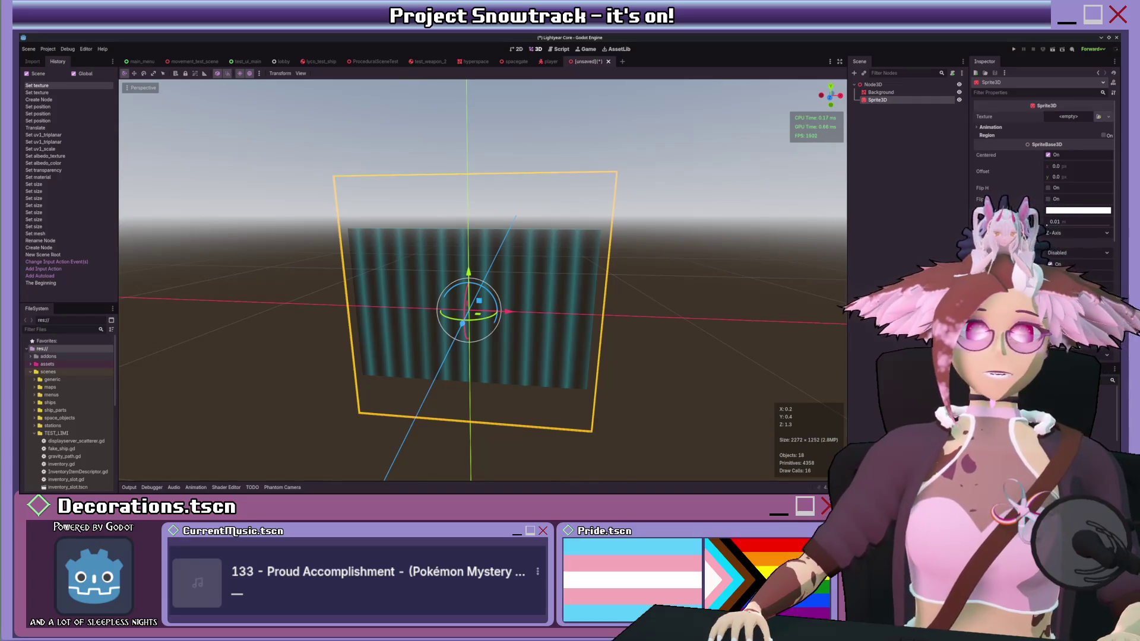
key("Delete")
scroll(587, 242, "up", 2)
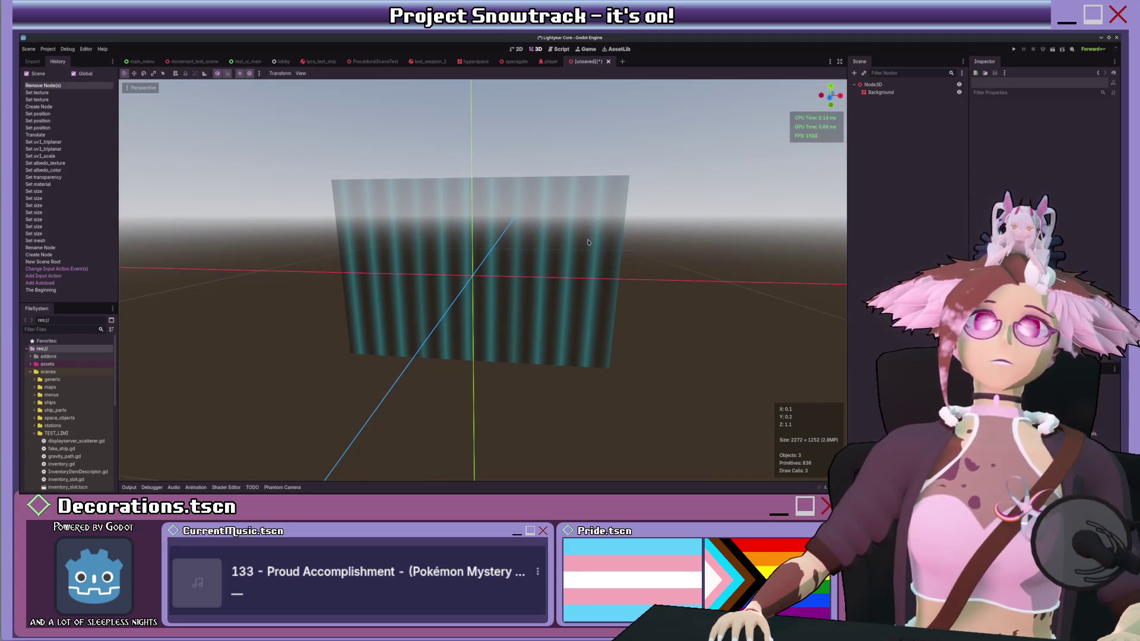
Step: Add a Node3D child named Items and rename the root node to InventoryRoot
left_click(872, 85)
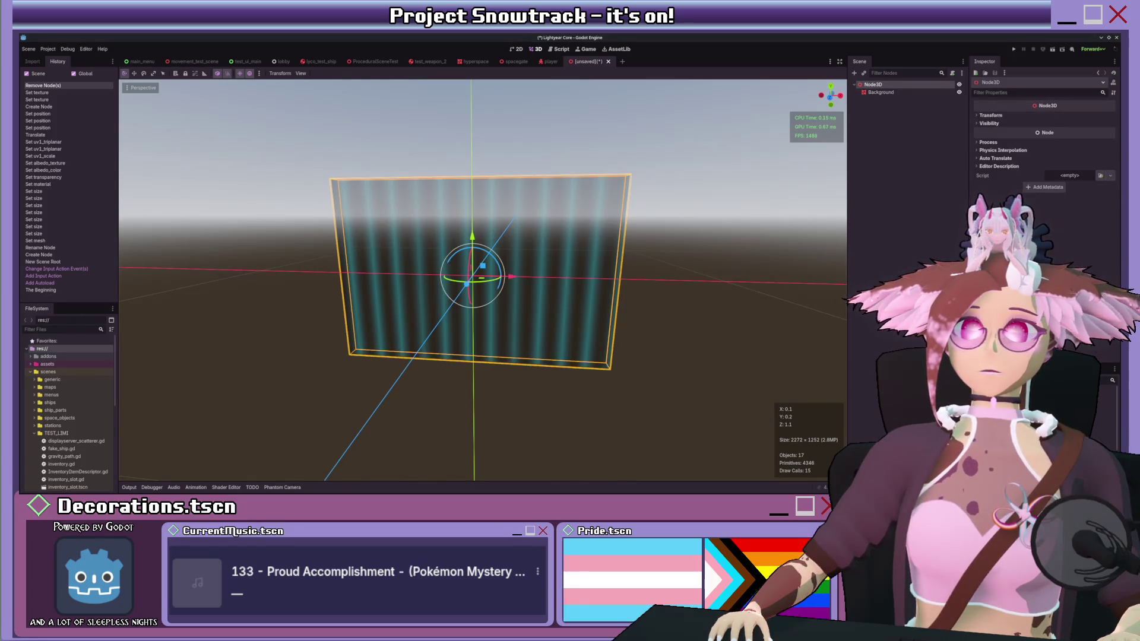
key("ctrl+a")
key("Return")
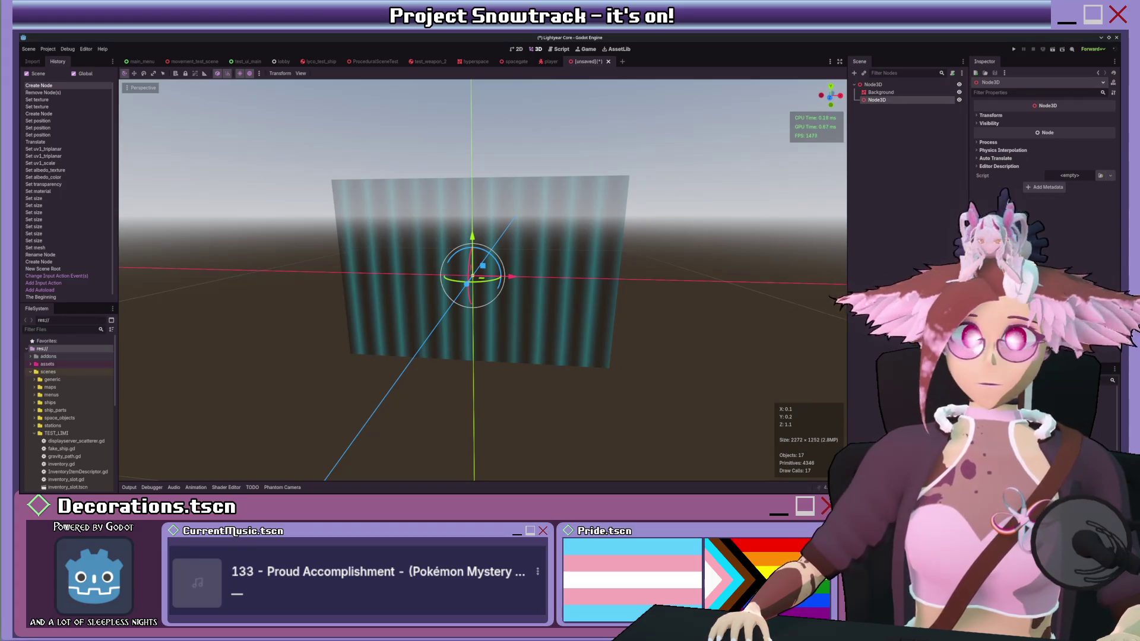
key("F2")
type("Items")
key("Return")
left_click(872, 84)
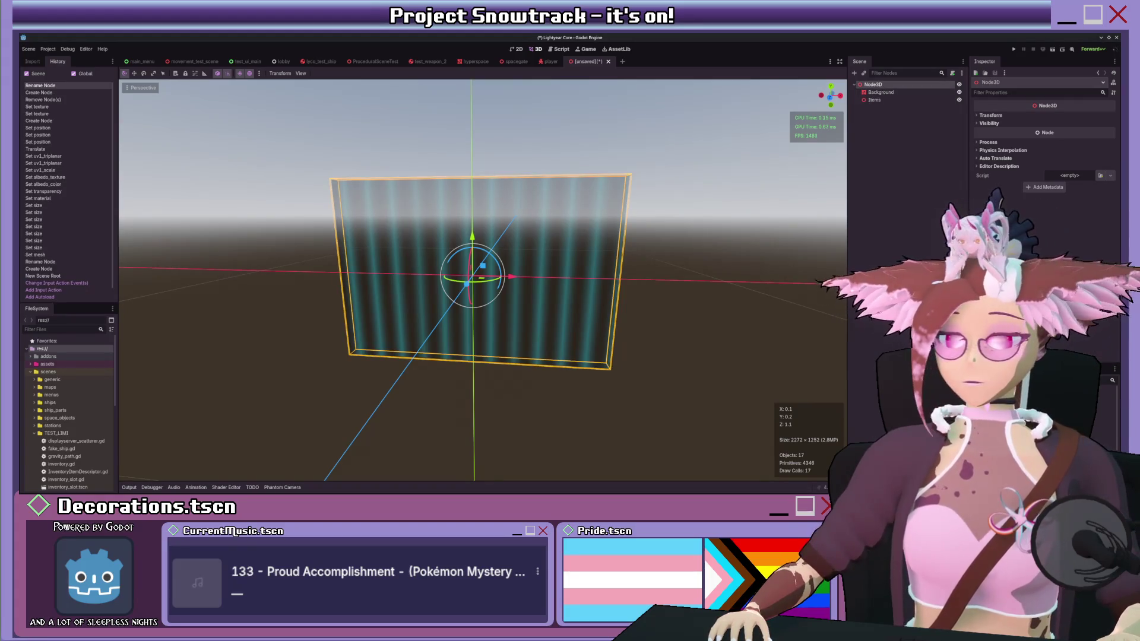
type("InventoryRoot")
key("Return")
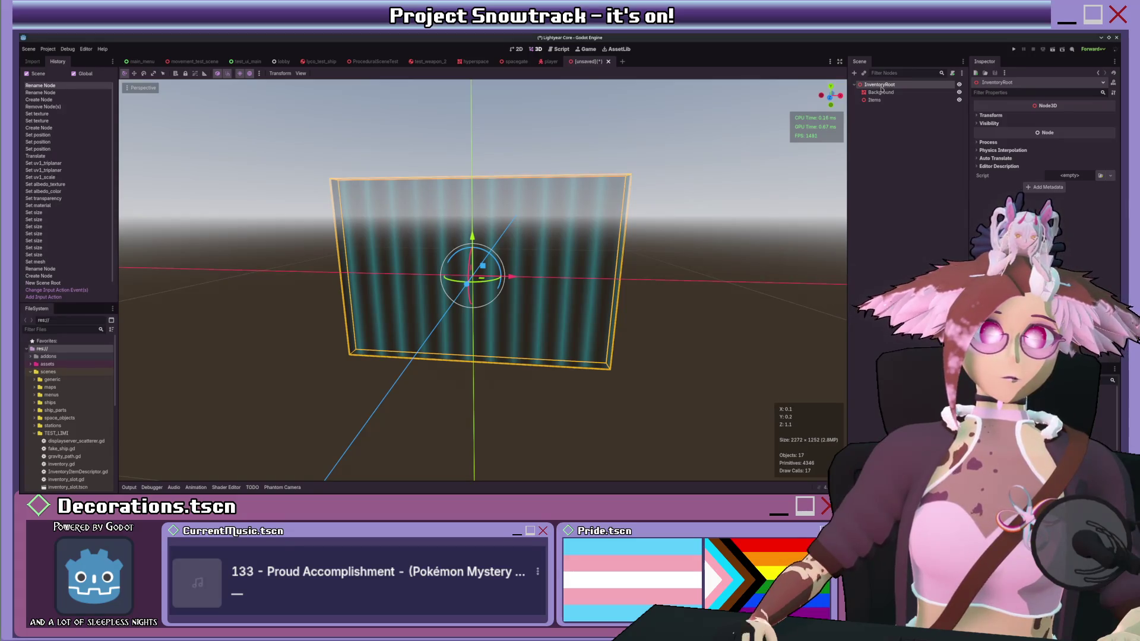
Step: Move the Camera3D back along Z and widen its field of view to about 86
scroll(475, 268, "up", 2)
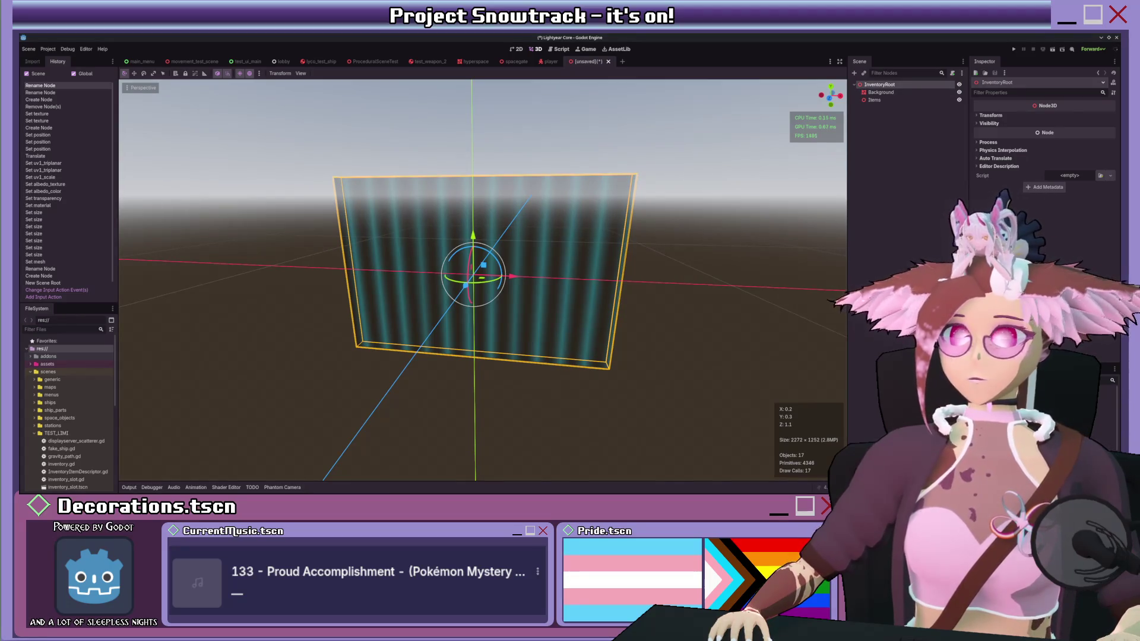
scroll(475, 267, "down", 3)
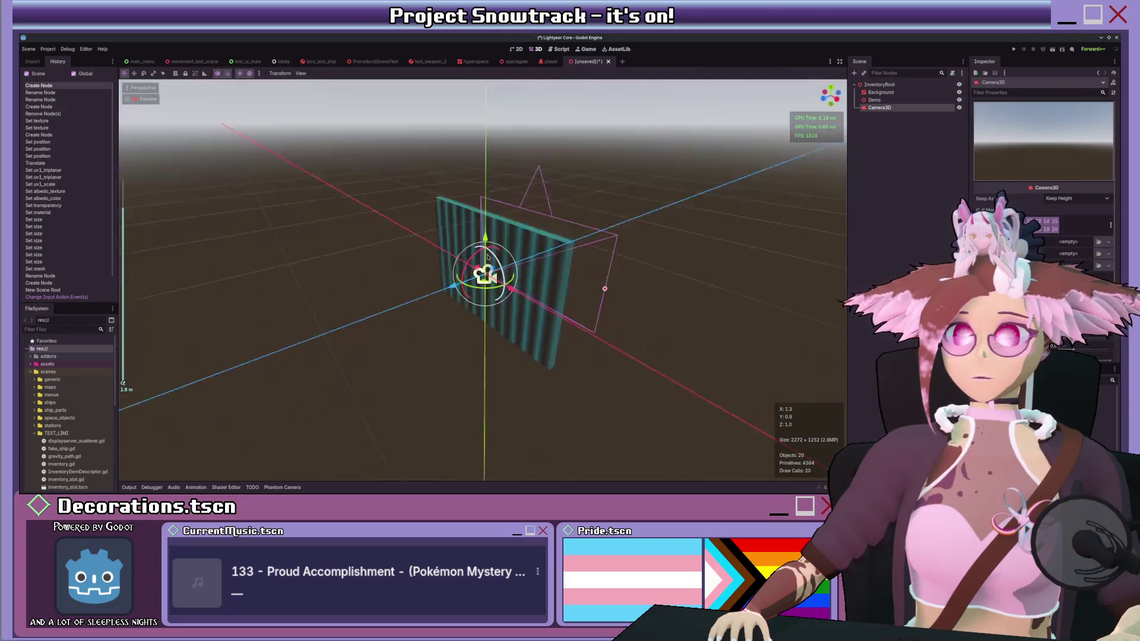
mouse_move(430, 267)
left_mouse_down()
mouse_move(275, 319)
mouse_move(538, 300)
left_mouse_up()
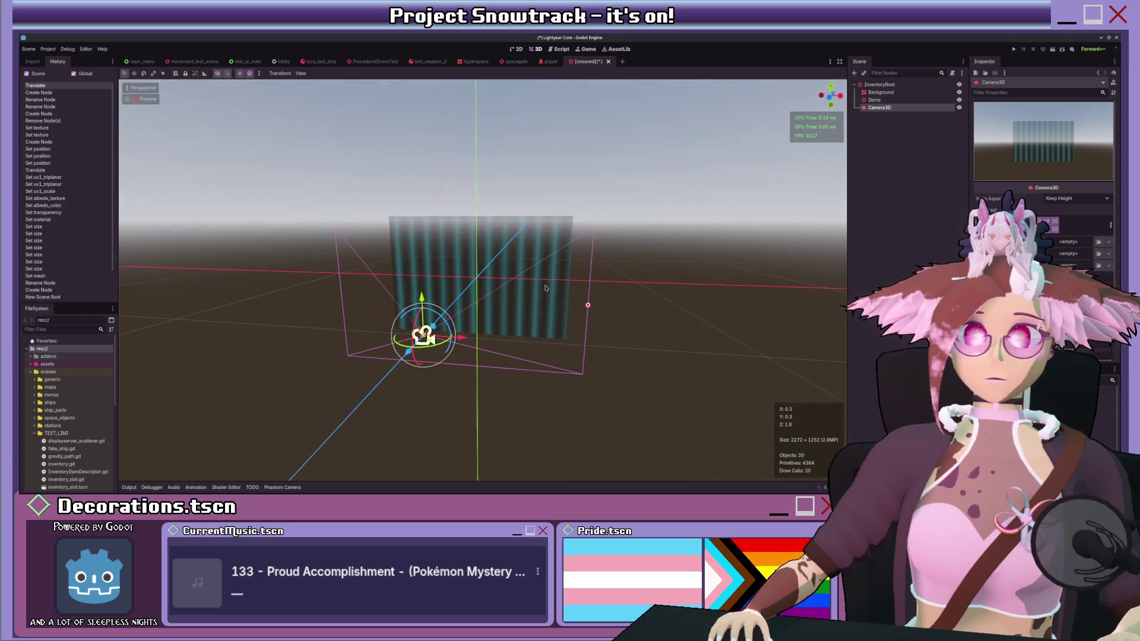
mouse_move(586, 303)
left_mouse_down()
mouse_move(543, 303)
mouse_move(552, 302)
left_mouse_up()
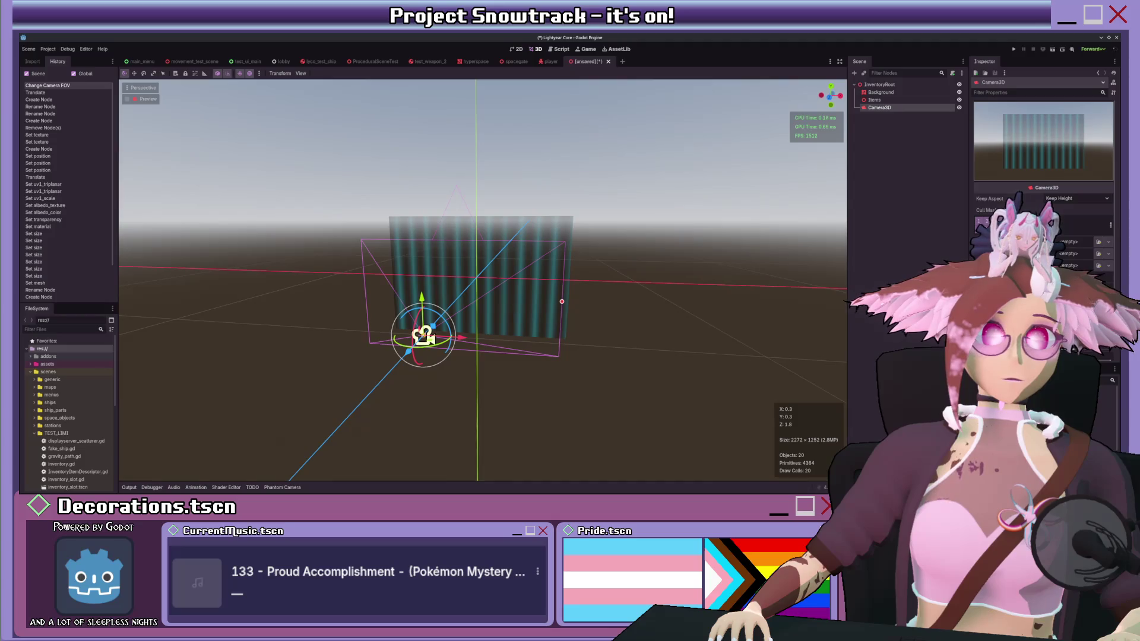
scroll(595, 219, "up", 3)
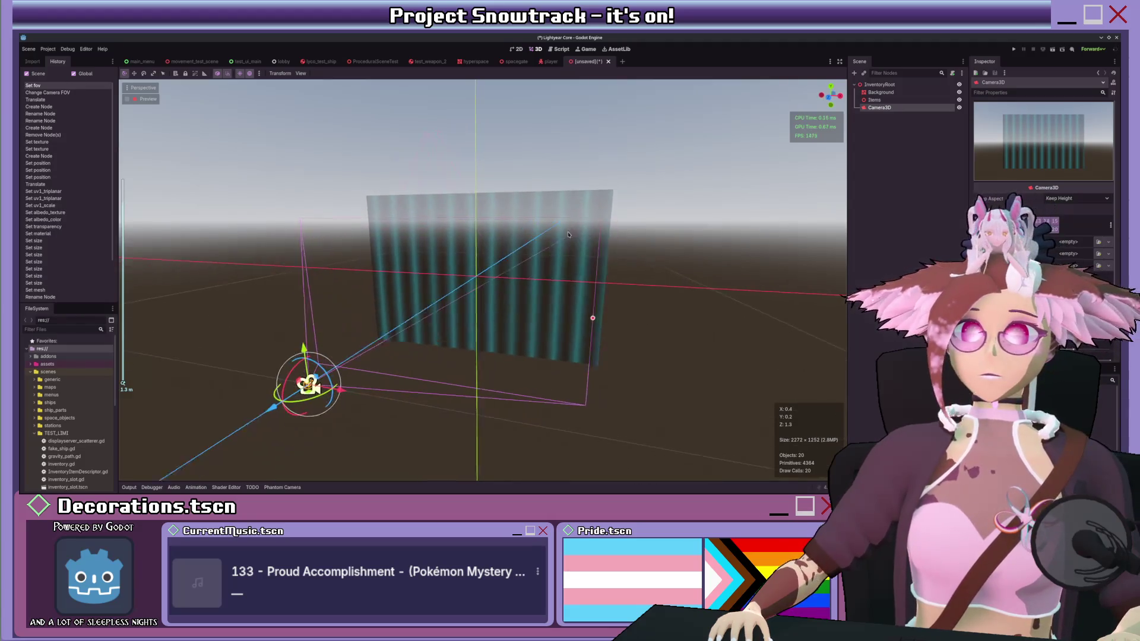
left_click(895, 102)
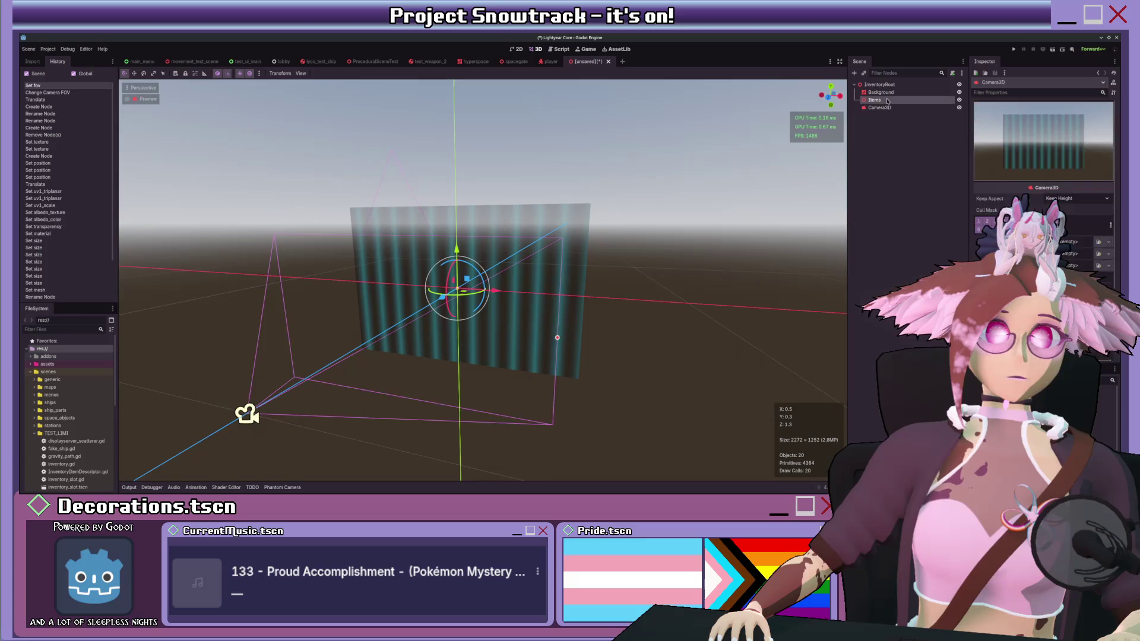
mouse_move(879, 108)
left_mouse_down()
mouse_move(885, 90)
mouse_move(880, 104)
left_mouse_up()
left_click(874, 100)
left_click_drag(545, 163, 527, 208)
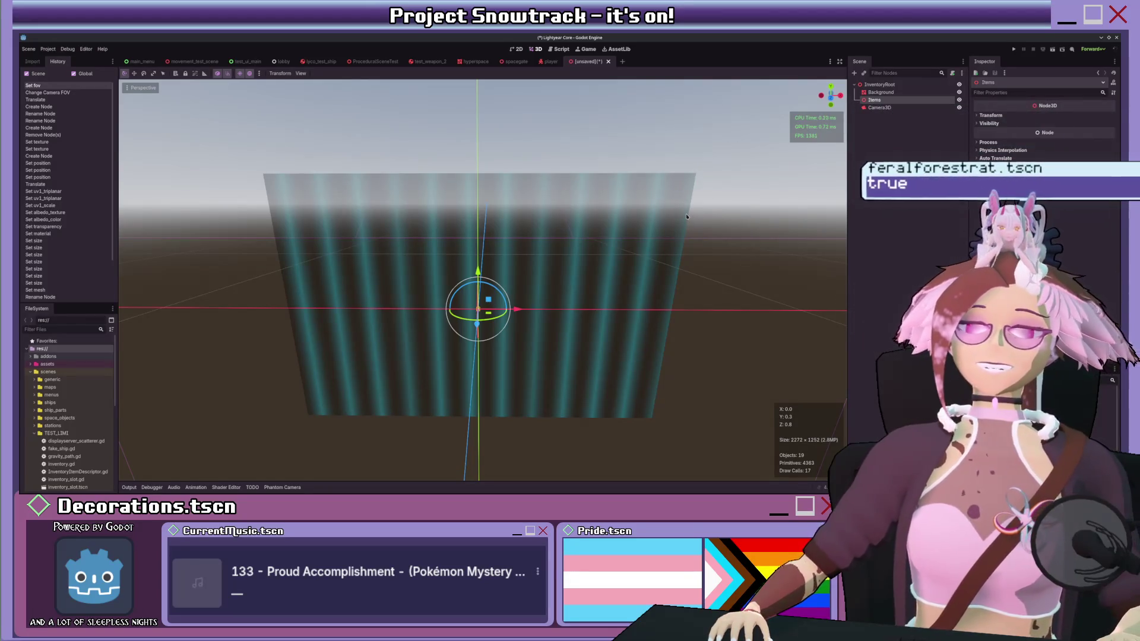
Step: Open inventory.gd and scroll through its slot and item placement functions
left_click(561, 49)
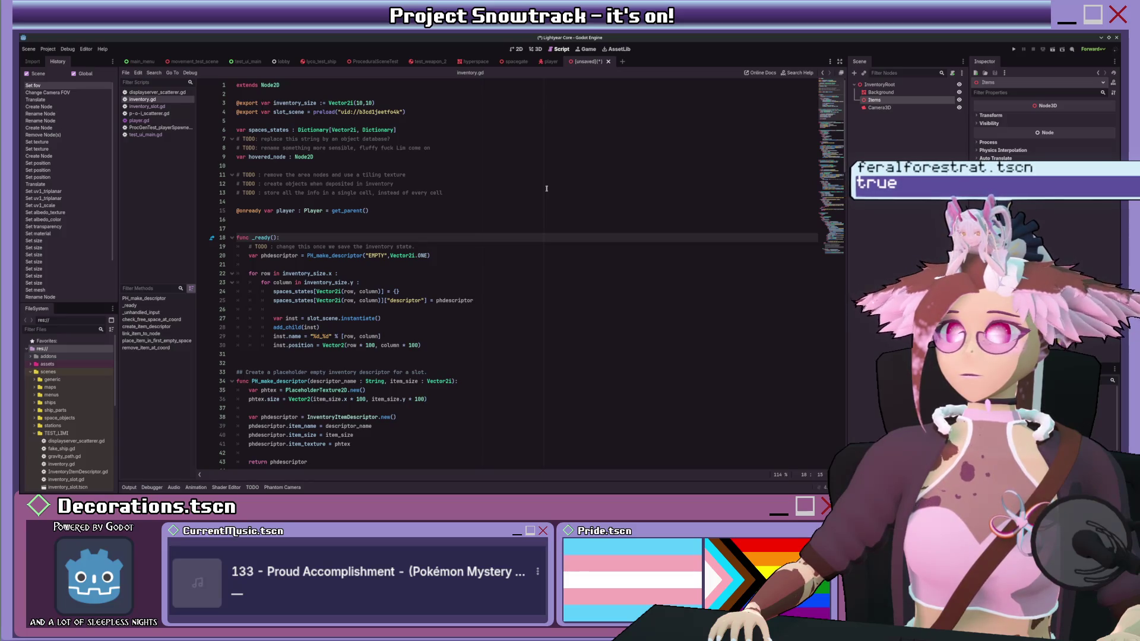
scroll(546, 188, "down", 5)
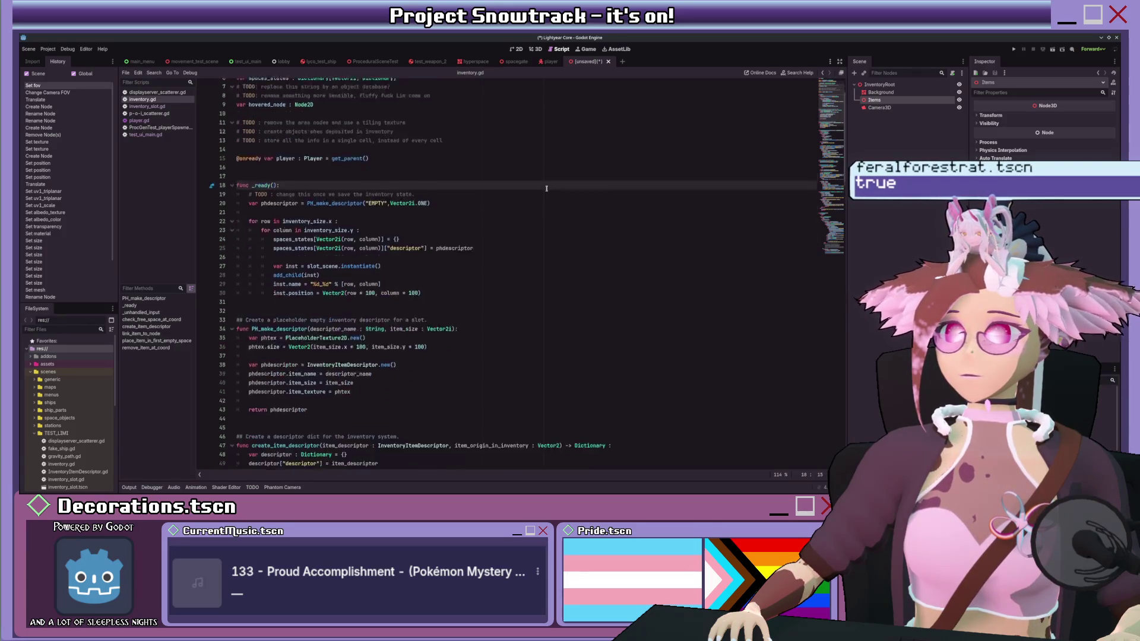
scroll(546, 189, "down", 9)
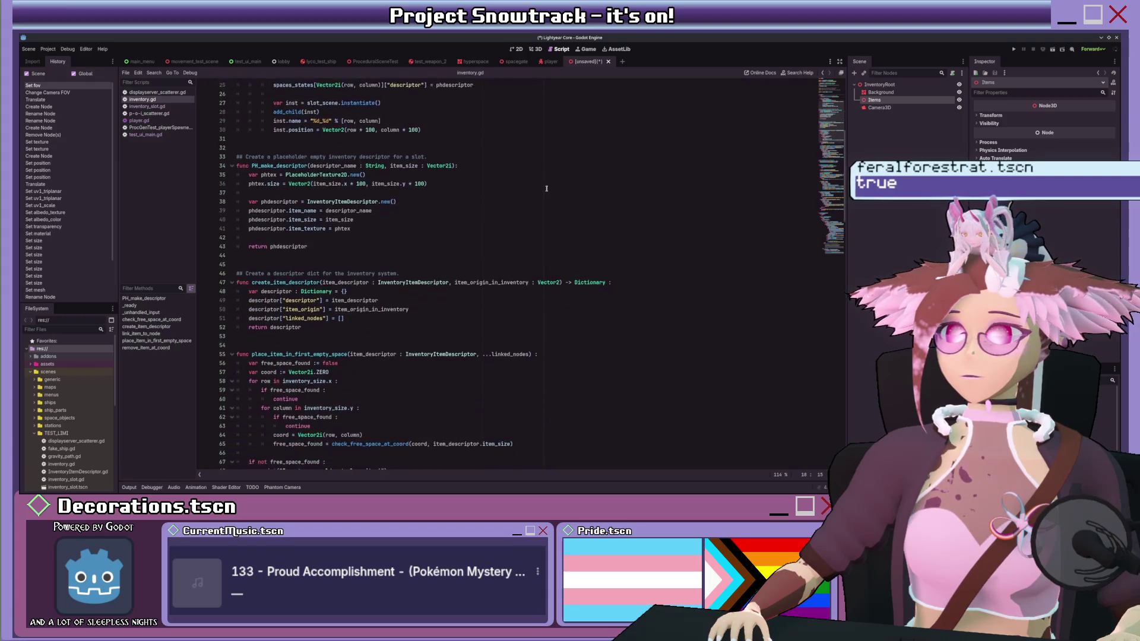
scroll(546, 189, "down", 4)
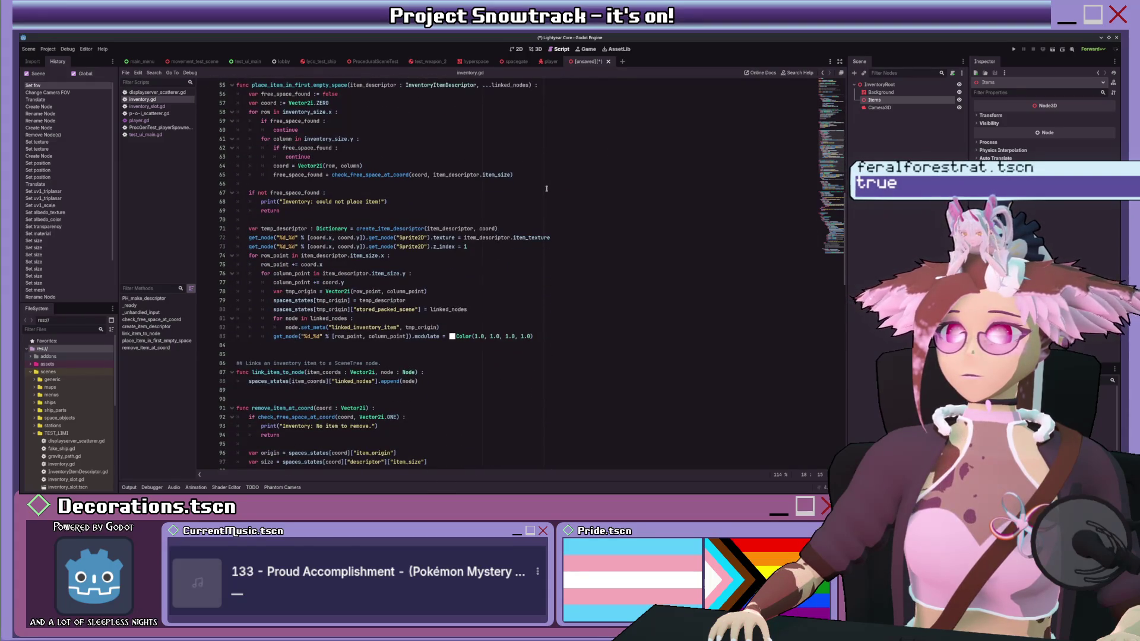
scroll(546, 189, "up", 4)
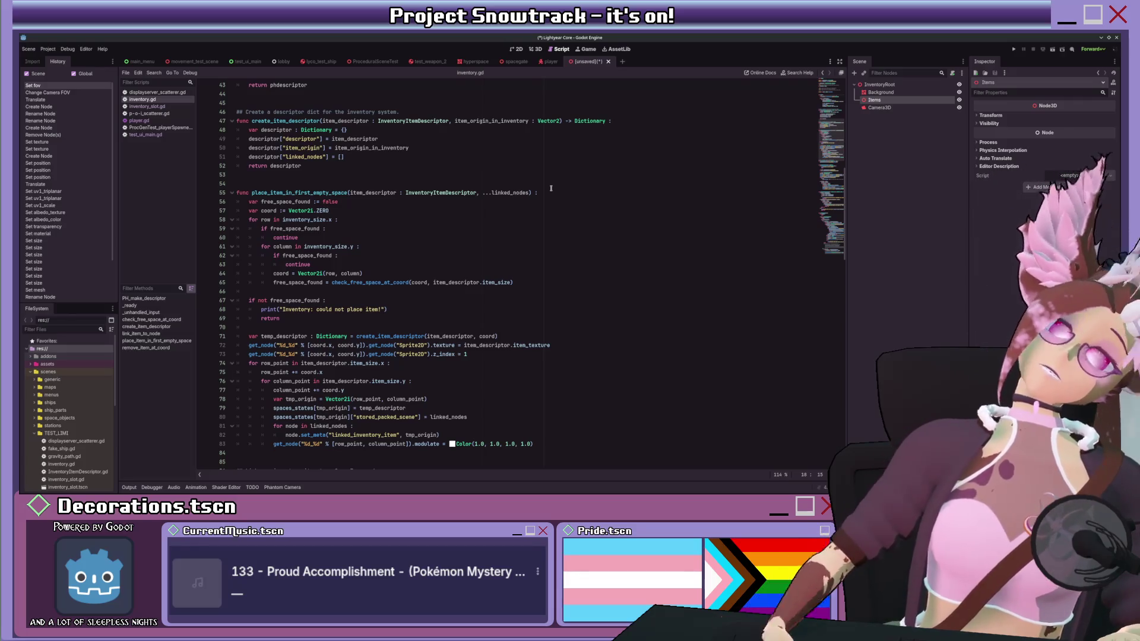
Step: In movement_test_scene, select and frame the TESTWEAPON on the ledge, then open its scene
left_click(423, 65)
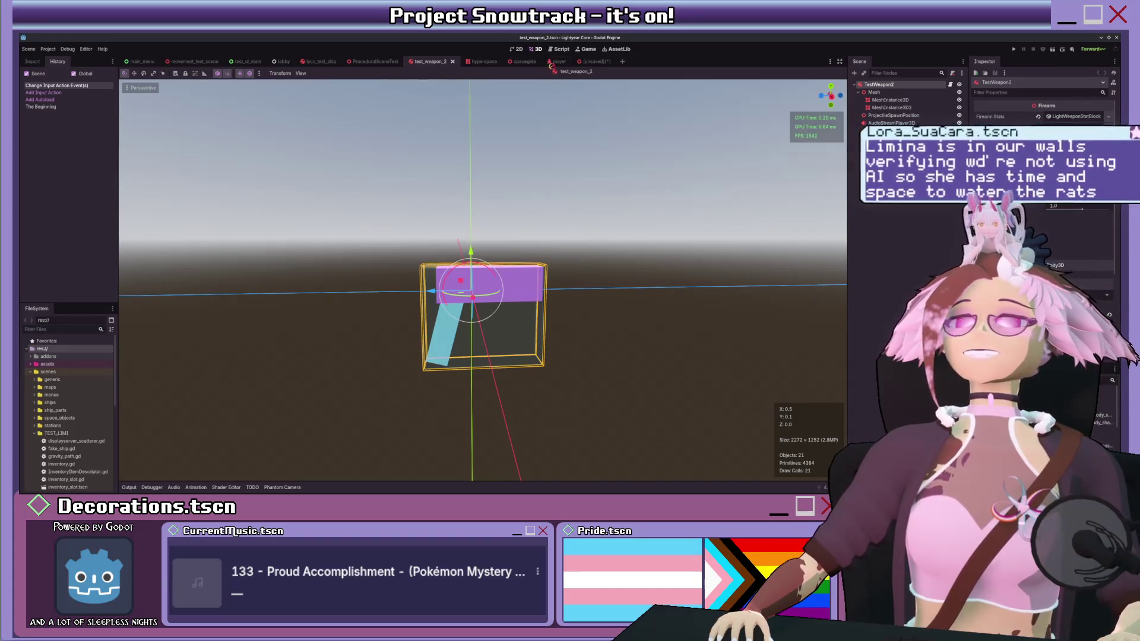
left_click_drag(541, 64, 542, 64)
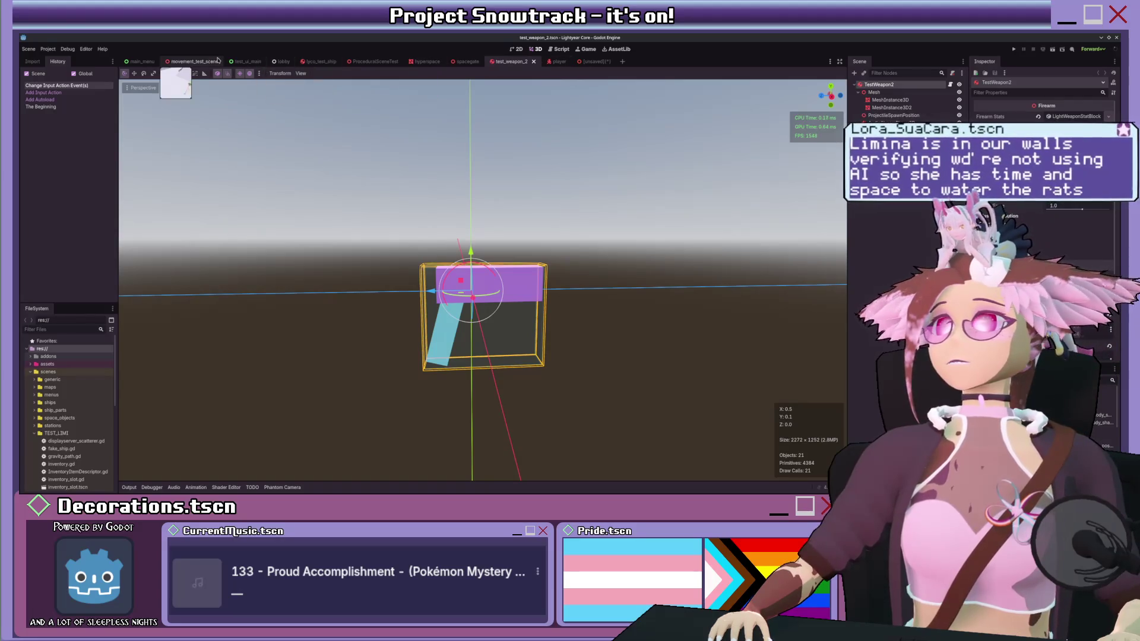
left_click(191, 61)
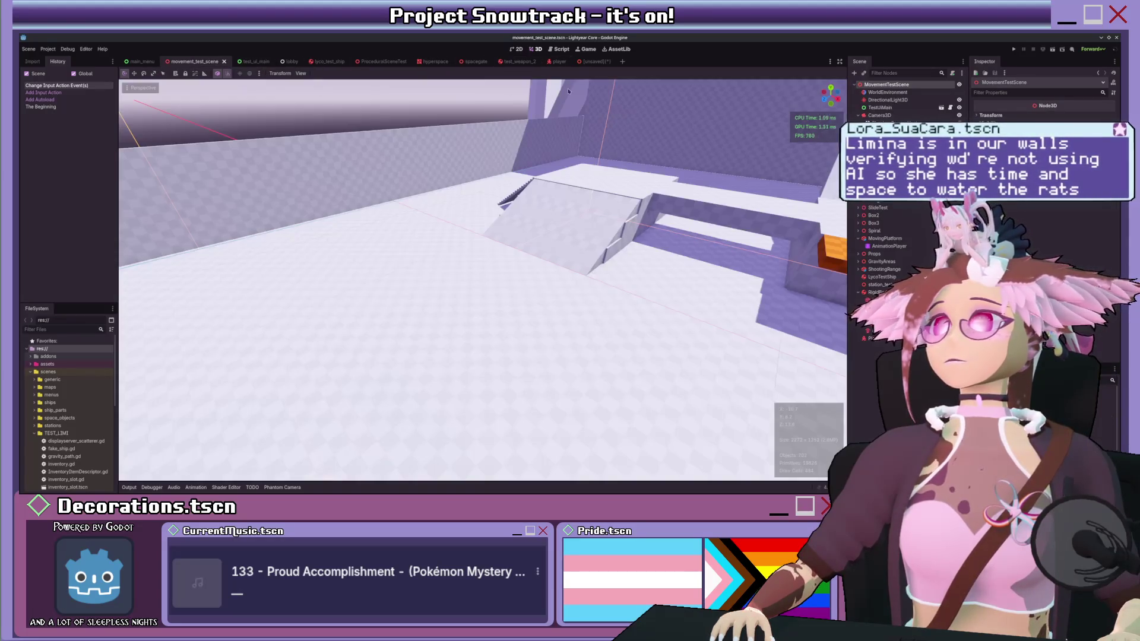
key("w")
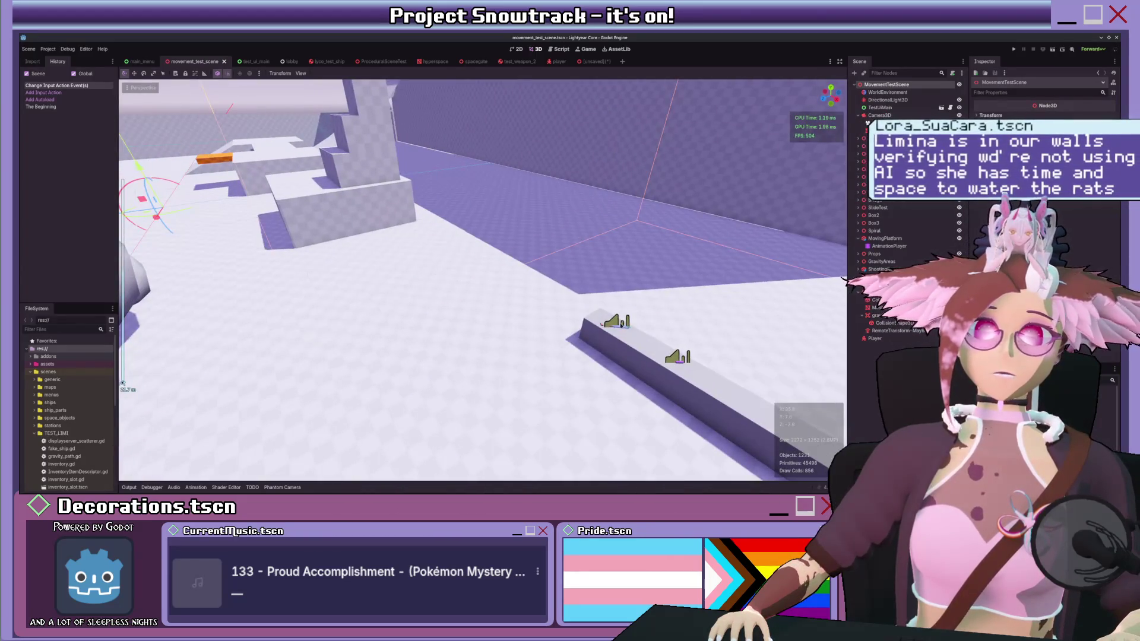
left_click(620, 325)
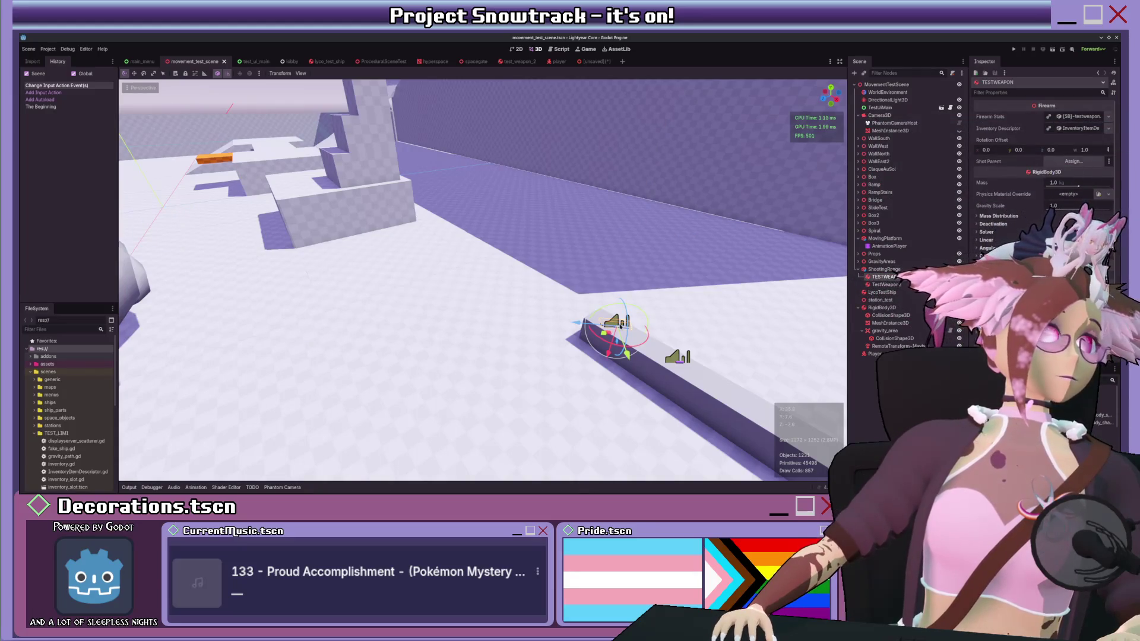
key("f")
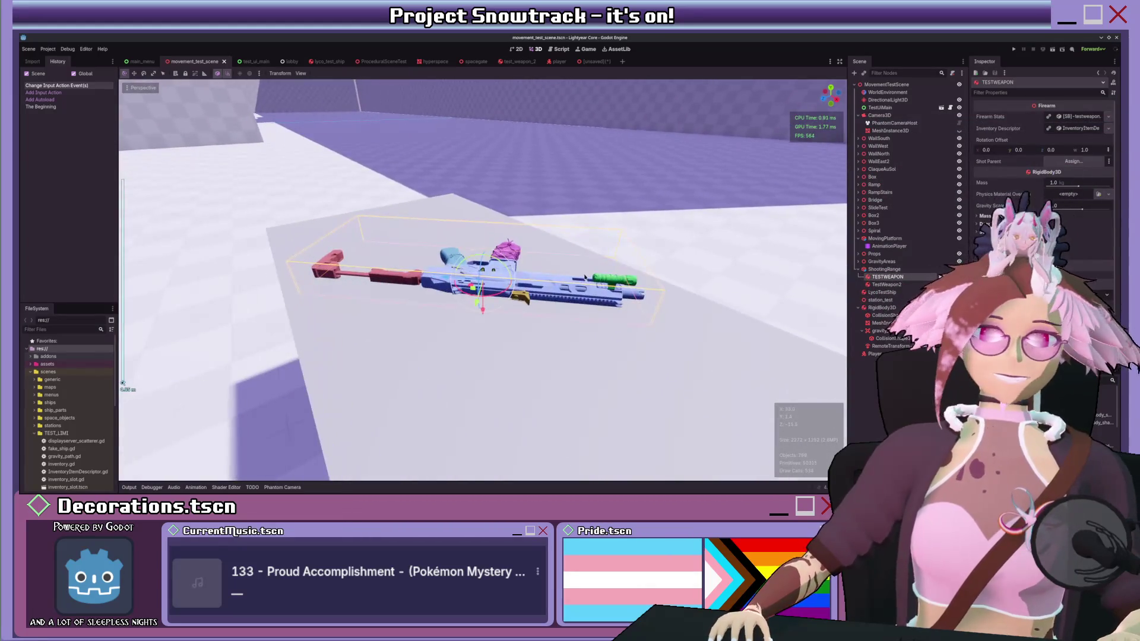
left_click(941, 276)
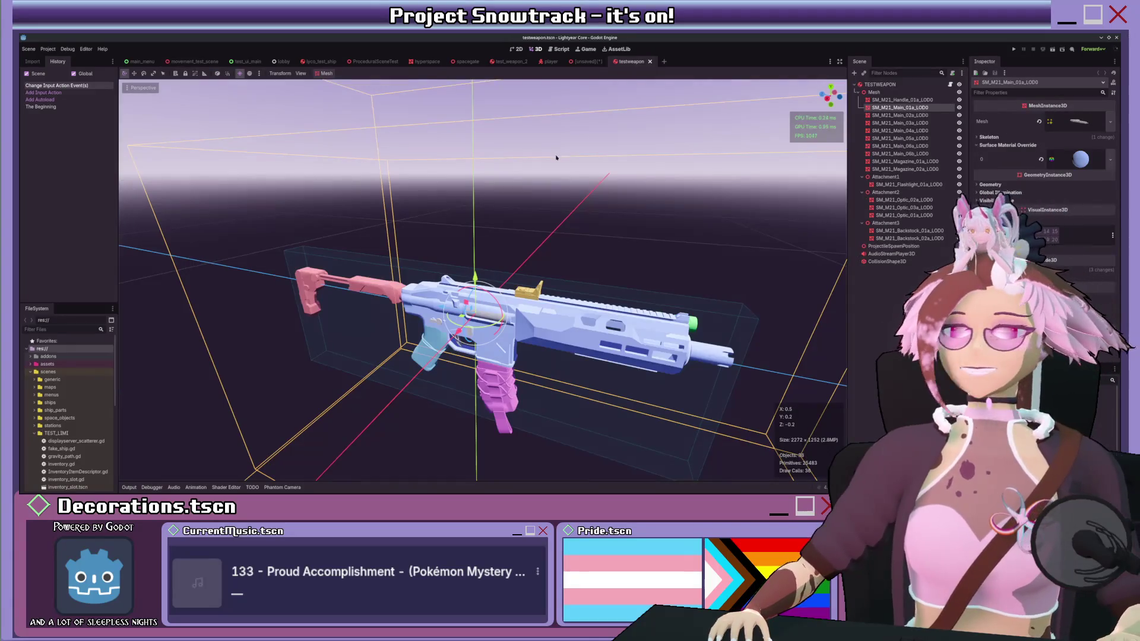
Step: Select the TESTWEAPON root and create a MeshInstance3D child with Ctrl+A
scroll(697, 172, "down", 5)
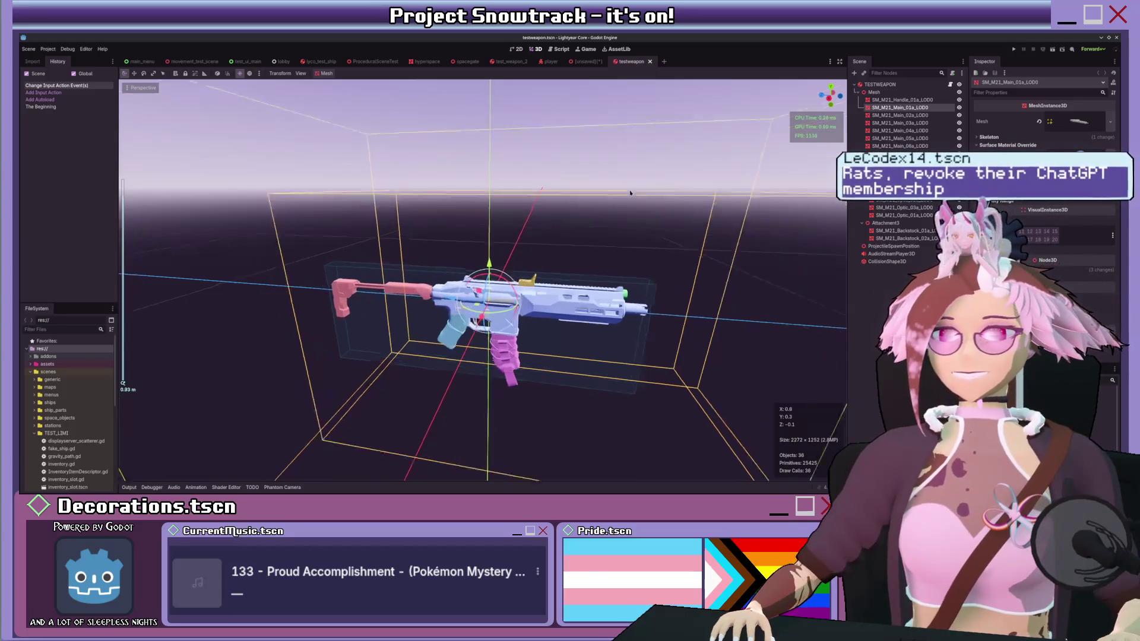
scroll(633, 184, "up", 2)
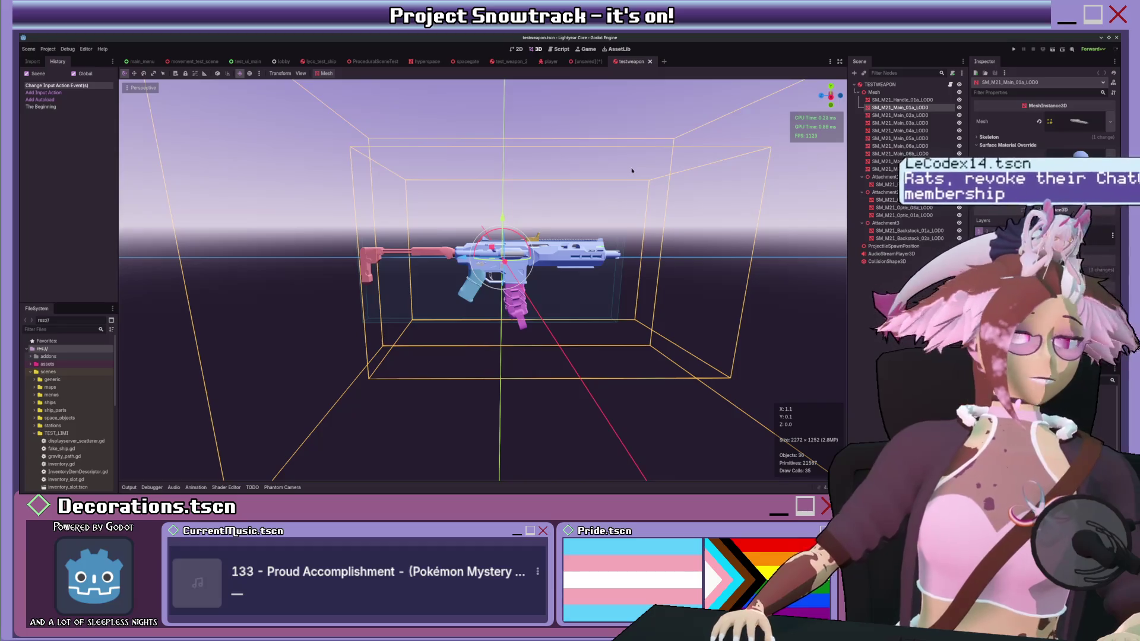
scroll(632, 172, "up", 2)
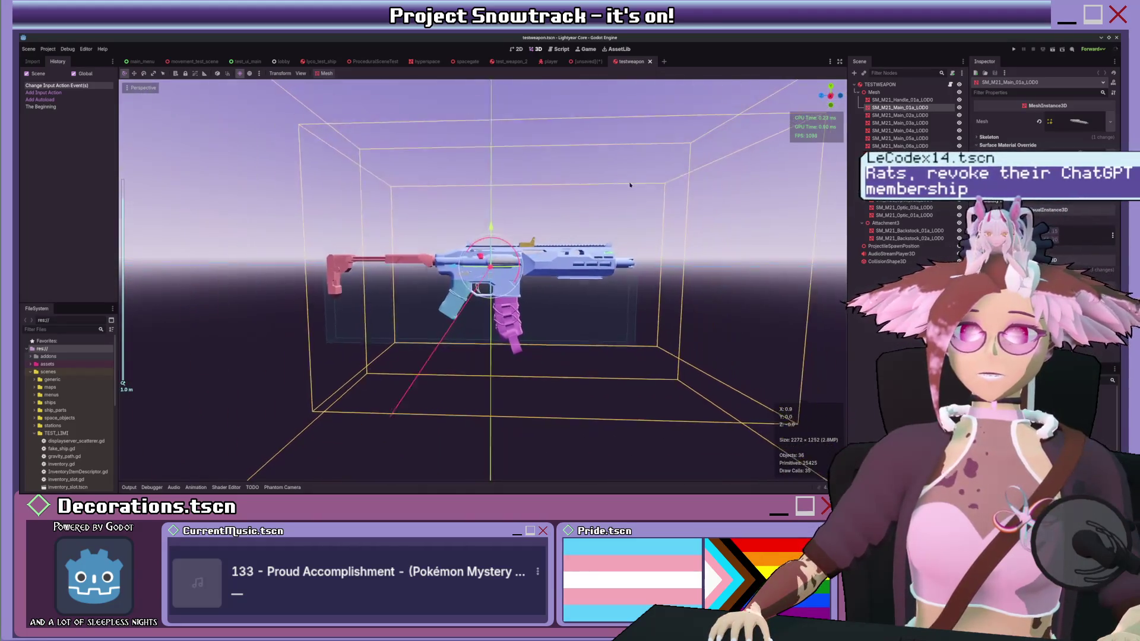
left_click_drag(631, 183, 623, 190)
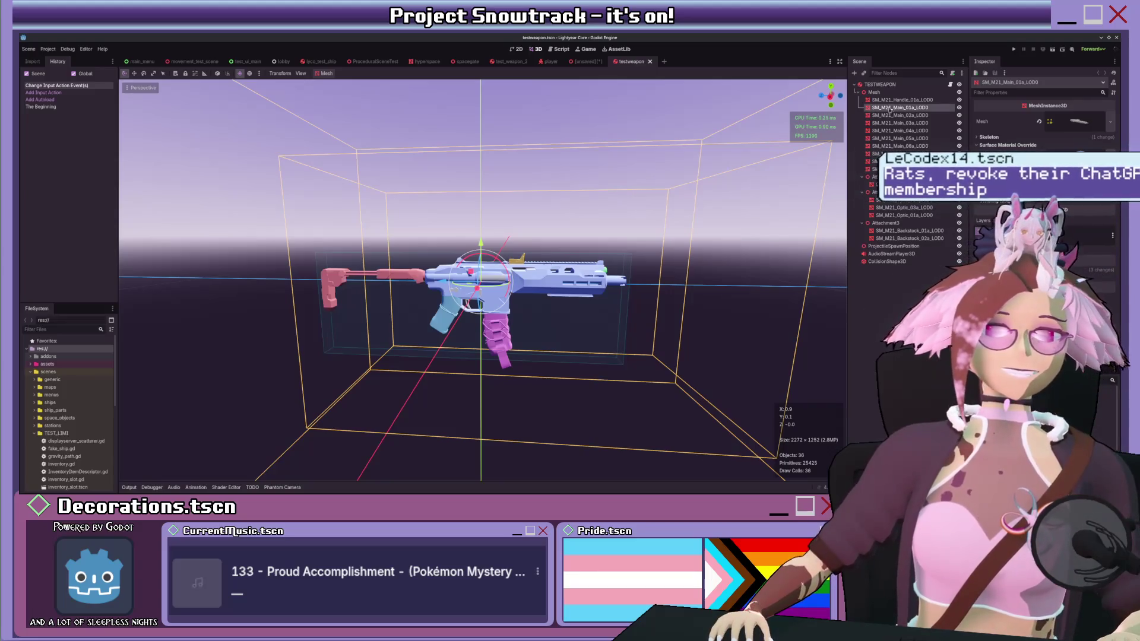
left_click(872, 85)
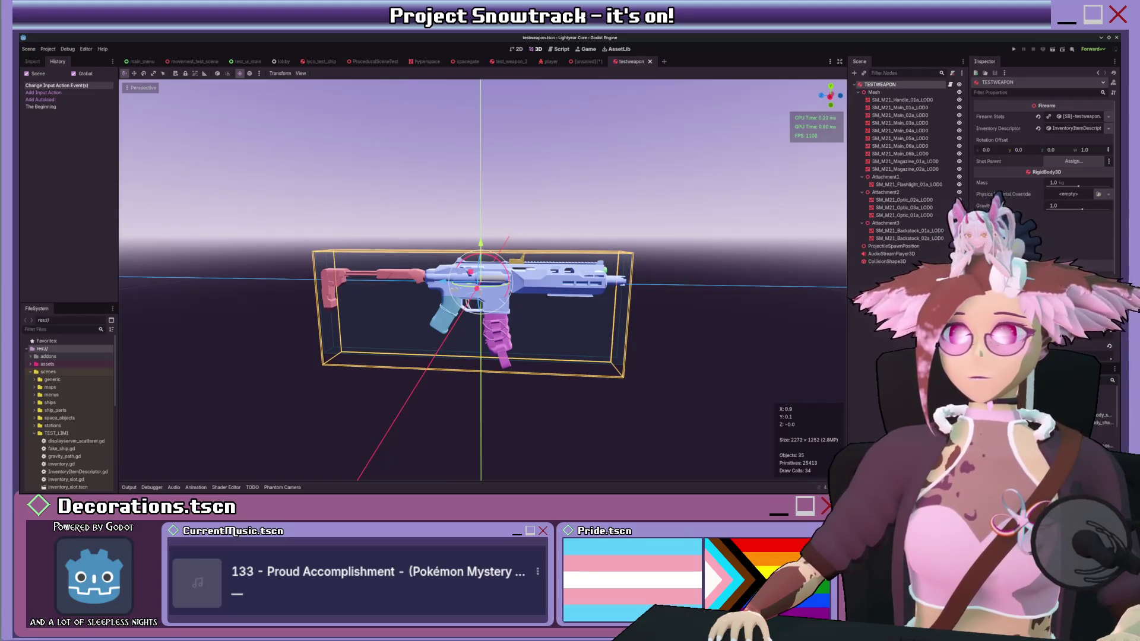
key("ctrl+a")
key("Return")
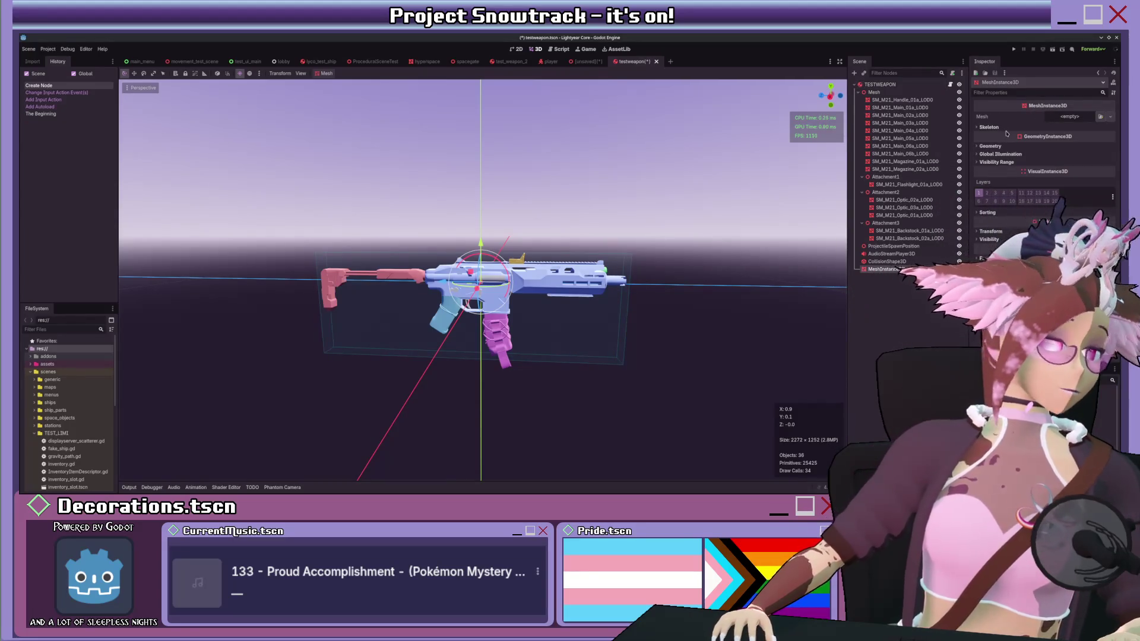
Step: Assign a New BoxMesh to the MeshInstance3D, enable Flip Faces, and check front and right orthographic views
left_click(1069, 116)
left_click(1056, 157)
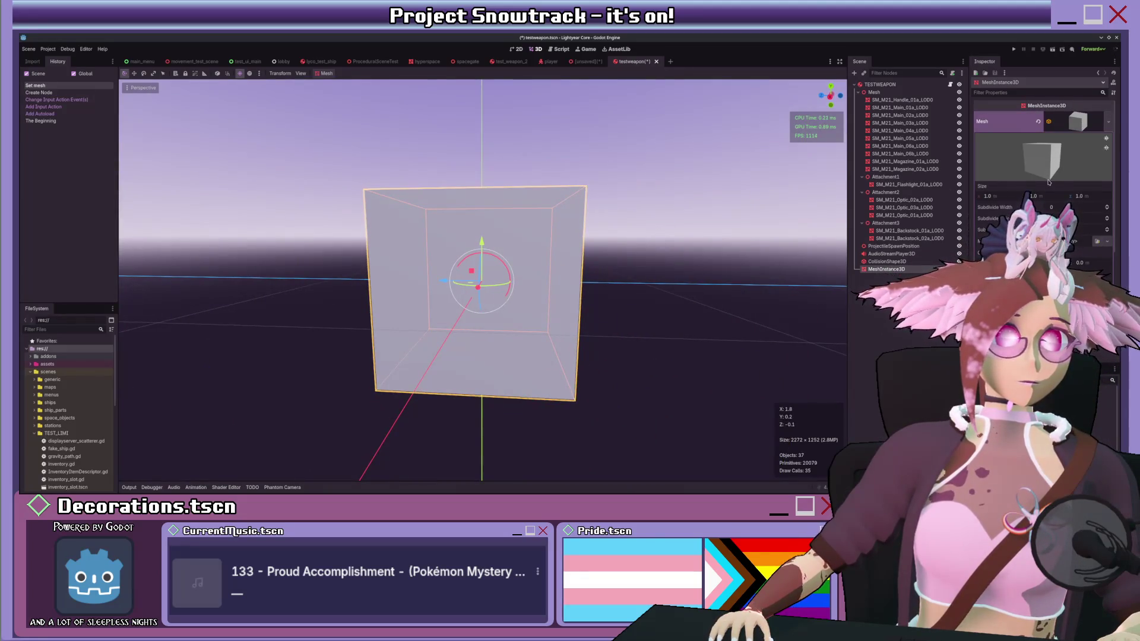
left_click_drag(676, 196, 623, 207)
scroll(623, 208, "down", 3)
scroll(606, 219, "up", 3)
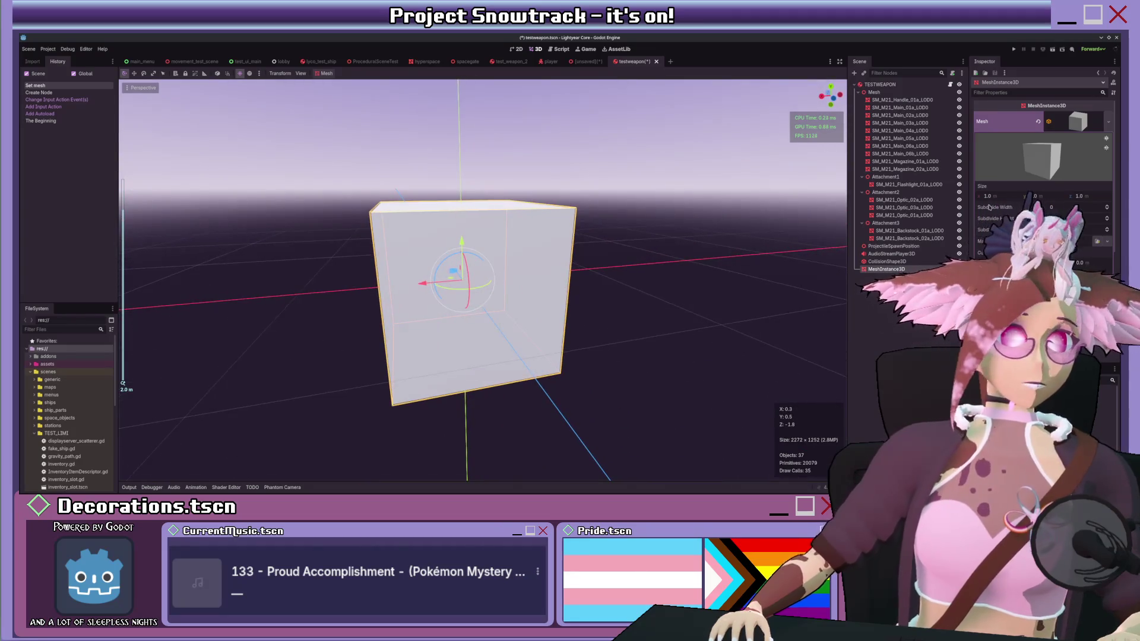
left_click(1063, 264)
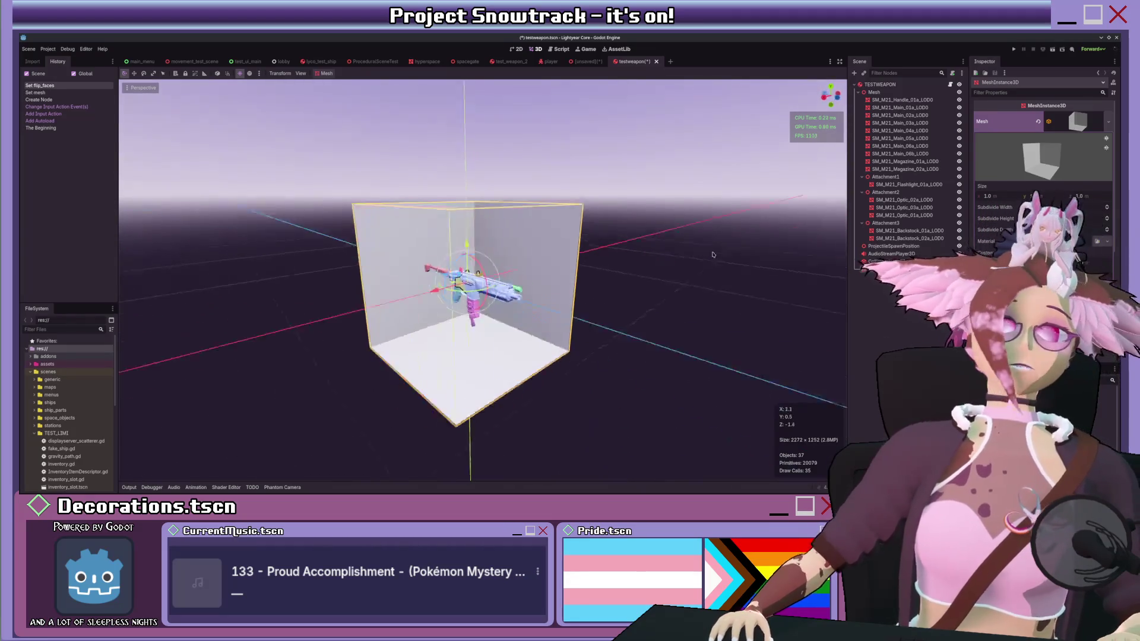
scroll(658, 272, "up", 5)
key("KP_1")
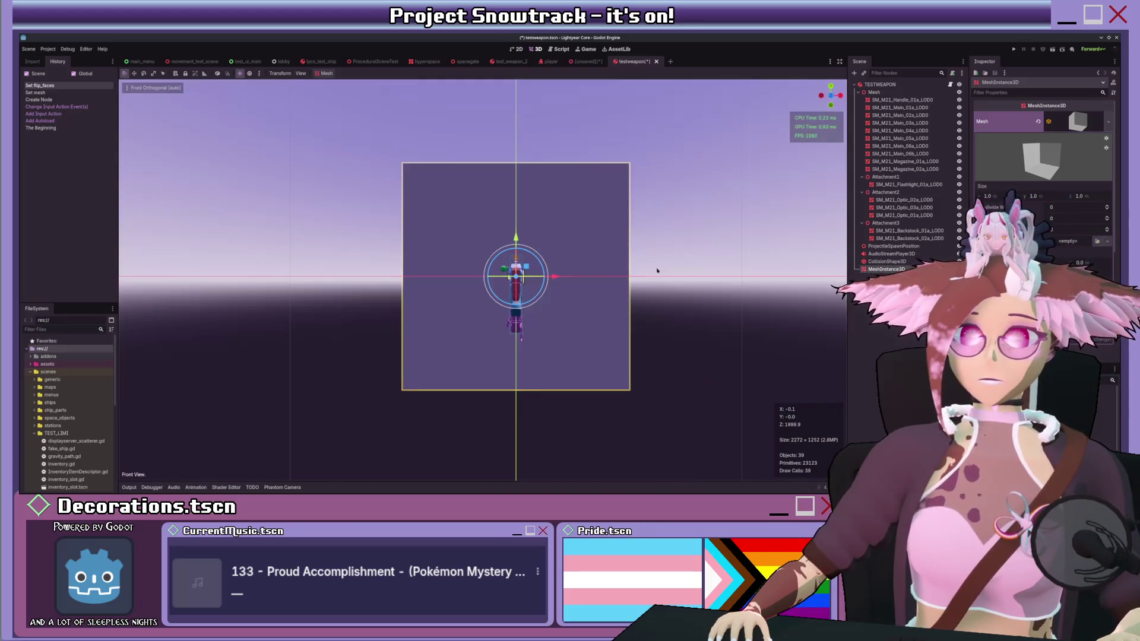
key("KP_3")
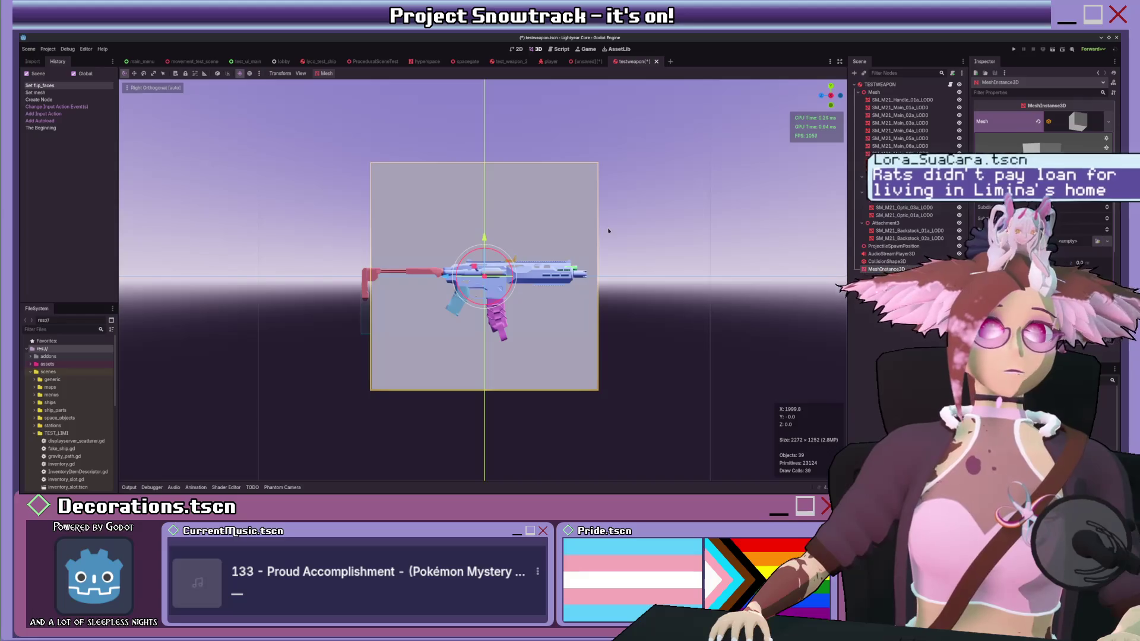
Step: Move the weapon's Mesh node with the gizmo arrows to recentre it inside the box
scroll(635, 246, "up", 5)
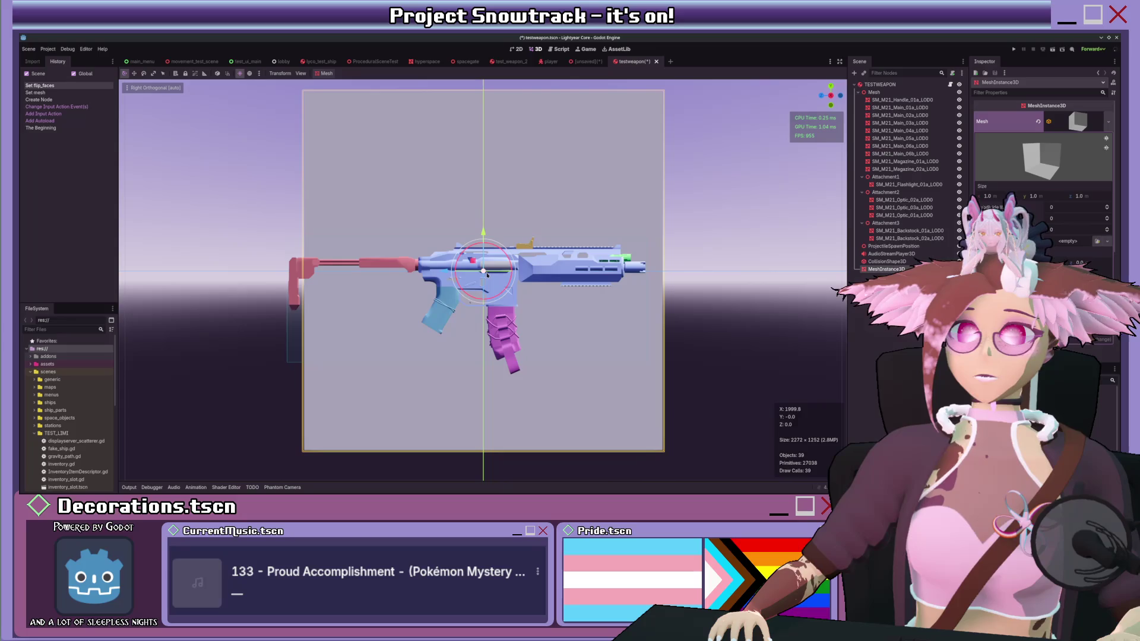
left_click(911, 92)
left_click_drag(446, 273, 464, 275)
scroll(434, 308, "up", 10)
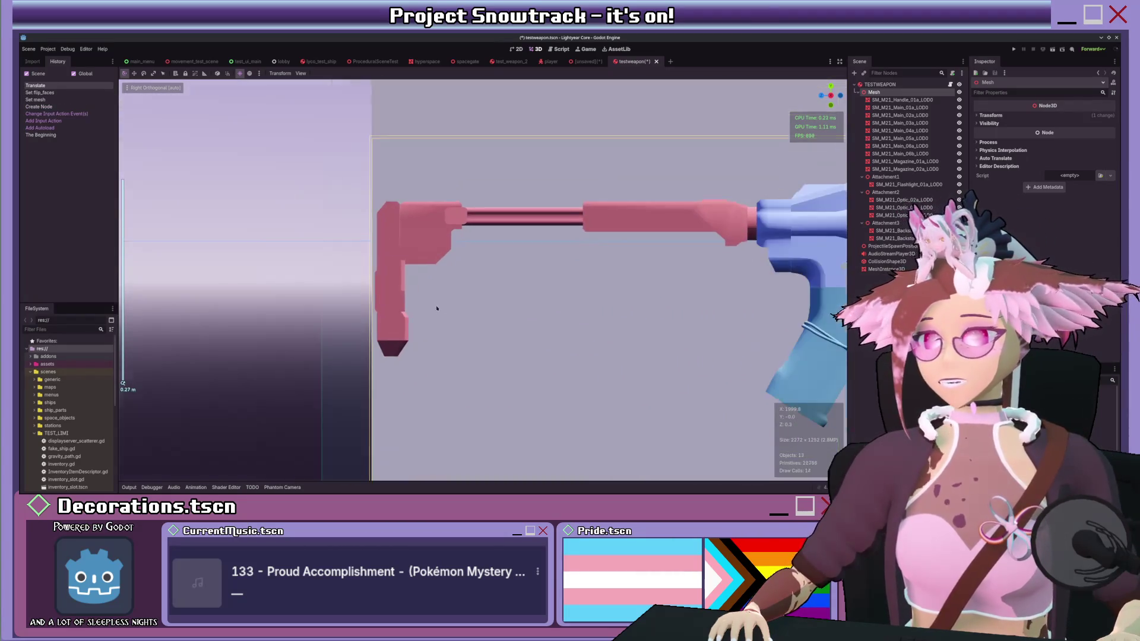
scroll(434, 308, "down", 10)
scroll(504, 273, "up", 4)
scroll(562, 239, "up", 2)
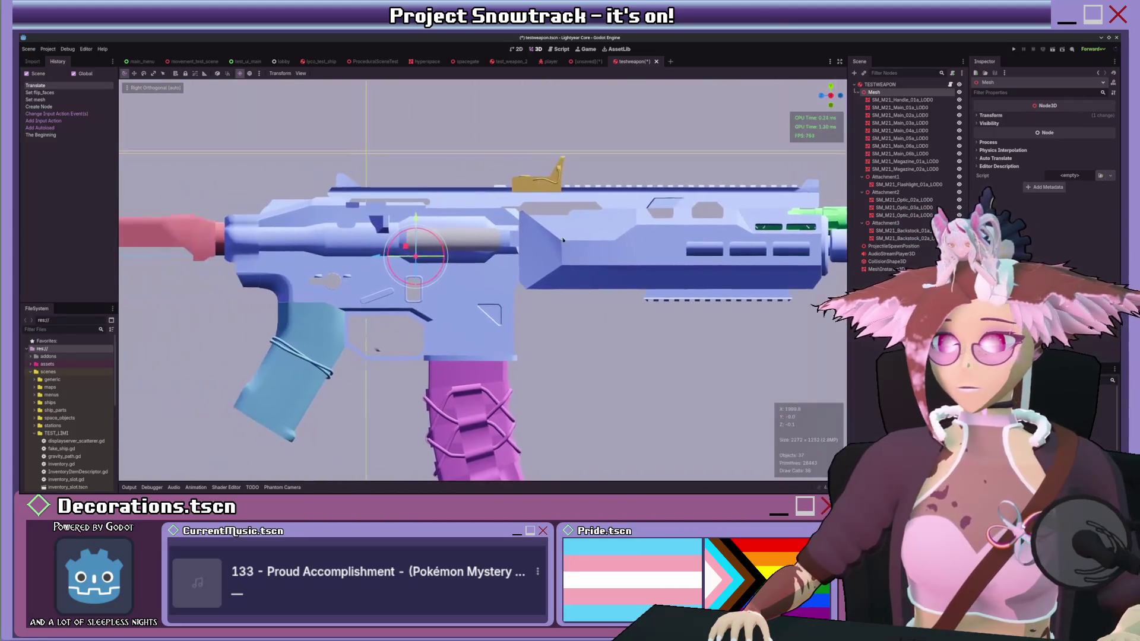
left_click_drag(394, 255, 389, 256)
scroll(400, 254, "down", 5)
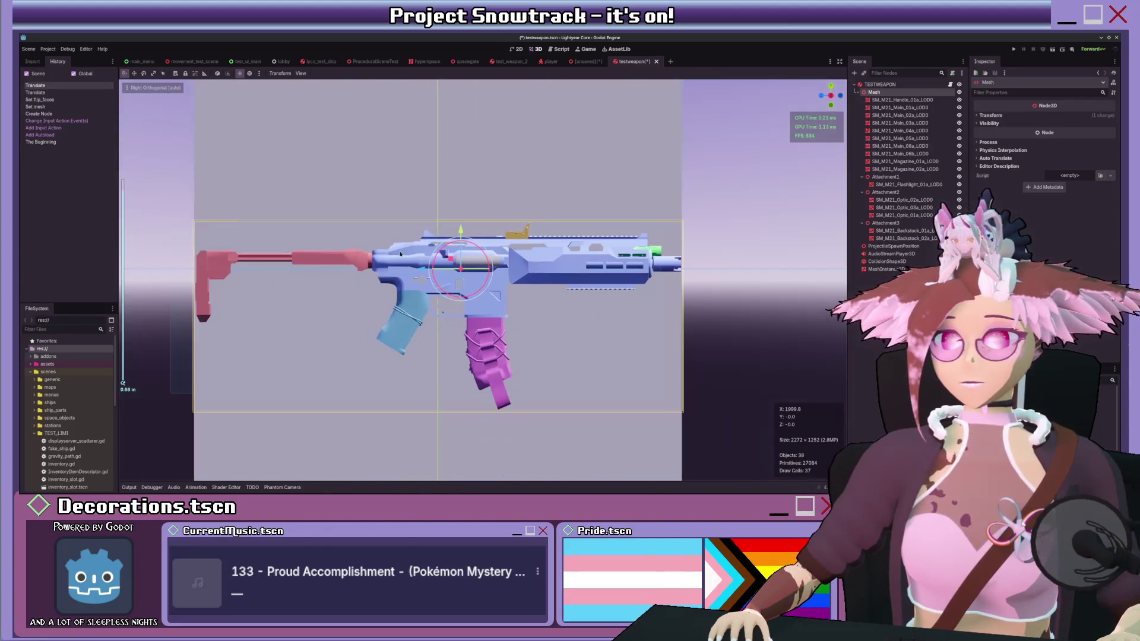
scroll(409, 252, "down", 3)
Step: Shrink the box's Size Y to about 0.55 and raise the weapon slightly within it
left_click(568, 180)
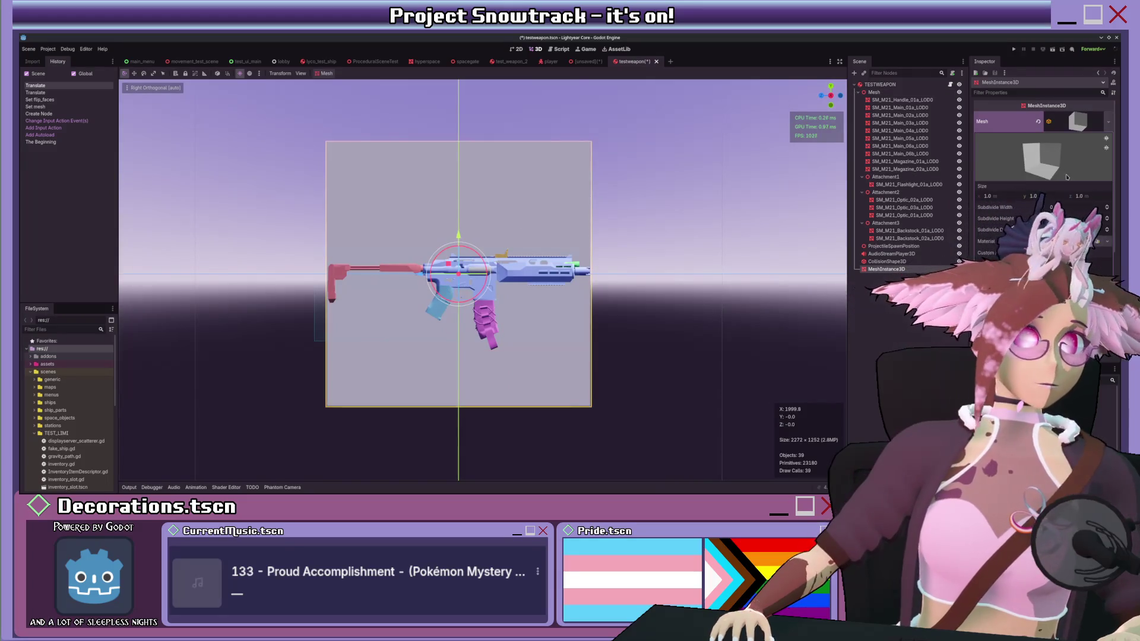
left_click_drag(1035, 196, 1001, 196)
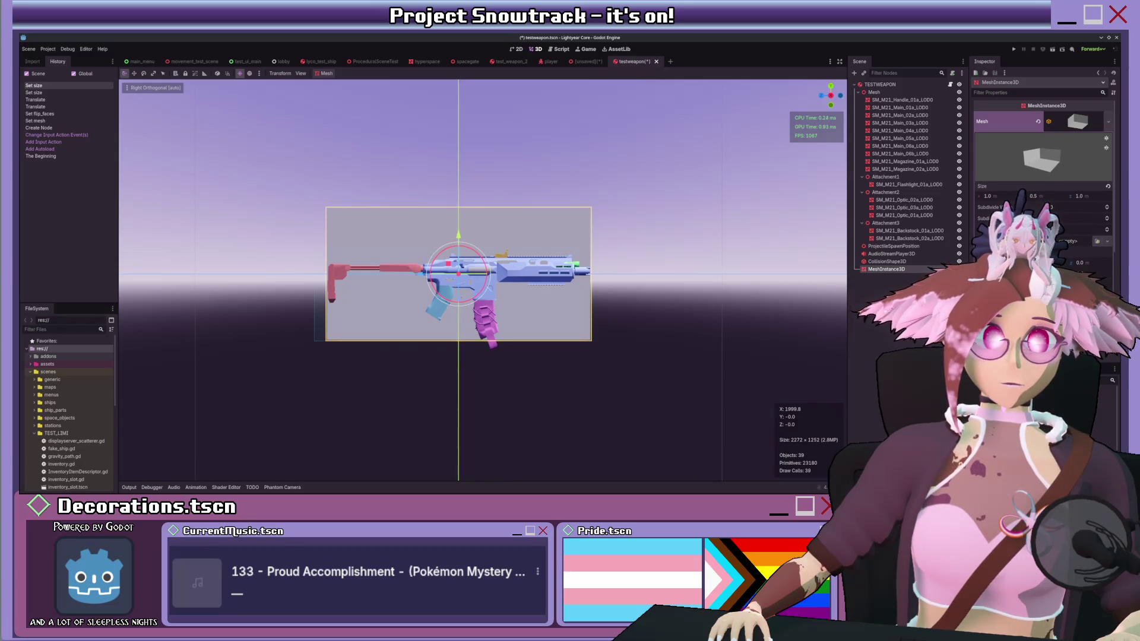
scroll(336, 320, "up", 3)
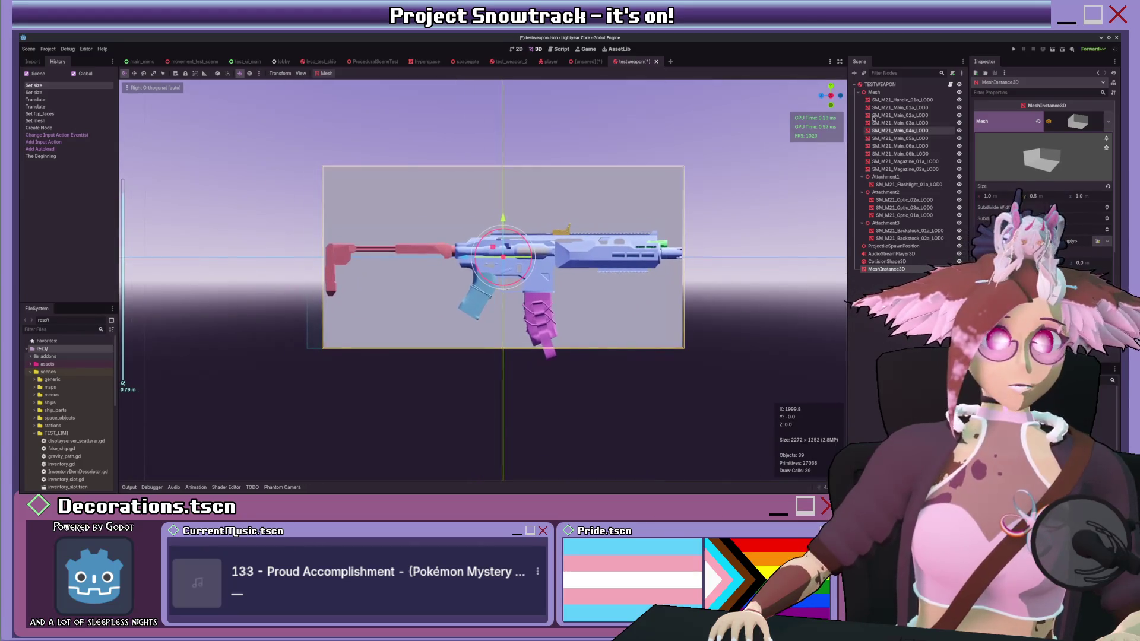
left_click(883, 94)
left_click_drag(522, 220, 520, 204)
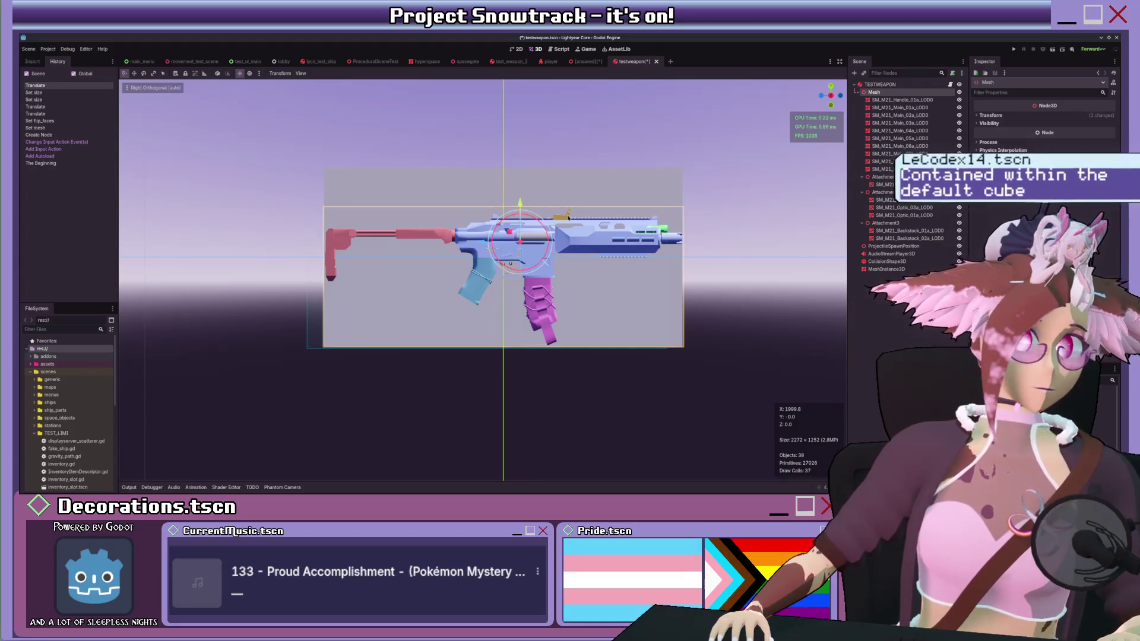
left_click(556, 192)
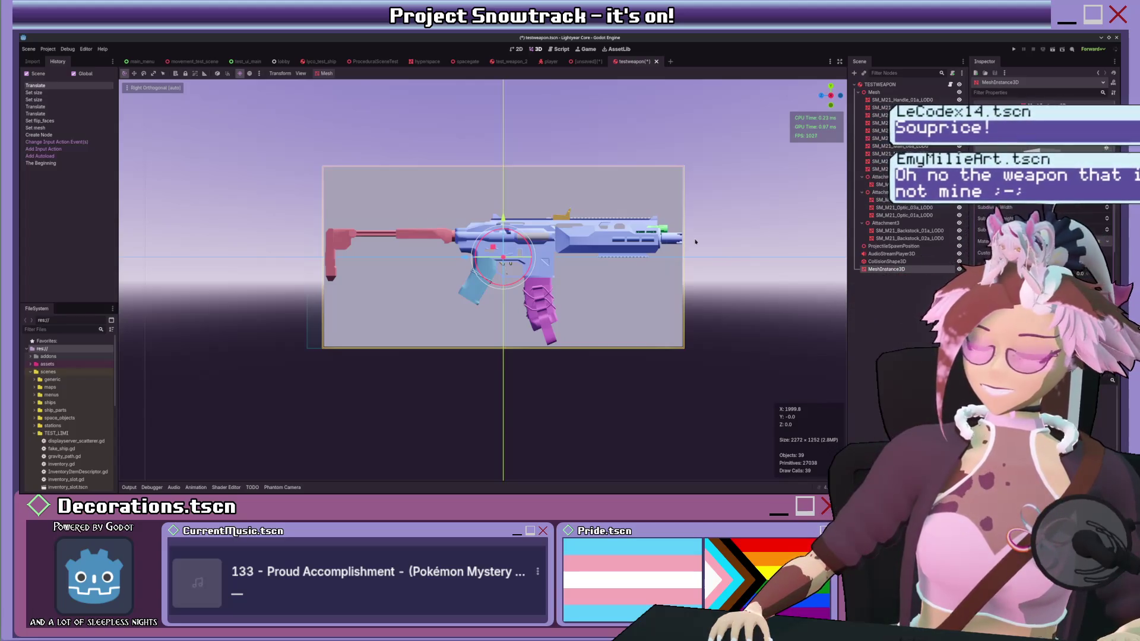
scroll(107, 360, "down", 5)
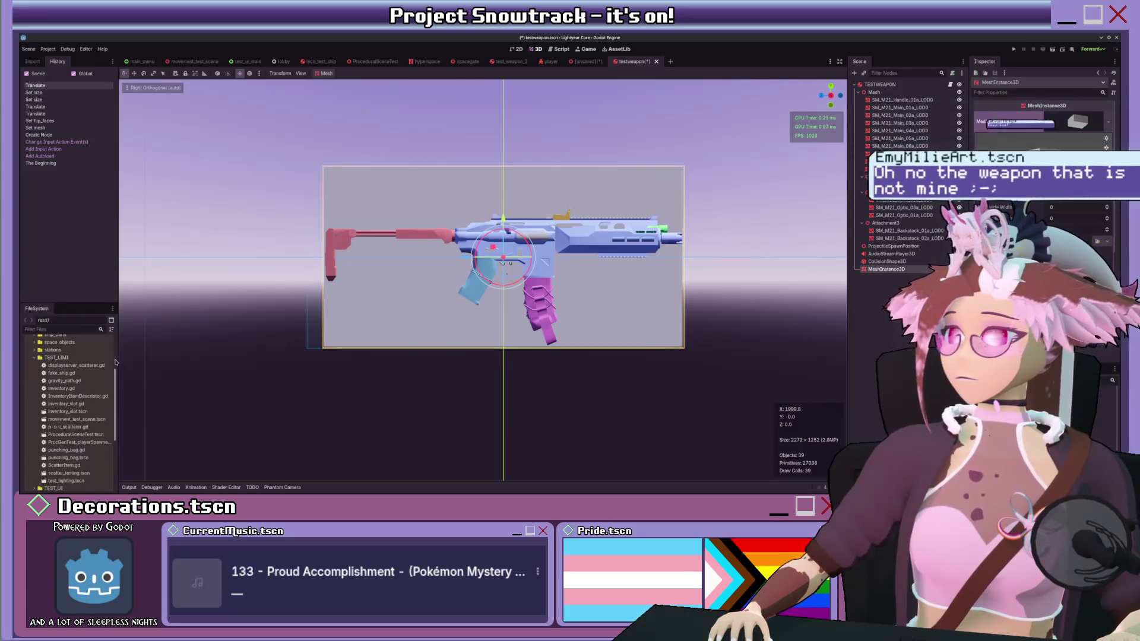
Step: Scroll the FileSystem dock and collapse the TEST_LIMI folder
scroll(71, 380, "up", 3)
left_click(33, 395)
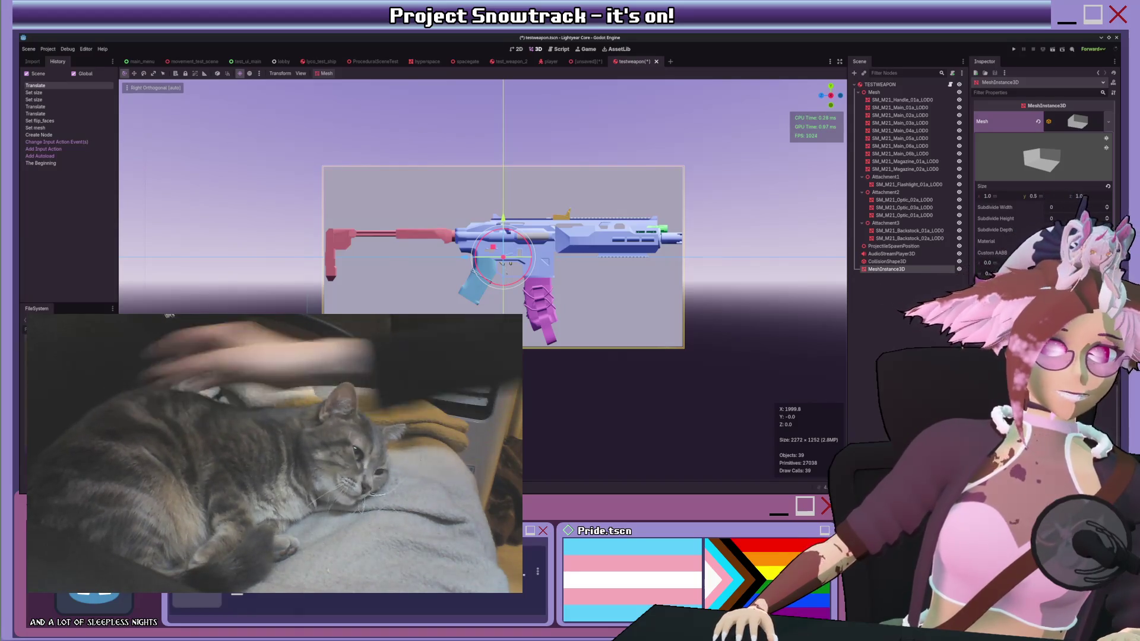
Step: Enter .5 in the BoxMesh Size Y field for a 0.5 m tall box
type(".5")
key("Return")
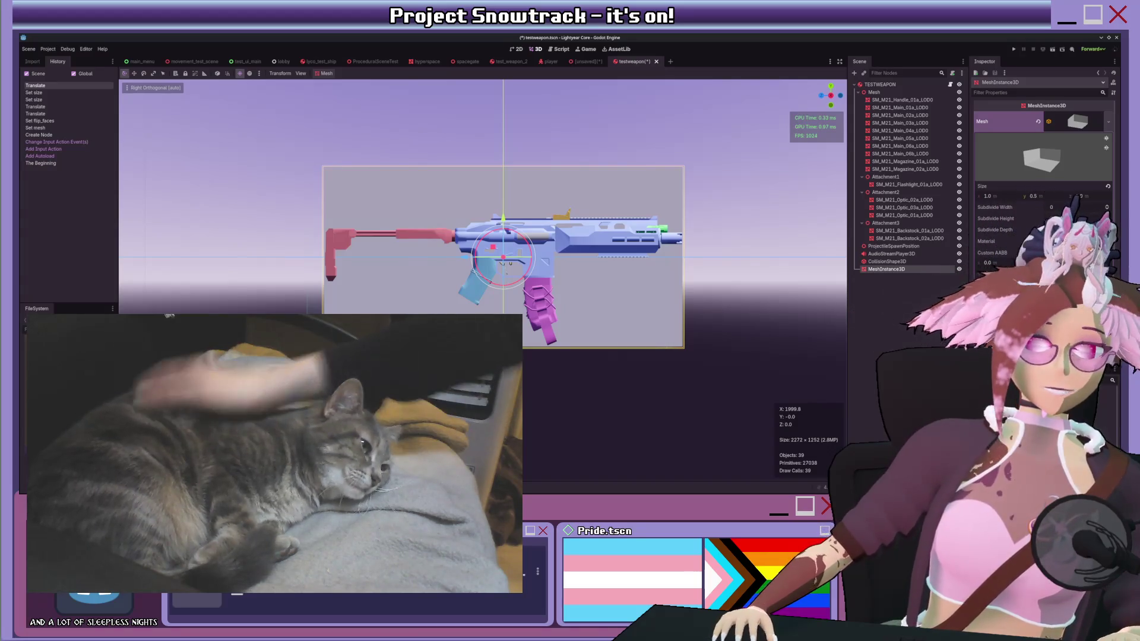
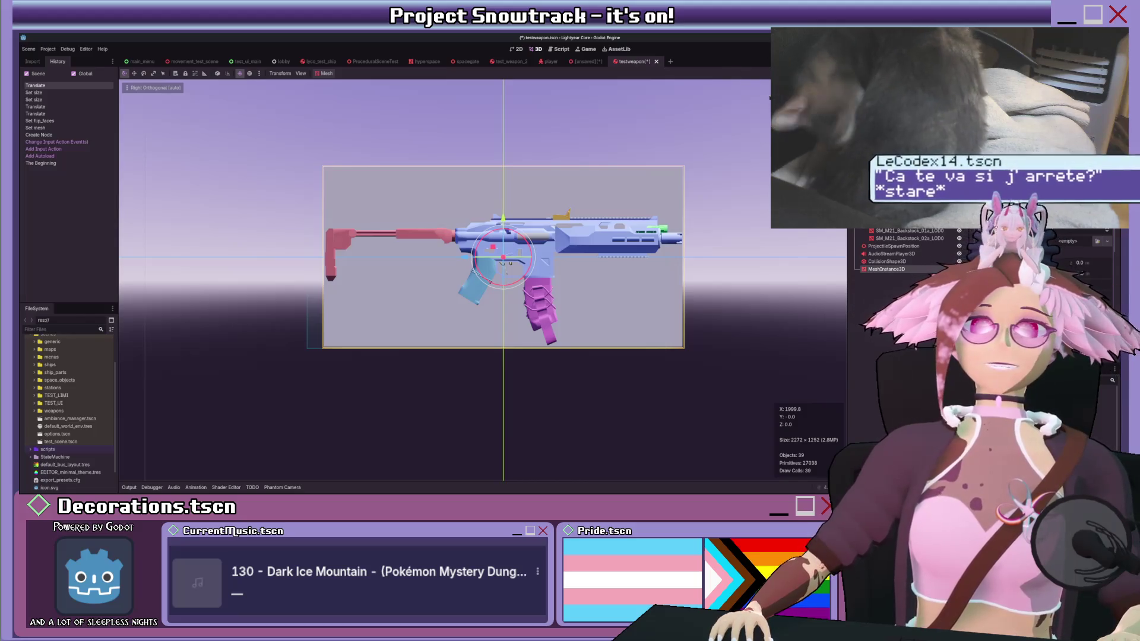
Step: In front orthographic view, narrow the BoxMesh size, then widen it slightly until it hugs the gun
left_click_drag(630, 89, 634, 201)
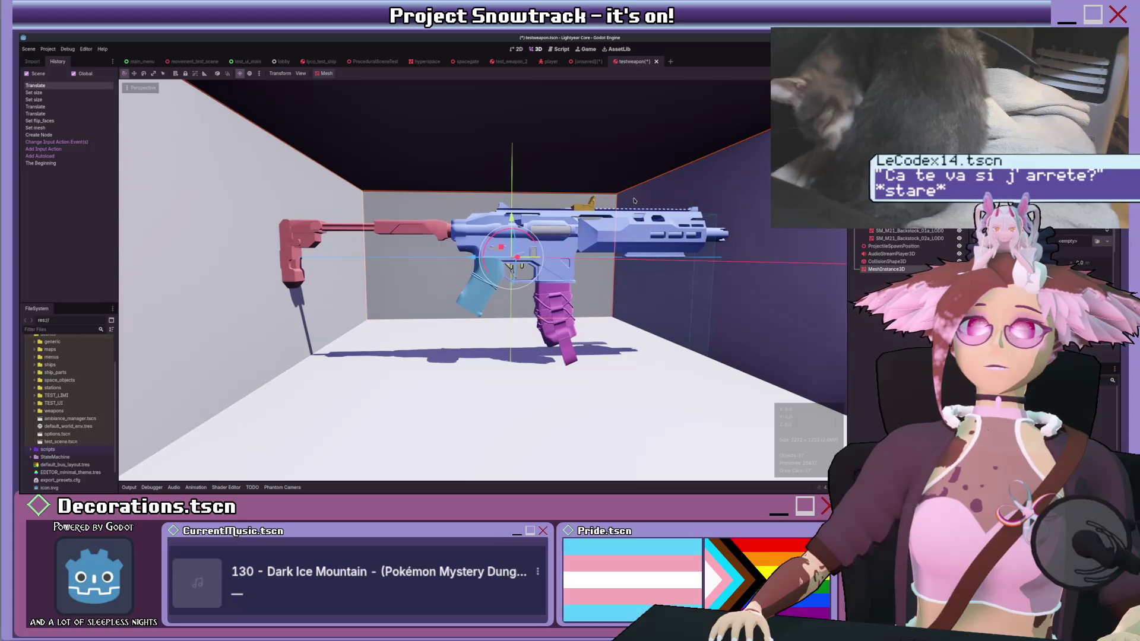
key("KP_1")
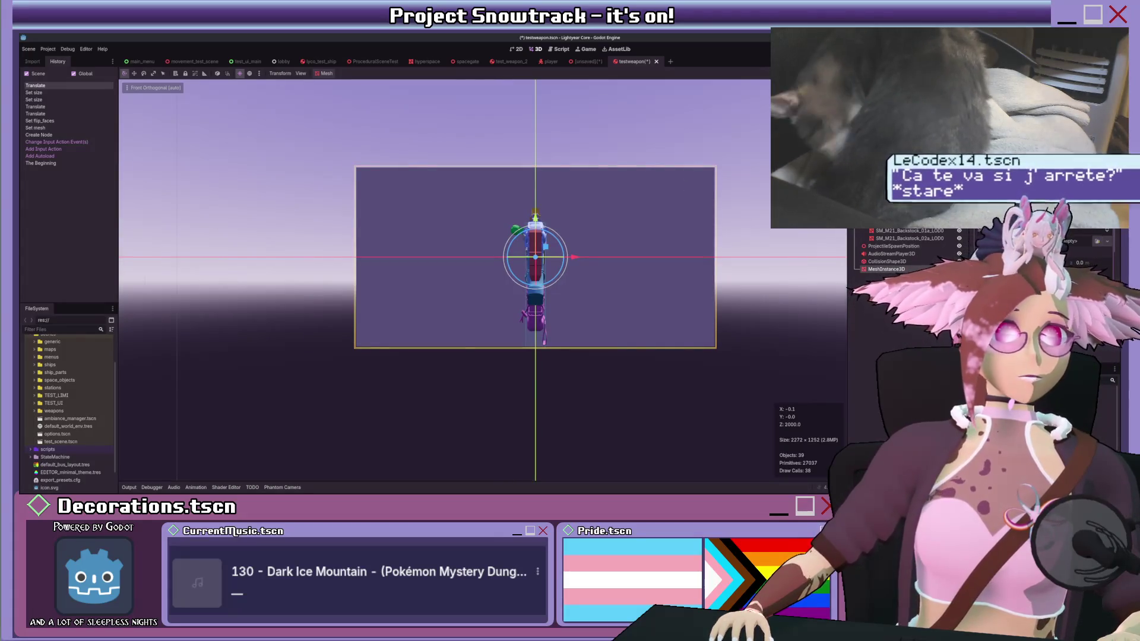
key("Return")
key("ctrl+z")
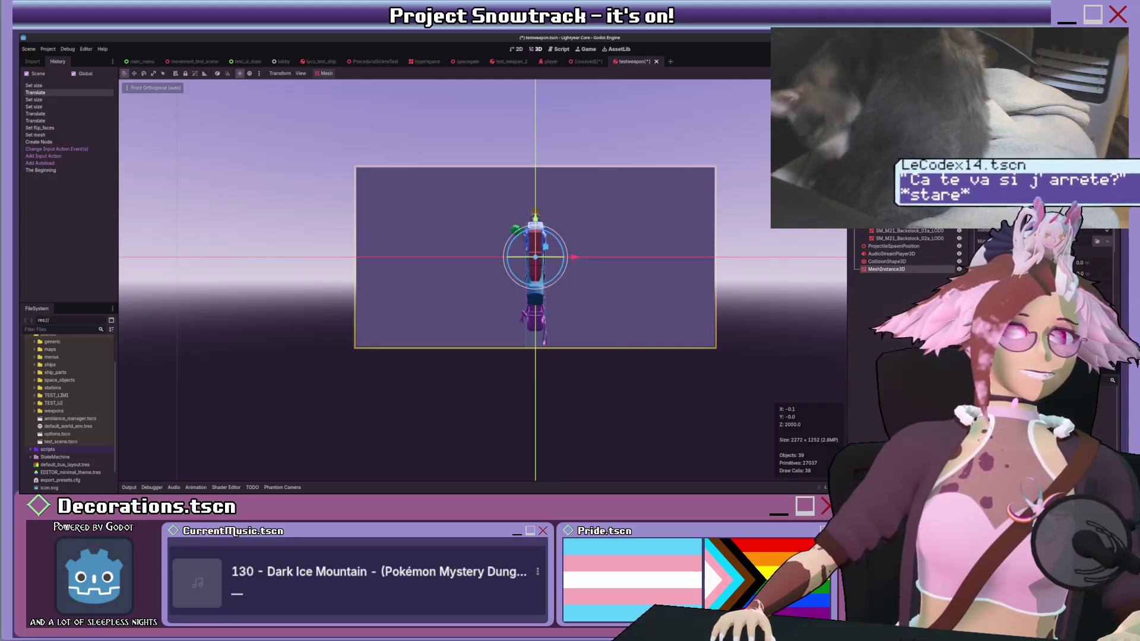
key("ctrl+shift+z")
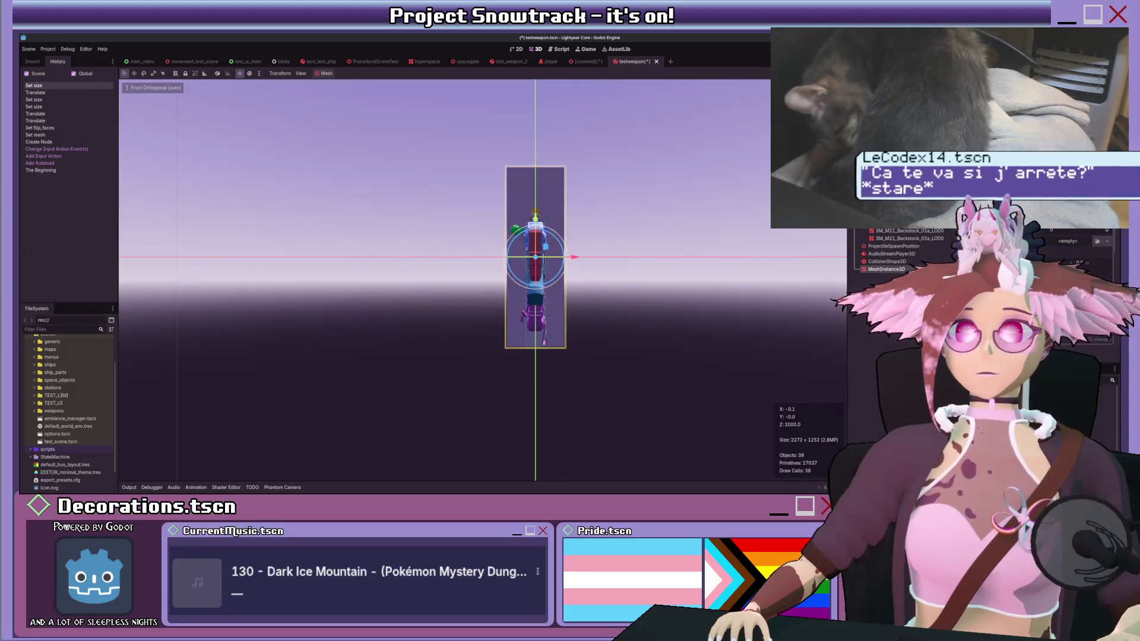
key("Up")
key("Up")
key("Up")
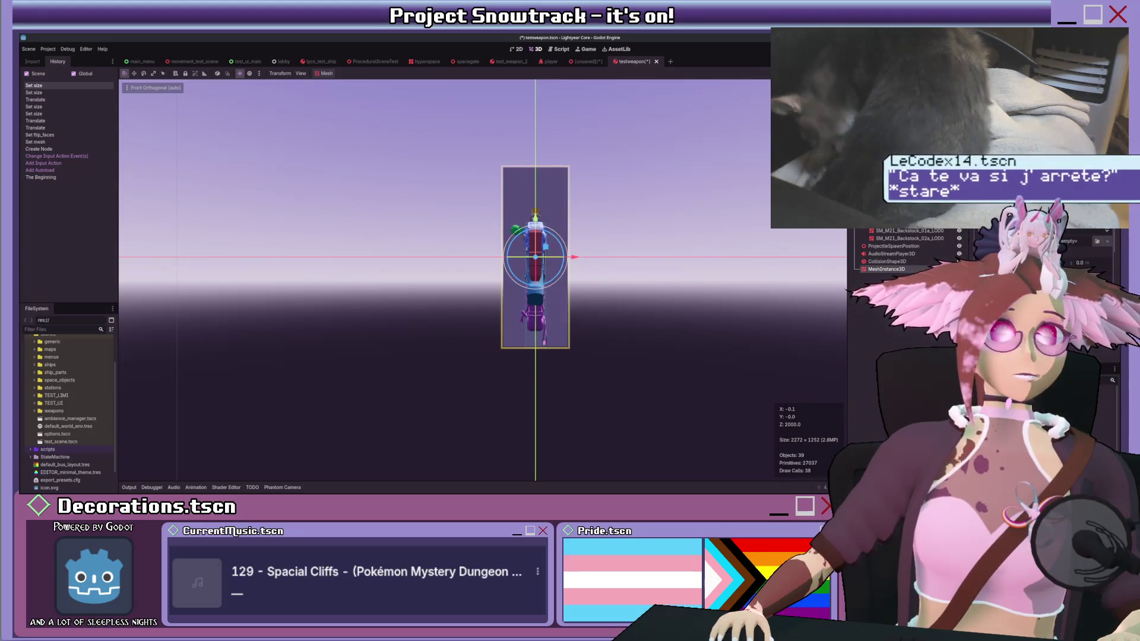
key("Up")
mouse_move(659, 259)
left_mouse_down()
mouse_move(701, 261)
mouse_move(673, 268)
left_mouse_up()
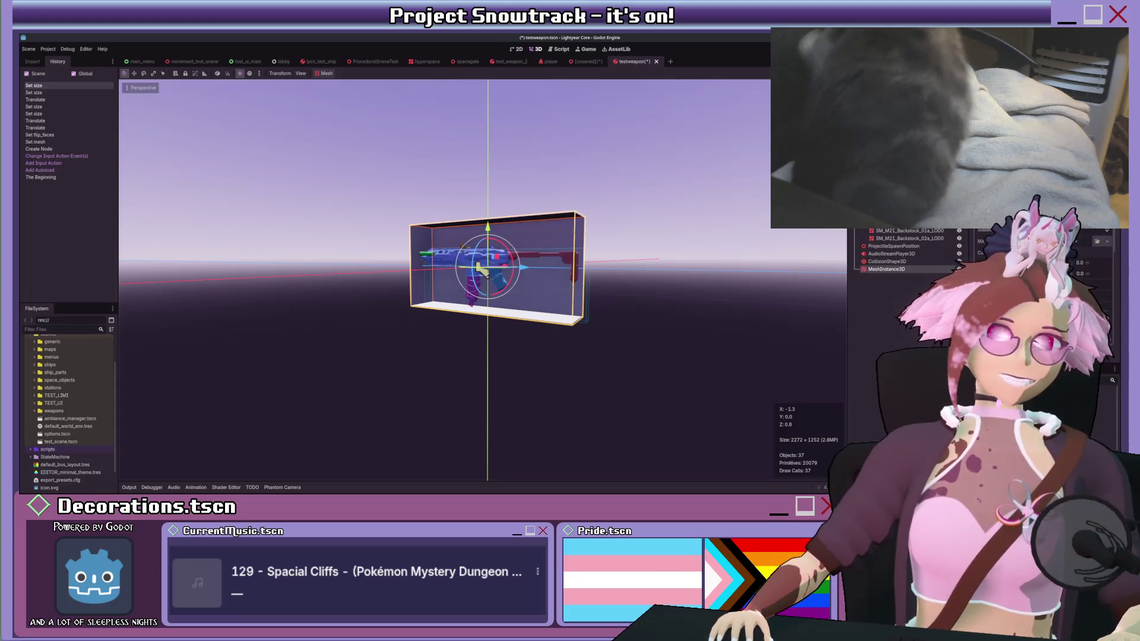
Step: Line up front and right-side orthographic views of the box around the weapon
scroll(630, 253, "up", 5)
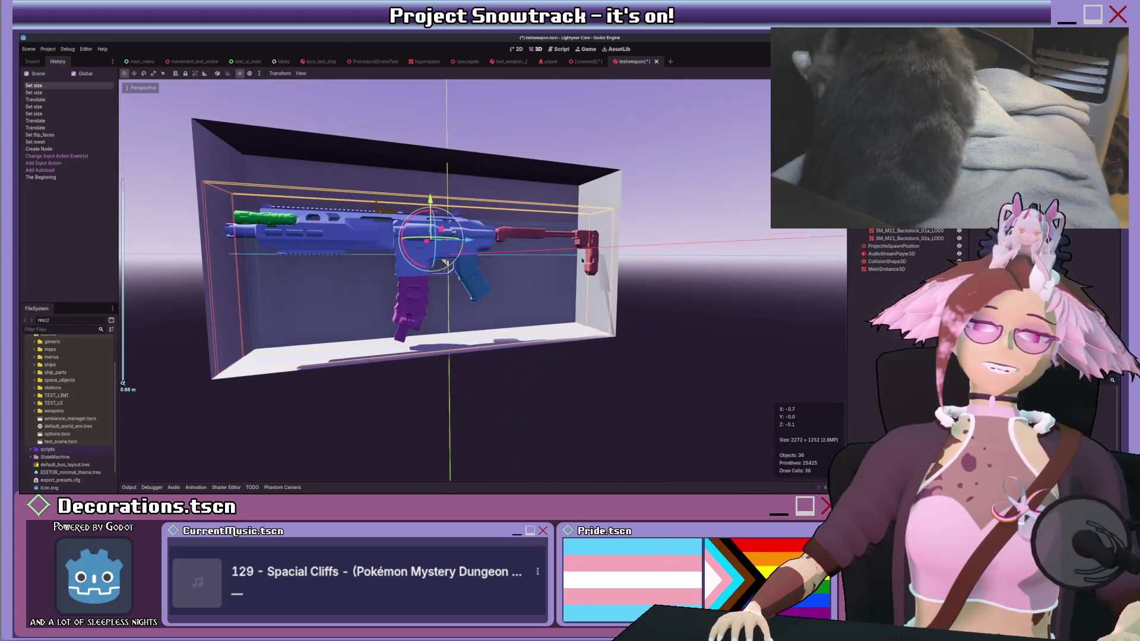
scroll(582, 262, "down", 3)
key("KP_1")
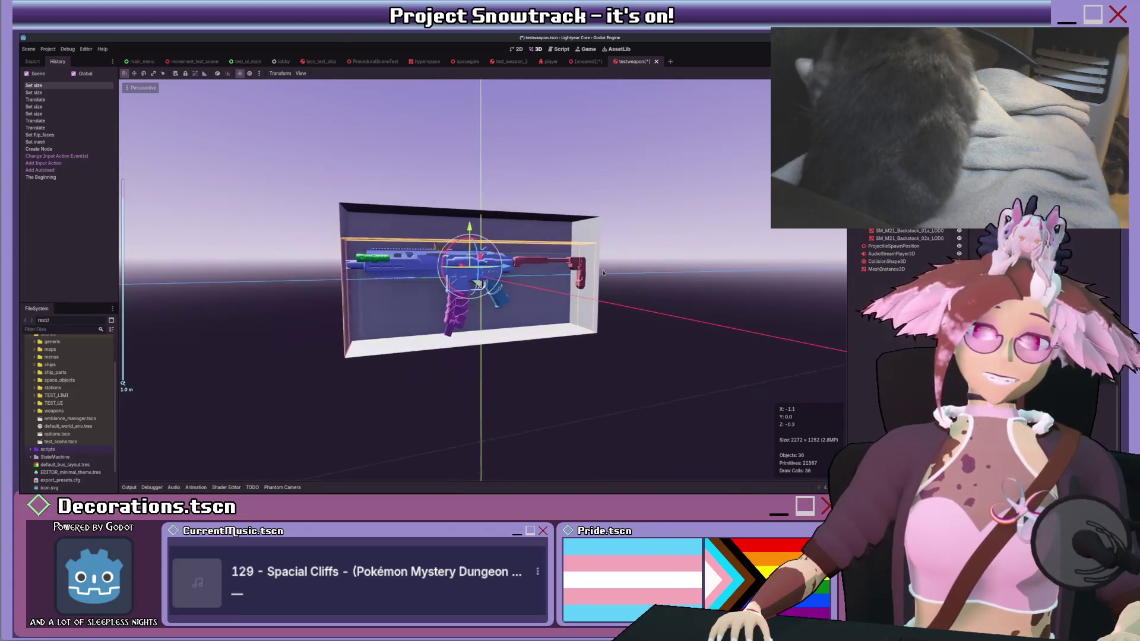
mouse_move(581, 270)
left_mouse_down()
mouse_move(480, 235)
mouse_move(559, 259)
left_mouse_up()
scroll(499, 255, "up", 3)
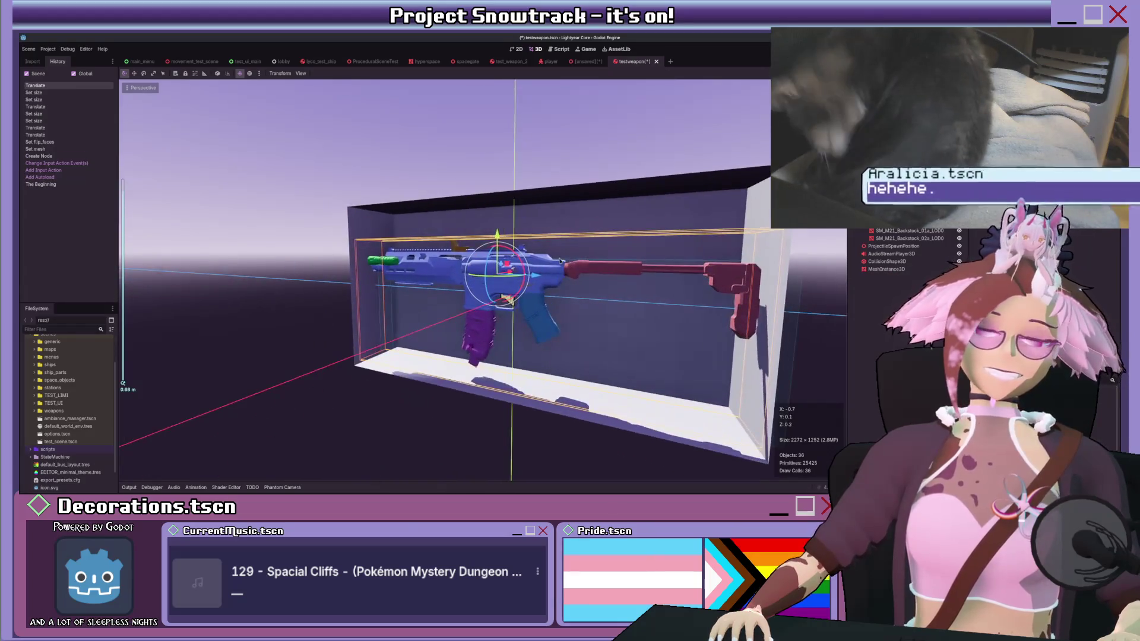
scroll(559, 260, "down", 3)
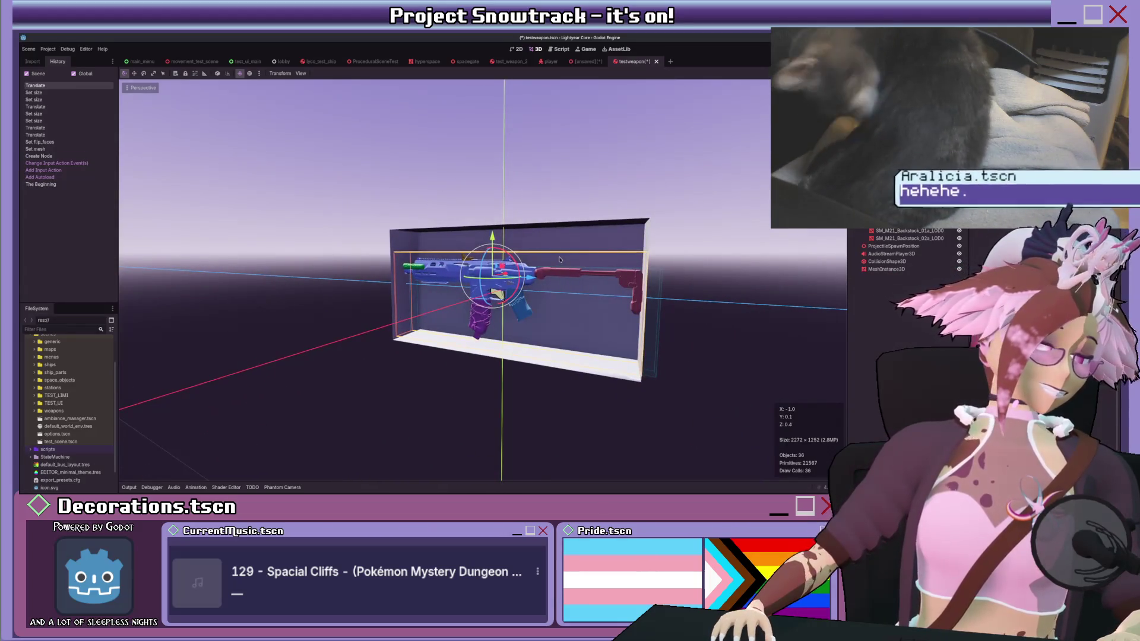
scroll(560, 260, "down", 2)
mouse_move(560, 260)
left_mouse_down()
mouse_move(619, 275)
mouse_move(554, 286)
left_mouse_up()
key("KP_3")
scroll(589, 288, "down", 2)
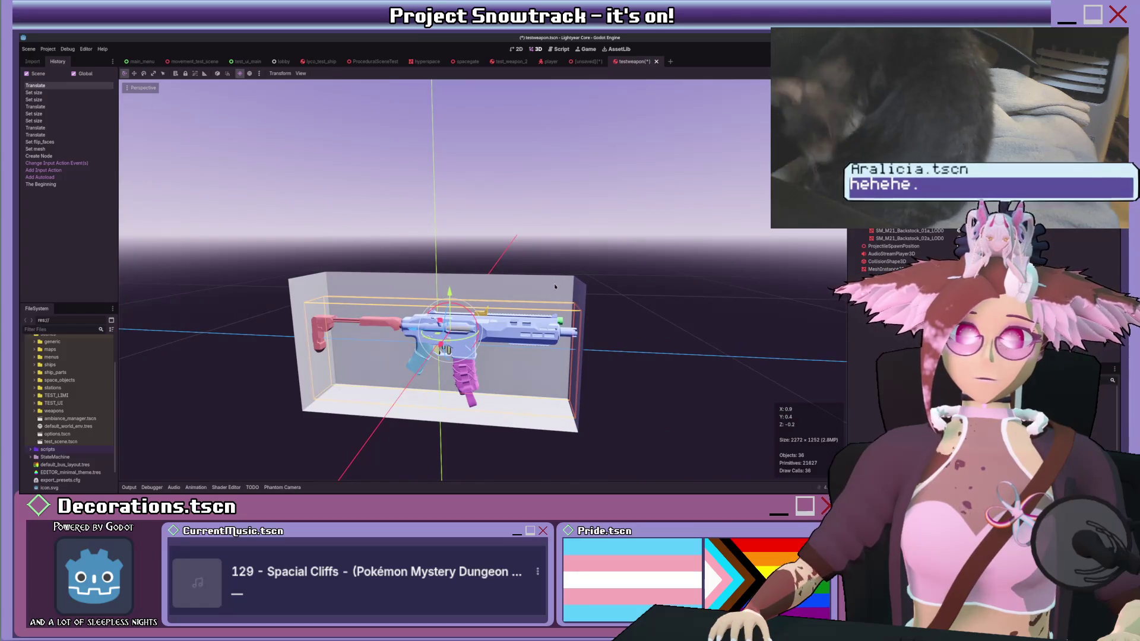
Step: Select the box mesh and orbit around it to confirm the gun sits centred inside
left_click(555, 286)
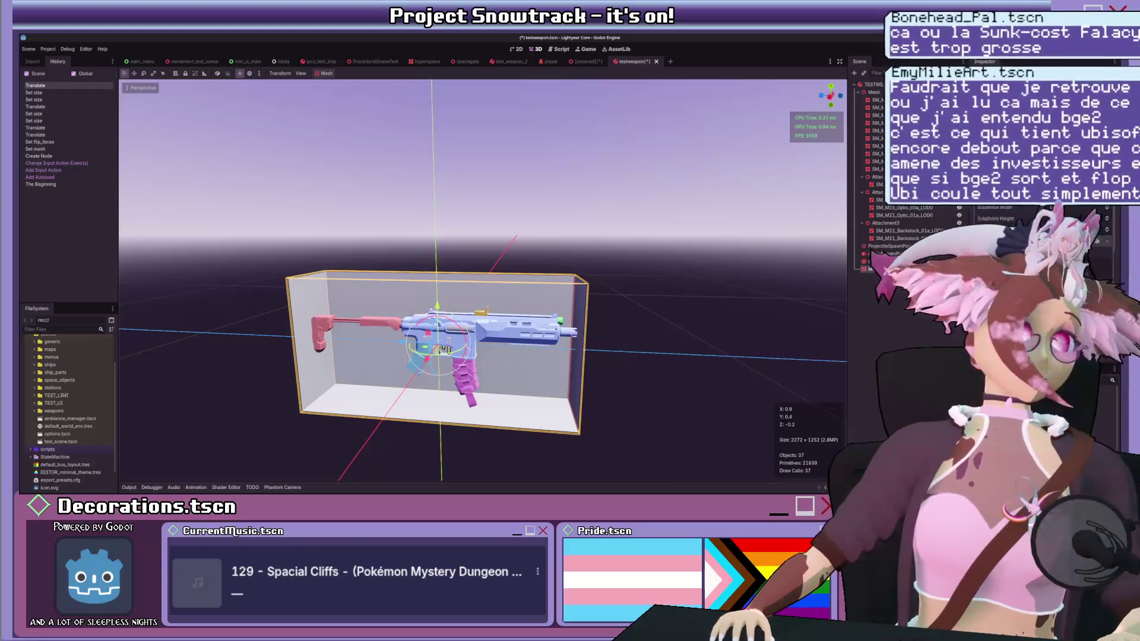
left_click_drag(771, 264, 635, 300)
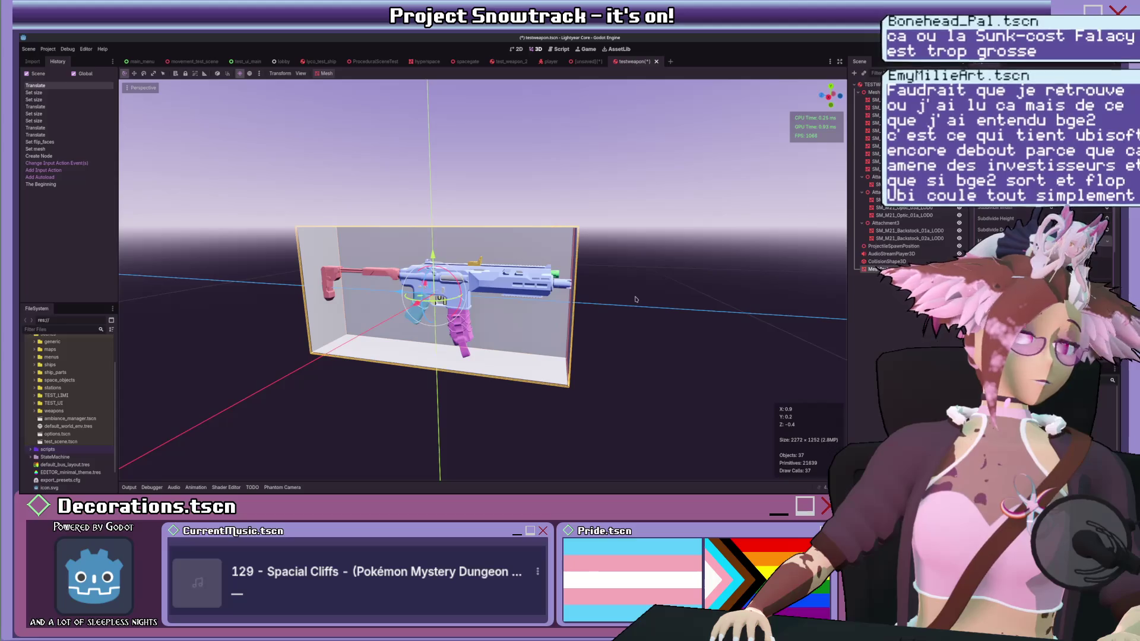
left_click_drag(635, 300, 617, 315)
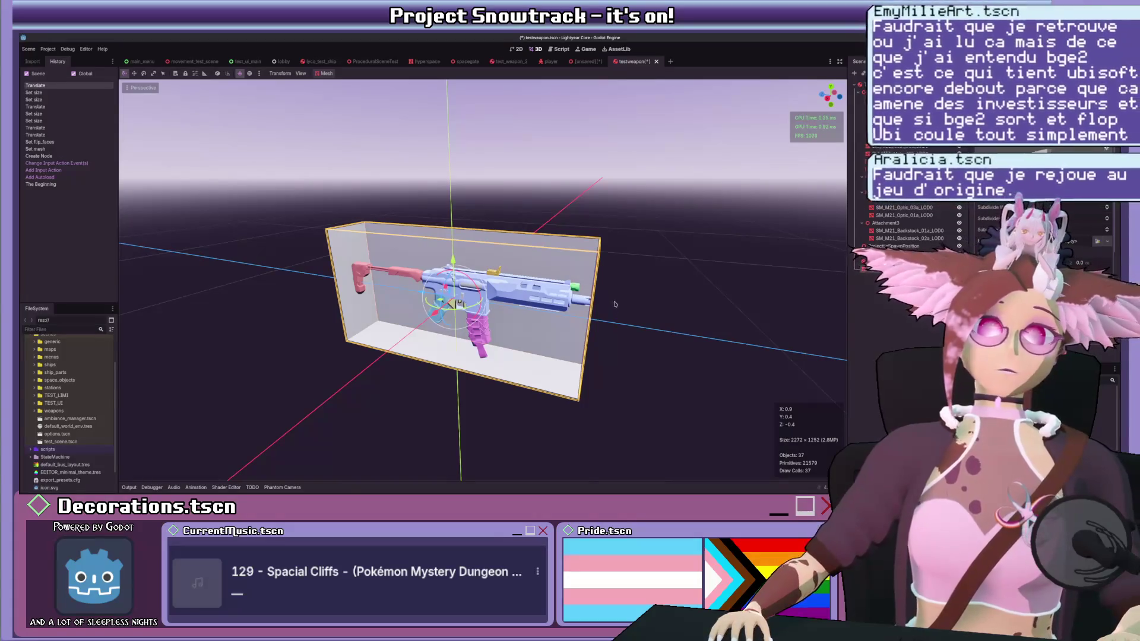
scroll(619, 312, "up", 3)
scroll(601, 298, "down", 1)
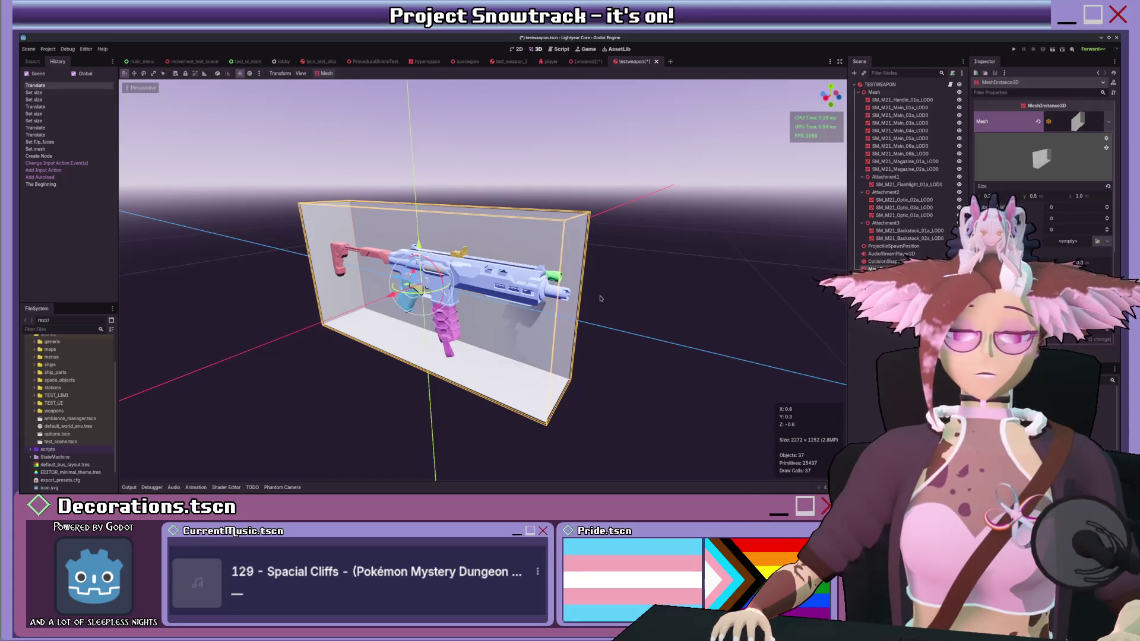
Step: Create a new StandardMaterial3D on the box and set its albedo to pale translucent lavender
scroll(587, 270, "down", 2)
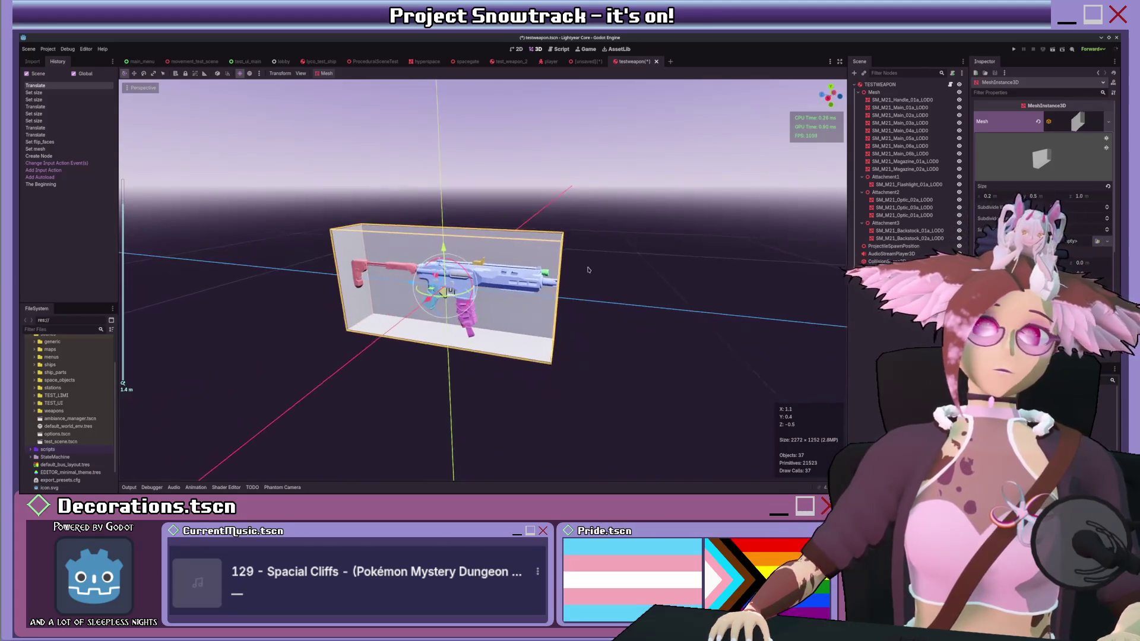
scroll(588, 270, "up", 2)
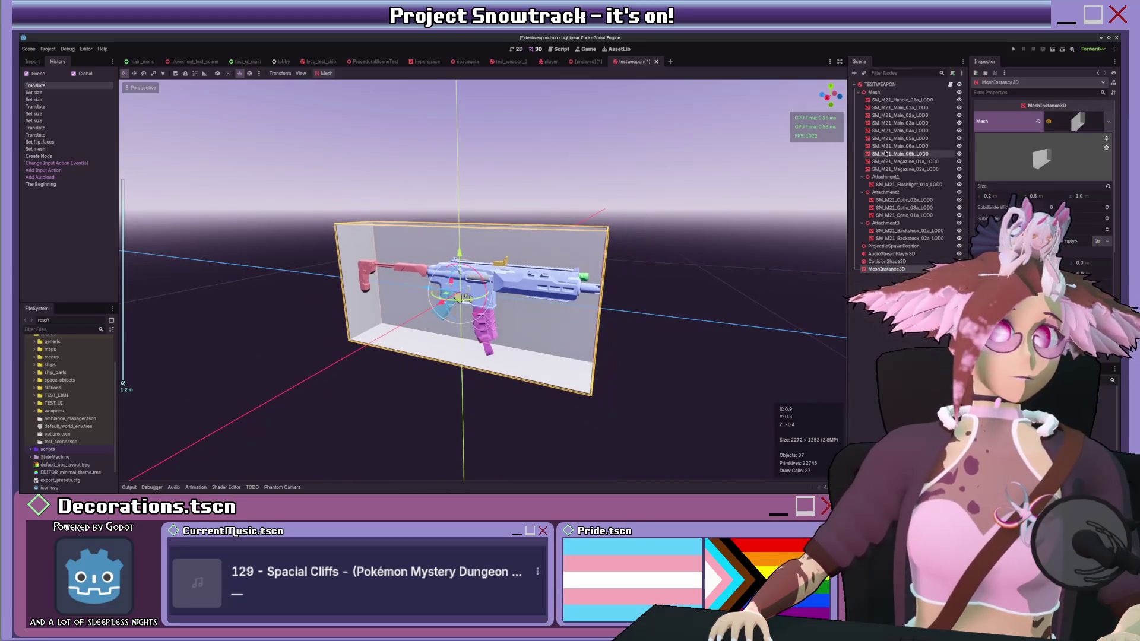
scroll(993, 230, "down", 1)
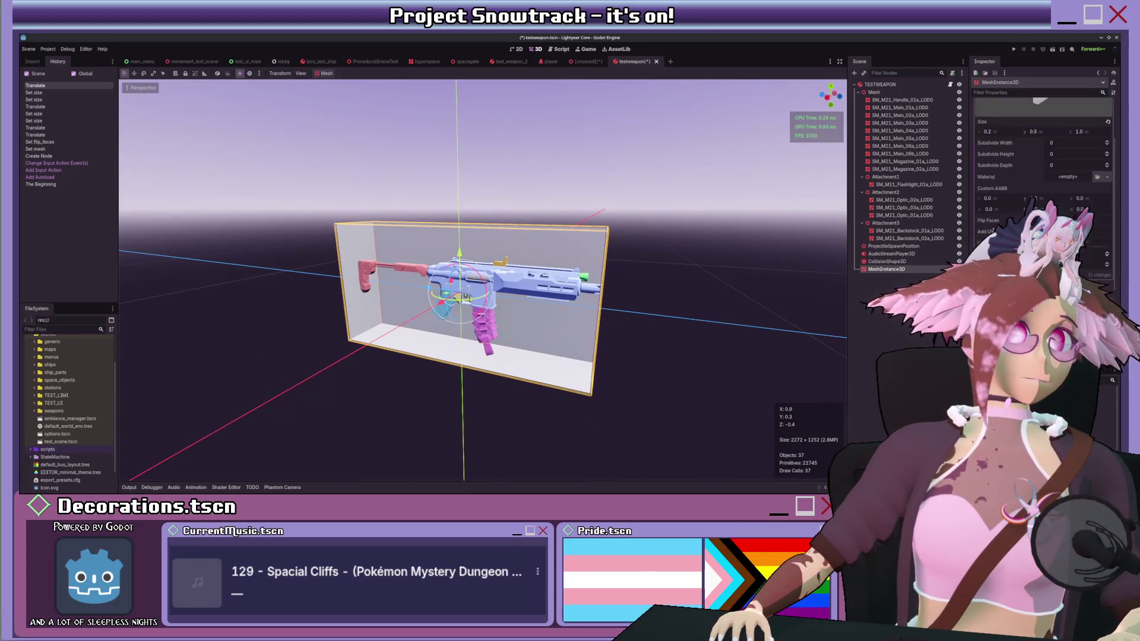
scroll(992, 229, "up", 1)
left_click(1009, 261)
scroll(981, 134, "down", 4)
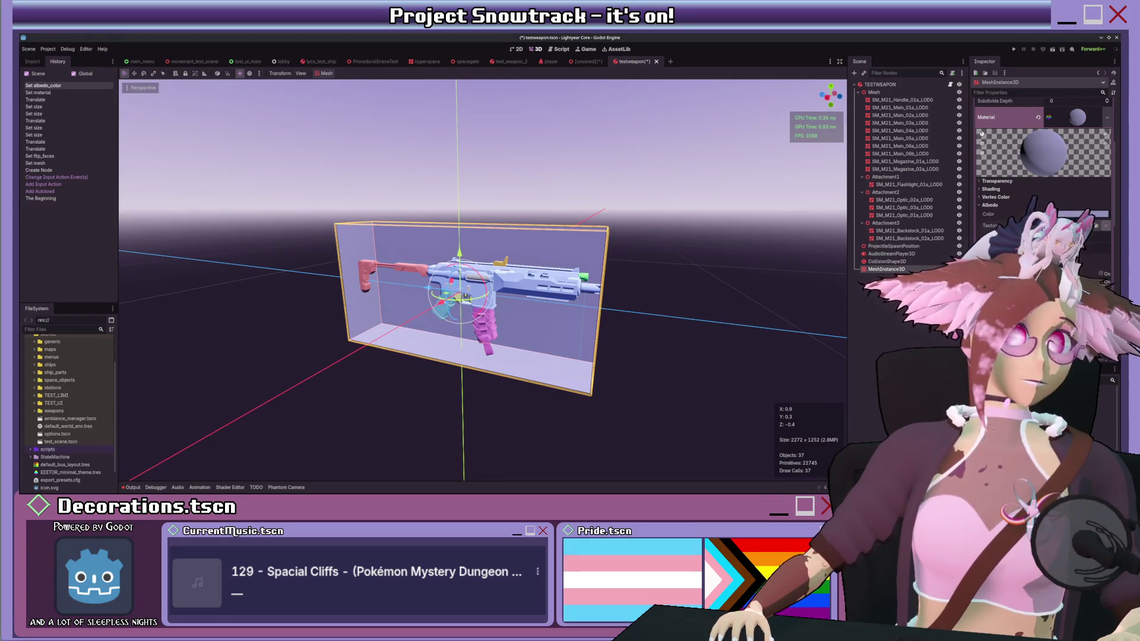
scroll(1043, 166, "down", 2)
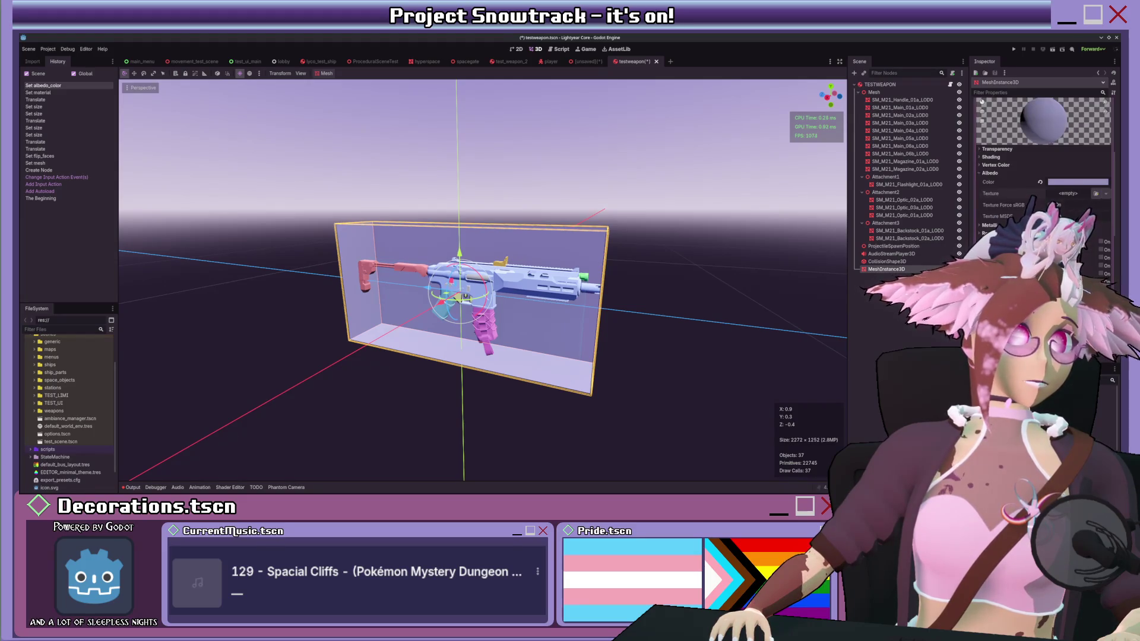
scroll(648, 267, "up", 5)
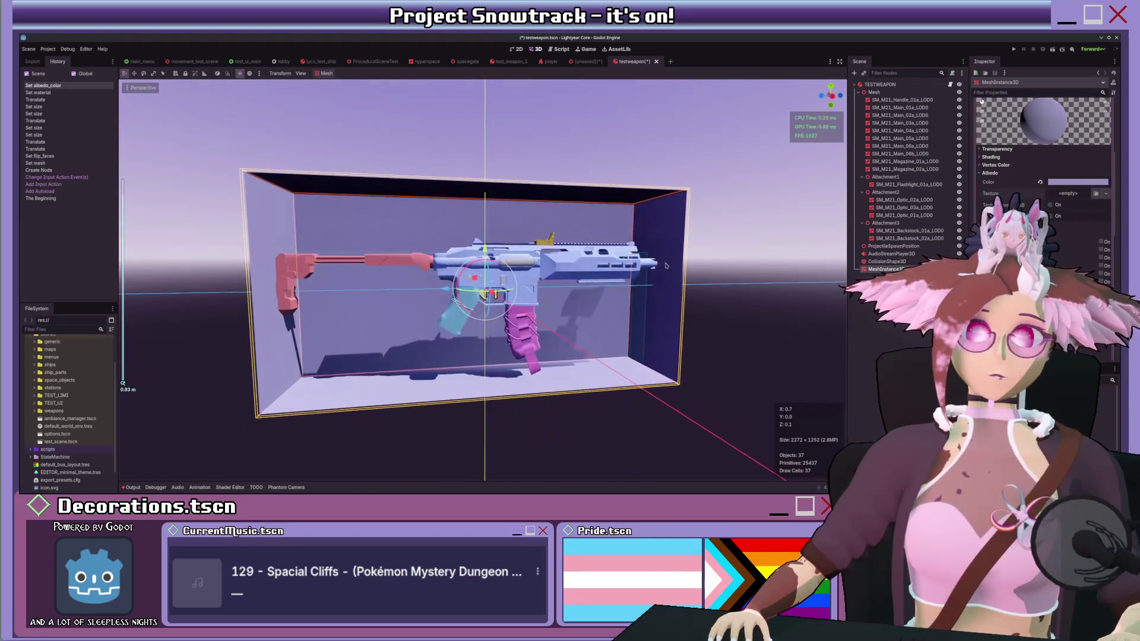
scroll(648, 268, "down", 2)
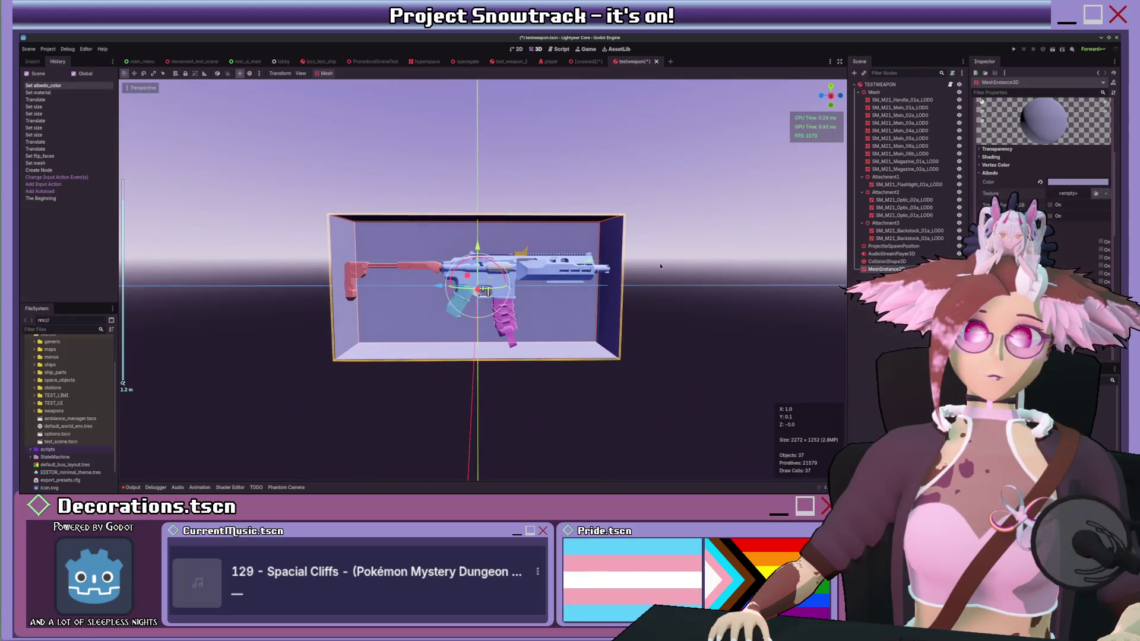
scroll(658, 267, "down", 2)
Step: Check the lavender box from right-side orthographic and framed perspective views
key("KP_1")
key("KP_3")
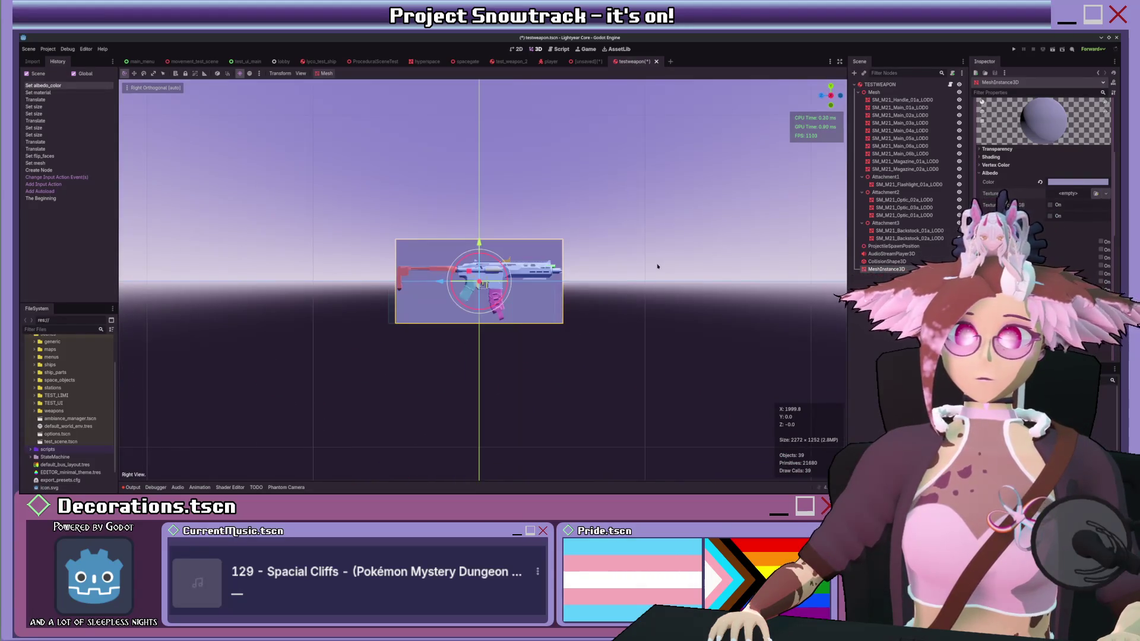
scroll(654, 259, "up", 2)
left_click_drag(654, 260, 659, 265)
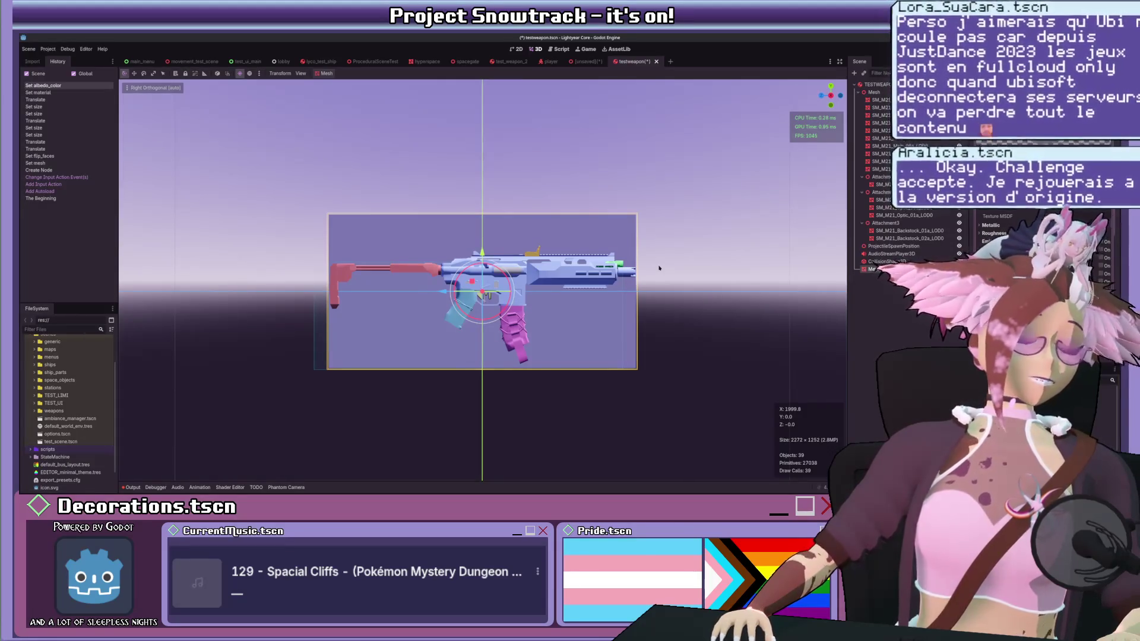
scroll(655, 265, "up", 3)
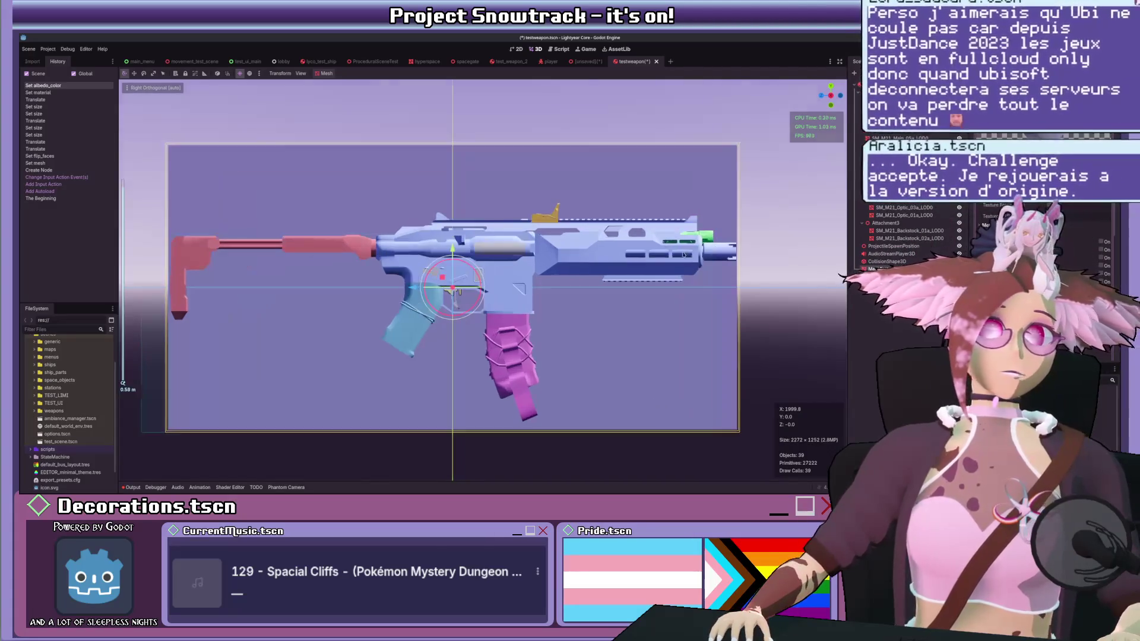
scroll(681, 264, "down", 3)
left_click_drag(681, 263, 735, 232)
key("f")
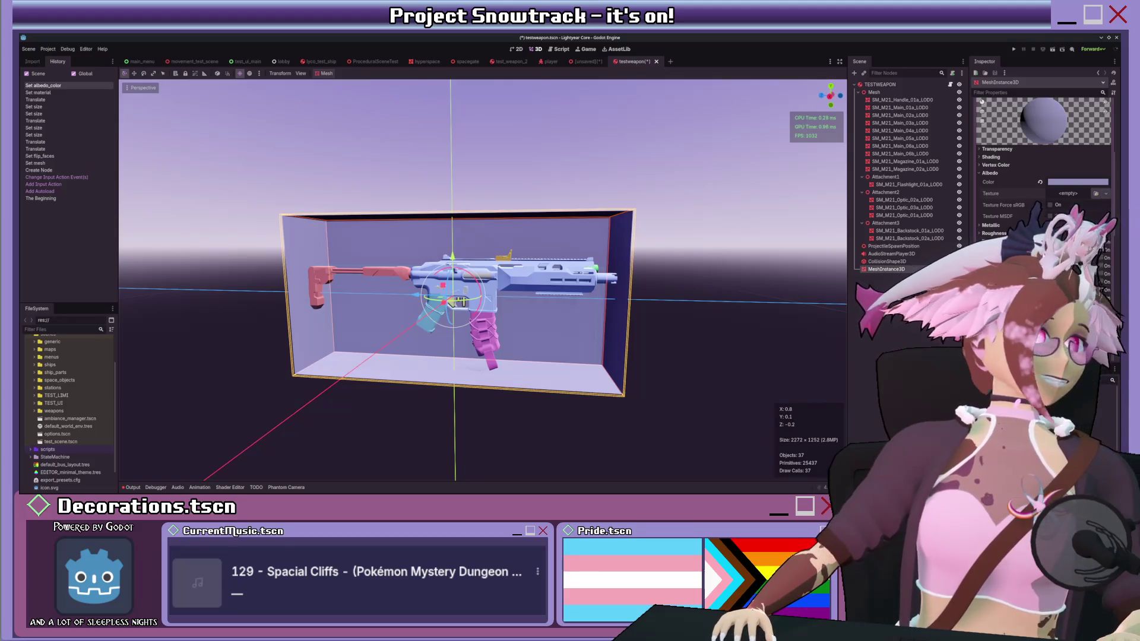
scroll(675, 285, "up", 4)
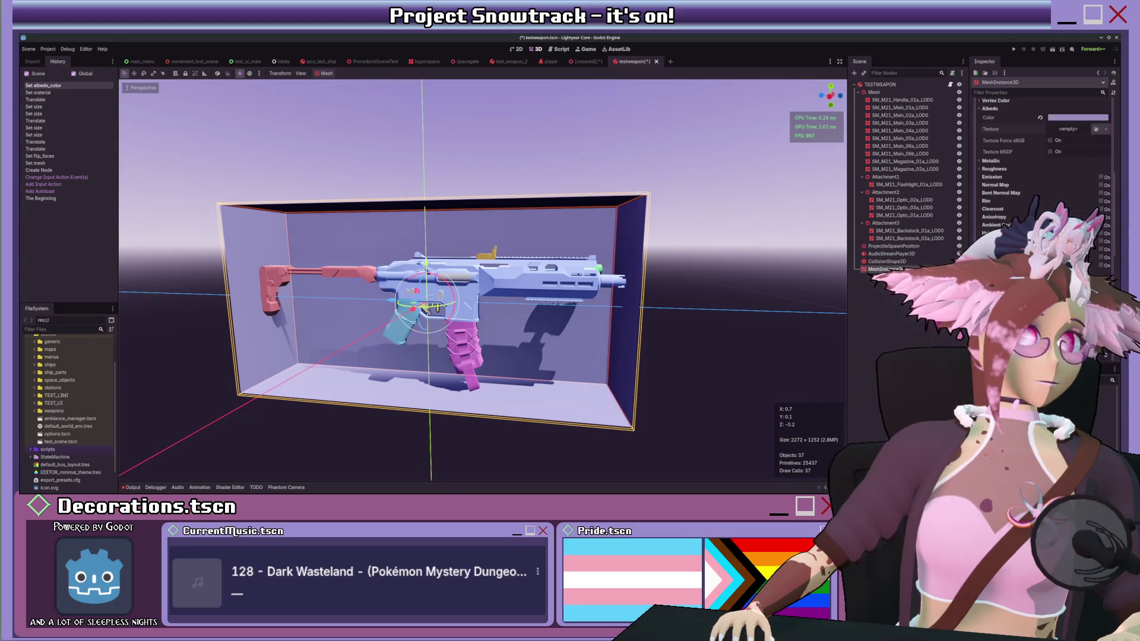
scroll(1041, 149, "up", 3)
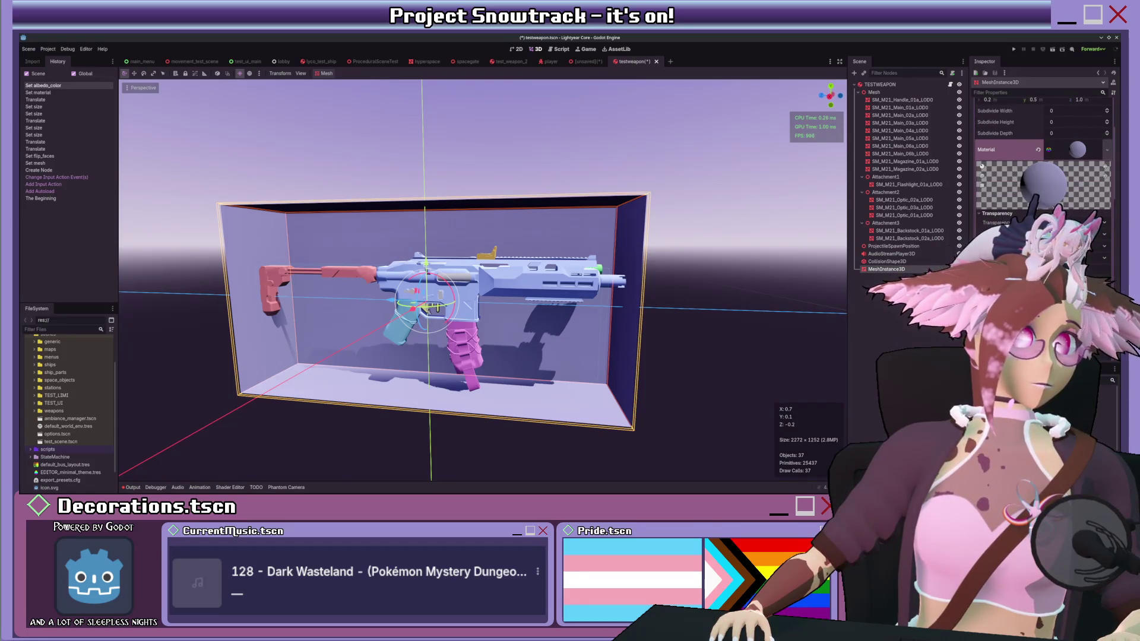
Step: Change the box material's Specular Mode
scroll(1101, 260, "down", 2)
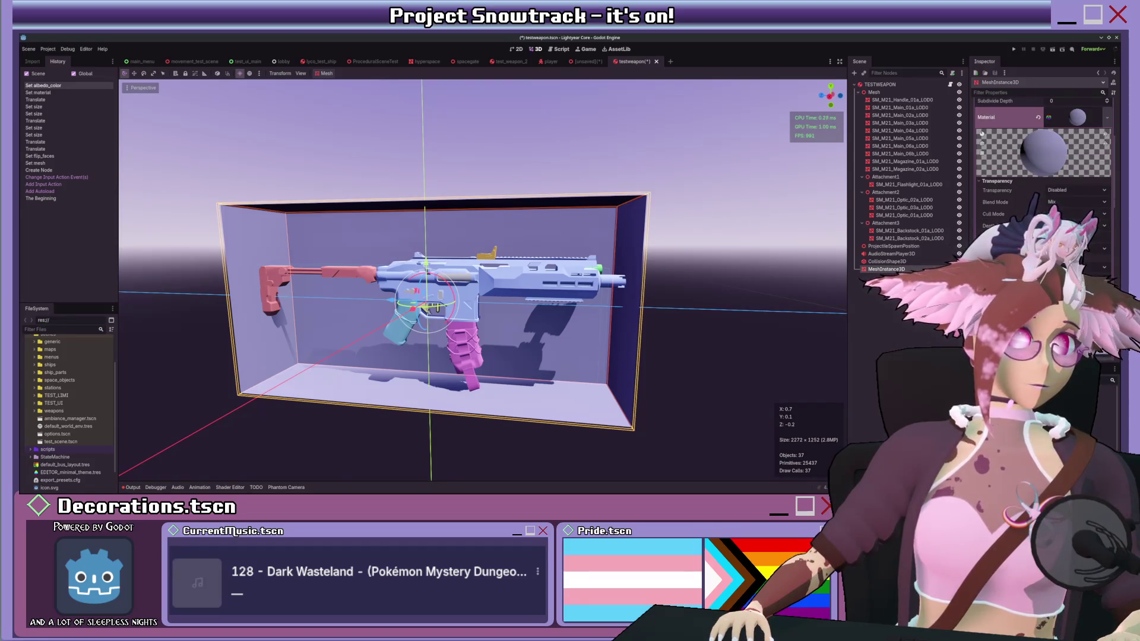
left_click(1069, 284)
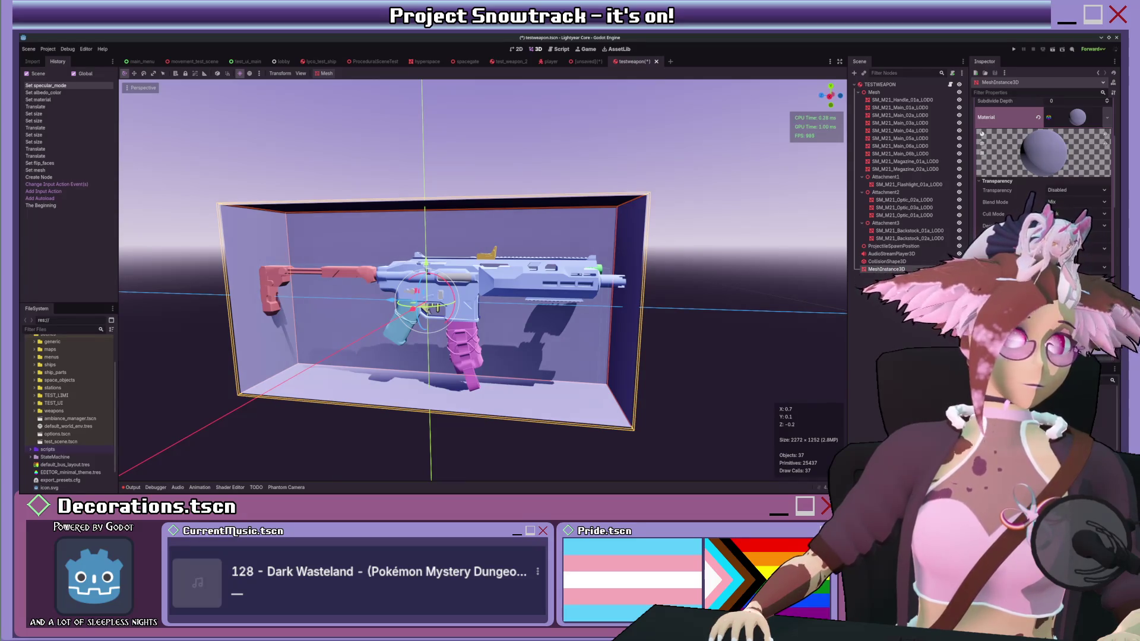
scroll(1045, 178, "up", 2)
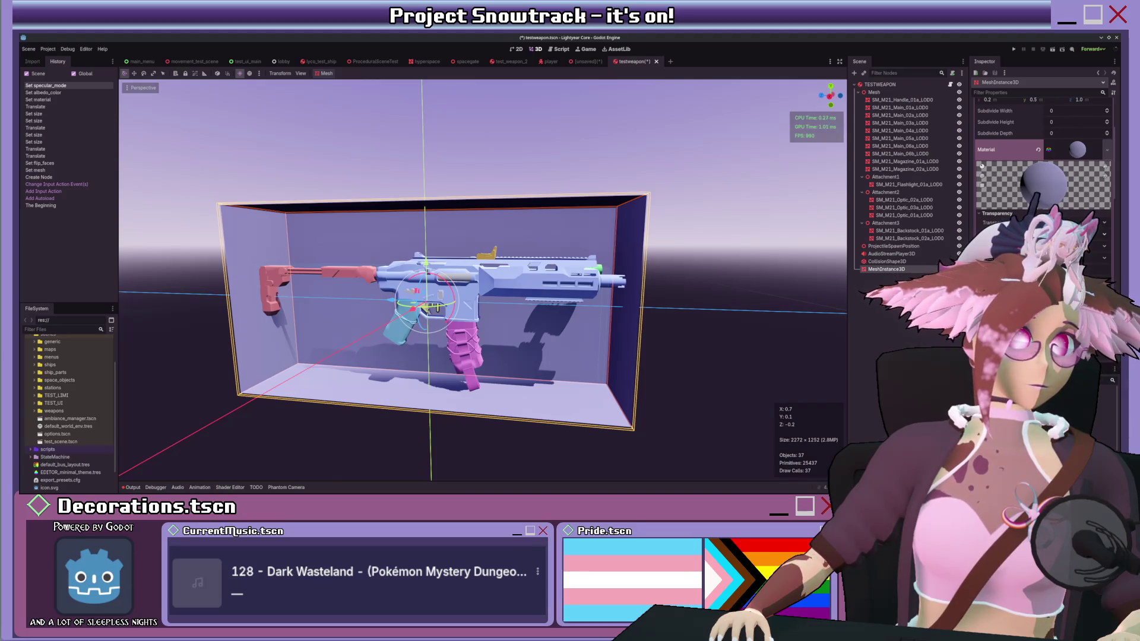
scroll(1043, 178, "down", 2)
scroll(1043, 178, "down", 5)
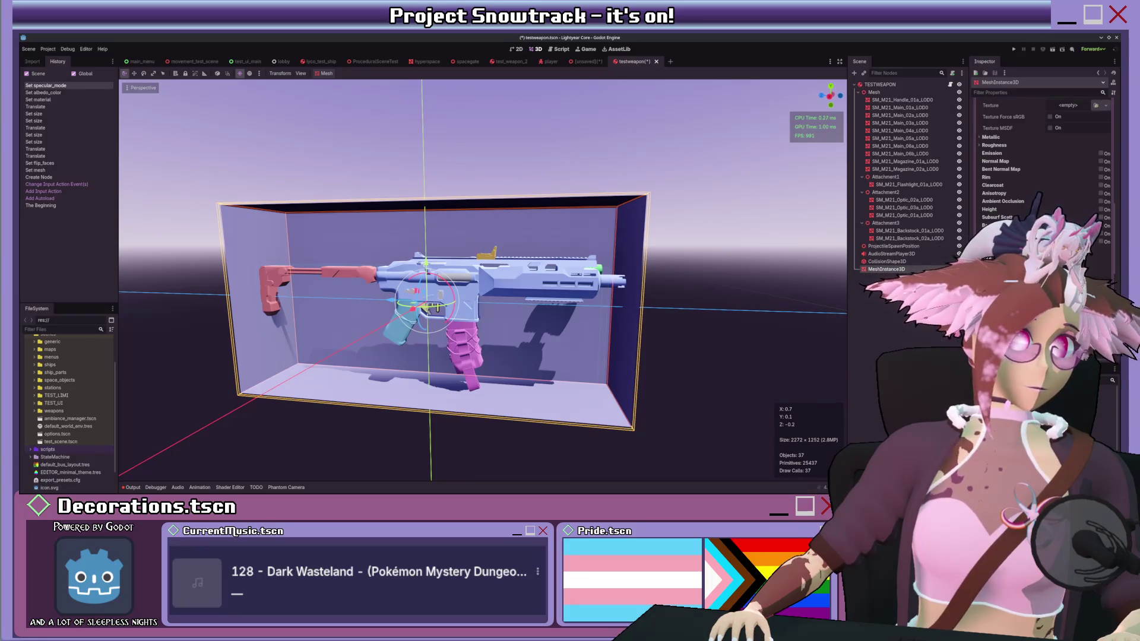
Step: Enable Disable Receive Shadows and set the material's Shading Mode to Unshaded
left_click(1044, 178)
scroll(467, 235, "down", 3)
left_click_drag(467, 235, 409, 238)
scroll(1009, 124, "up", 3)
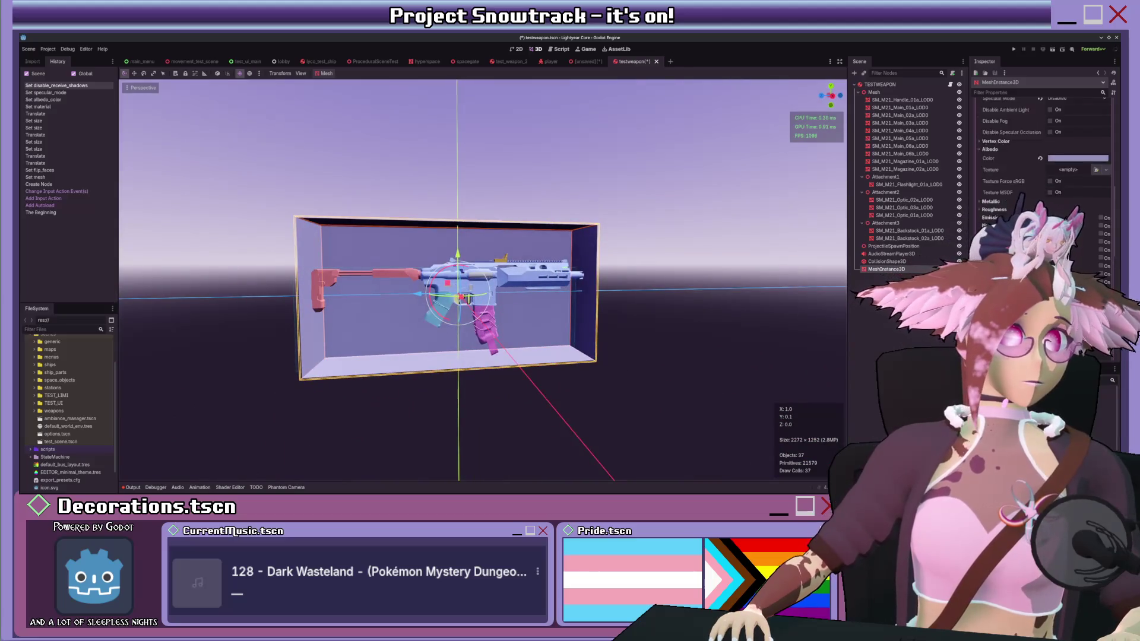
scroll(1043, 154, "up", 2)
scroll(1019, 172, "up", 2)
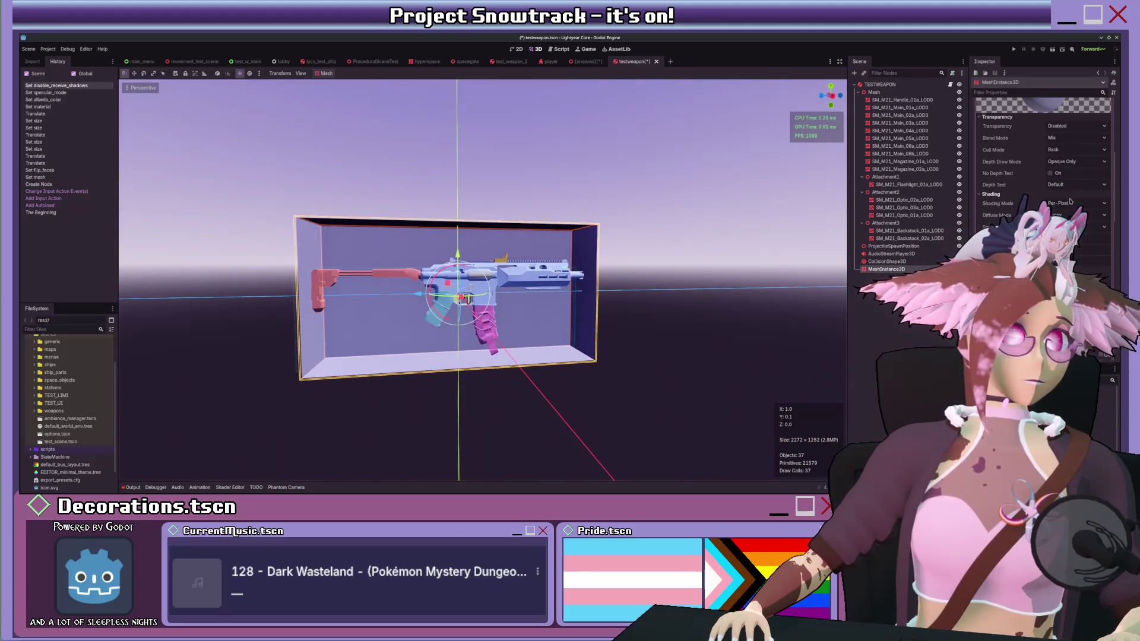
left_click(1063, 215)
scroll(746, 229, "up", 2)
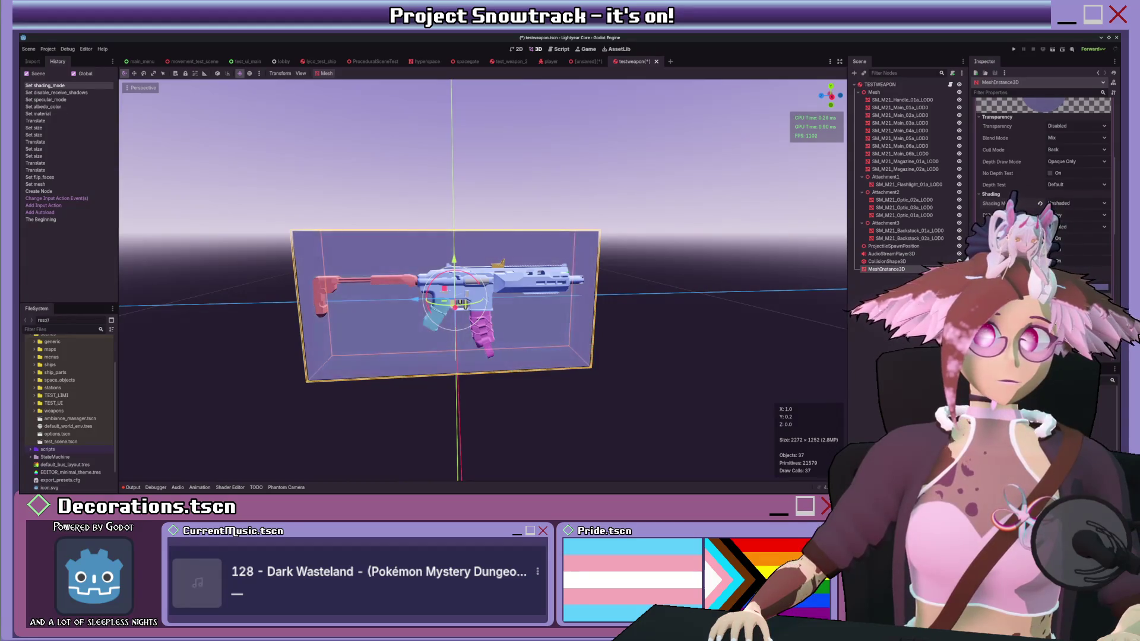
Step: Check the unshaded box from front and right orthographic views
key("KP_1")
key("KP_3")
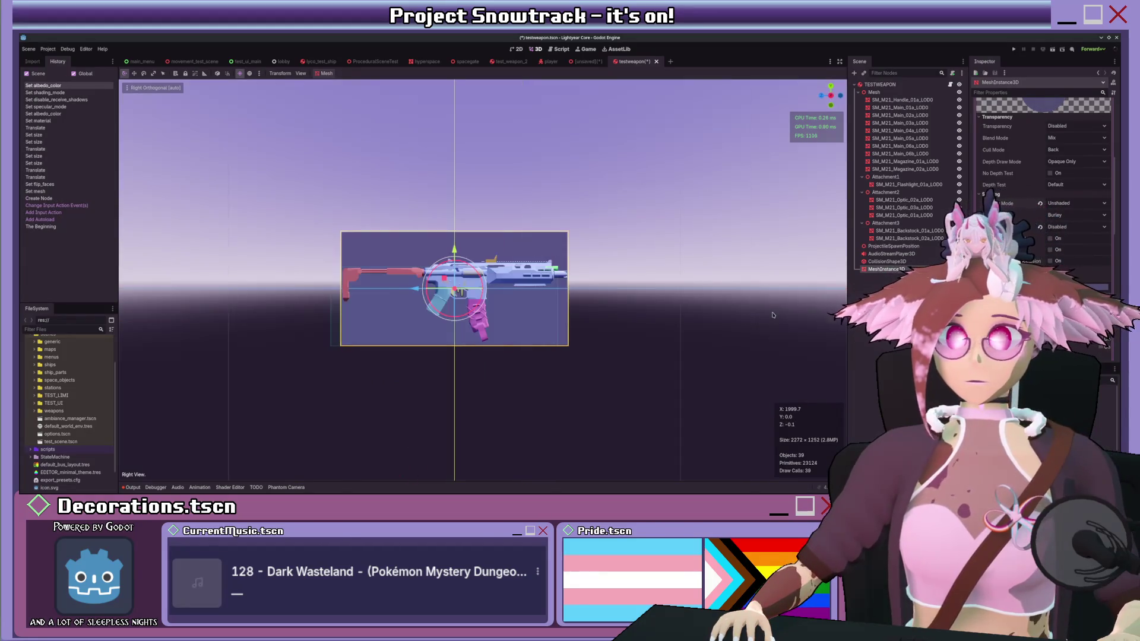
scroll(772, 314, "up", 5)
scroll(653, 295, "down", 4)
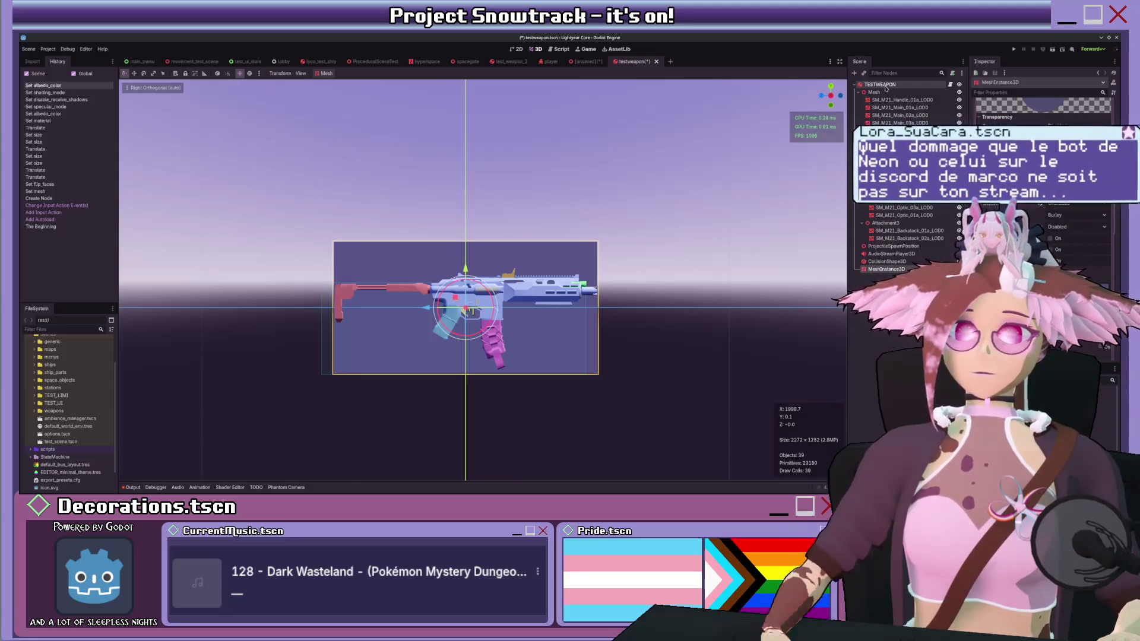
Step: Nudge the gun's Mesh node slightly and save the testweapon scene
scroll(513, 174, "up", 8)
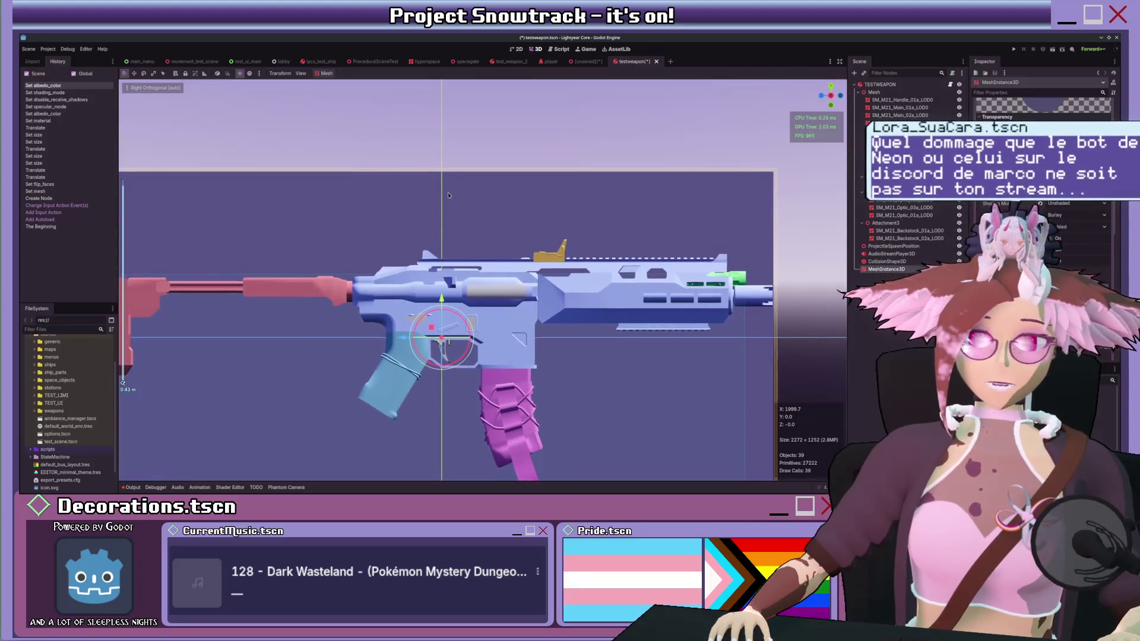
left_click(872, 92)
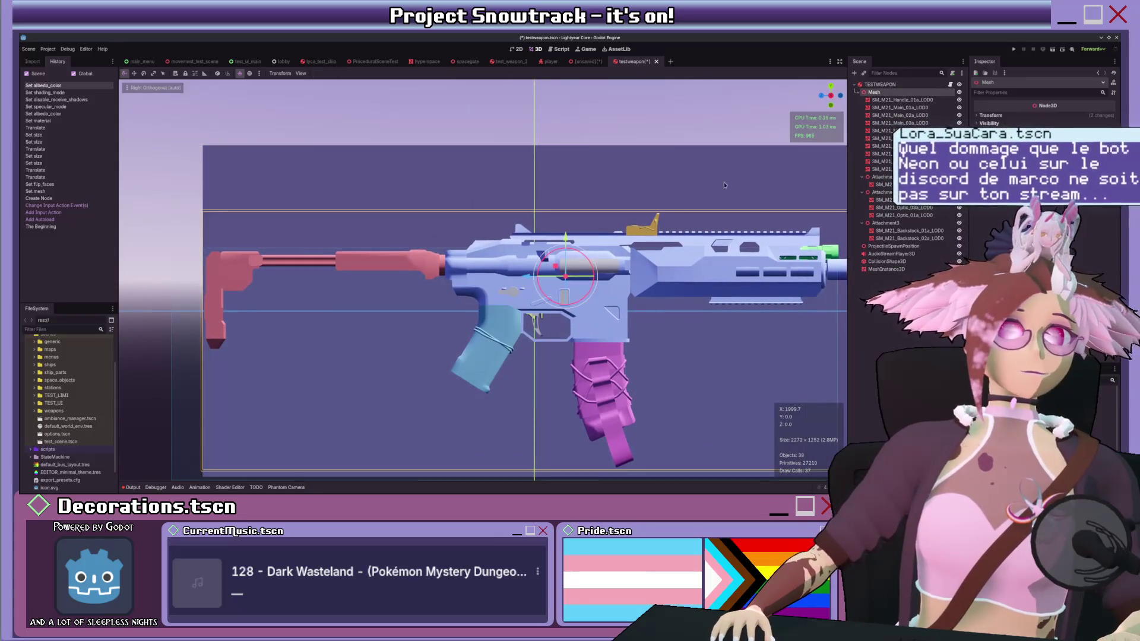
left_click_drag(532, 276, 530, 276)
scroll(534, 270, "down", 5)
scroll(537, 264, "down", 3)
key("ctrl+s")
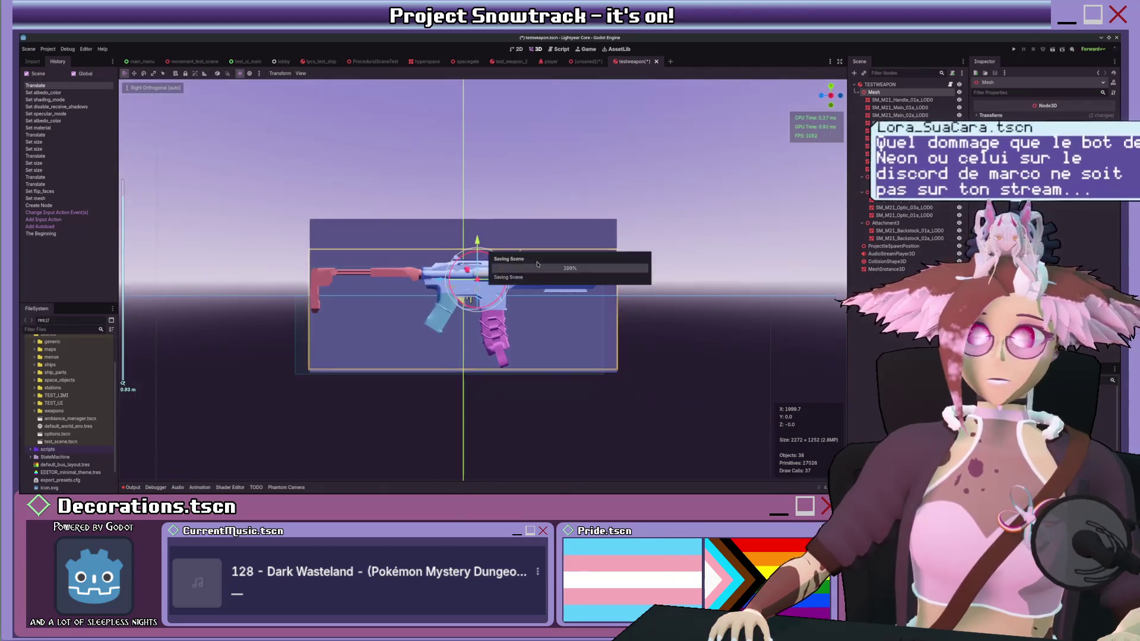
Step: Raise ProjectileSpawnPosition to barrel height, save, and switch to the unsaved inventory scene
left_click(890, 245)
scroll(665, 268, "up", 3)
left_click_drag(551, 277, 551, 261)
scroll(664, 238, "down", 2)
mouse_move(664, 238)
left_mouse_down()
mouse_move(557, 256)
mouse_move(670, 239)
left_mouse_up()
key("ctrl+s")
scroll(570, 246, "up", 3)
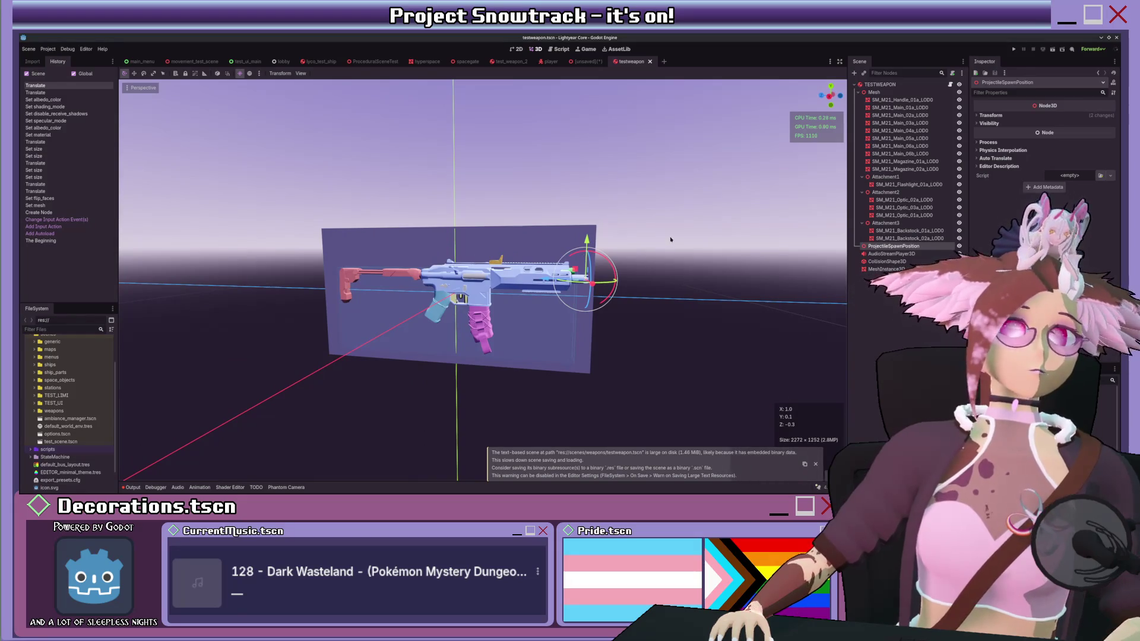
left_click(589, 62)
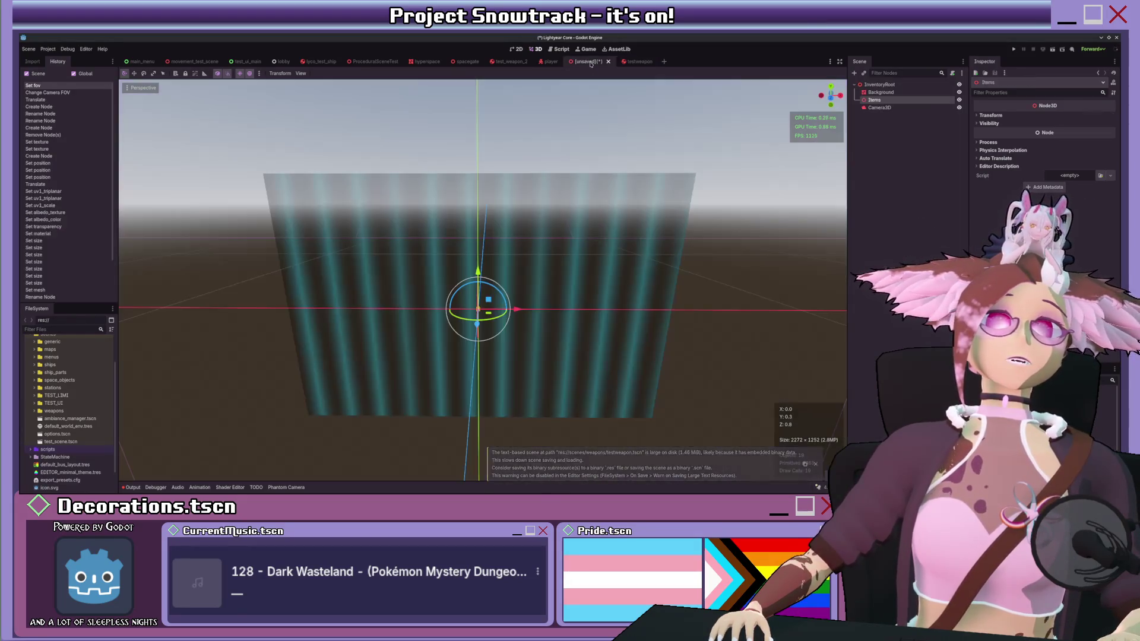
Step: Orbit around the striped background wall of the 3D_inventory scene
mouse_move(605, 115)
left_mouse_down()
mouse_move(589, 245)
mouse_move(557, 243)
mouse_move(584, 240)
left_mouse_up()
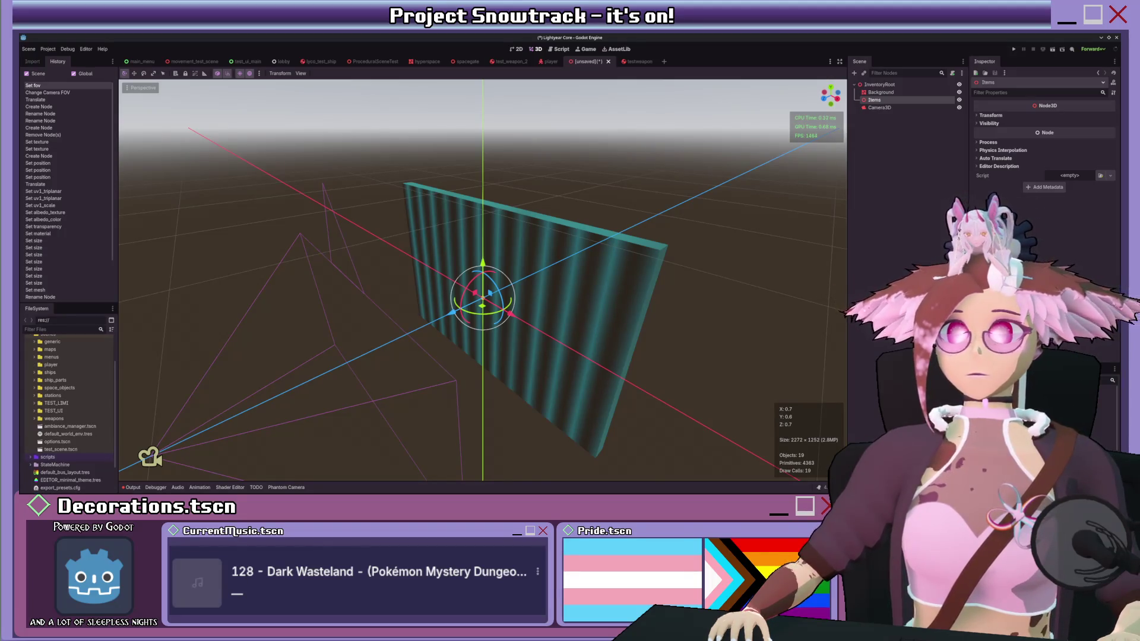
scroll(511, 286, "down", 2)
scroll(511, 286, "up", 3)
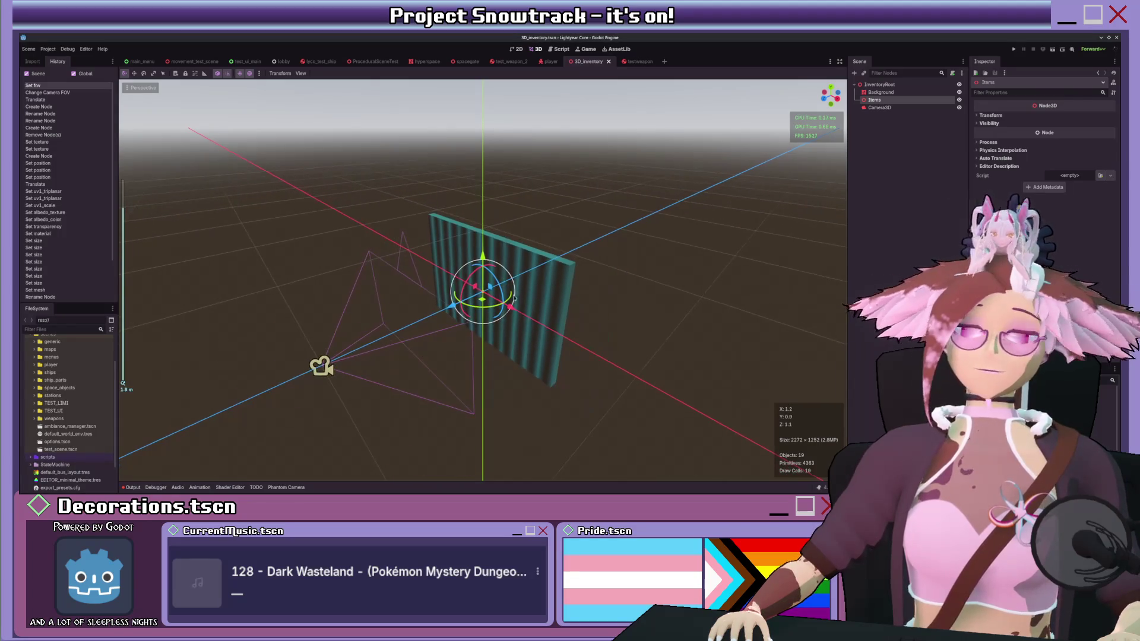
scroll(502, 303, "down", 1)
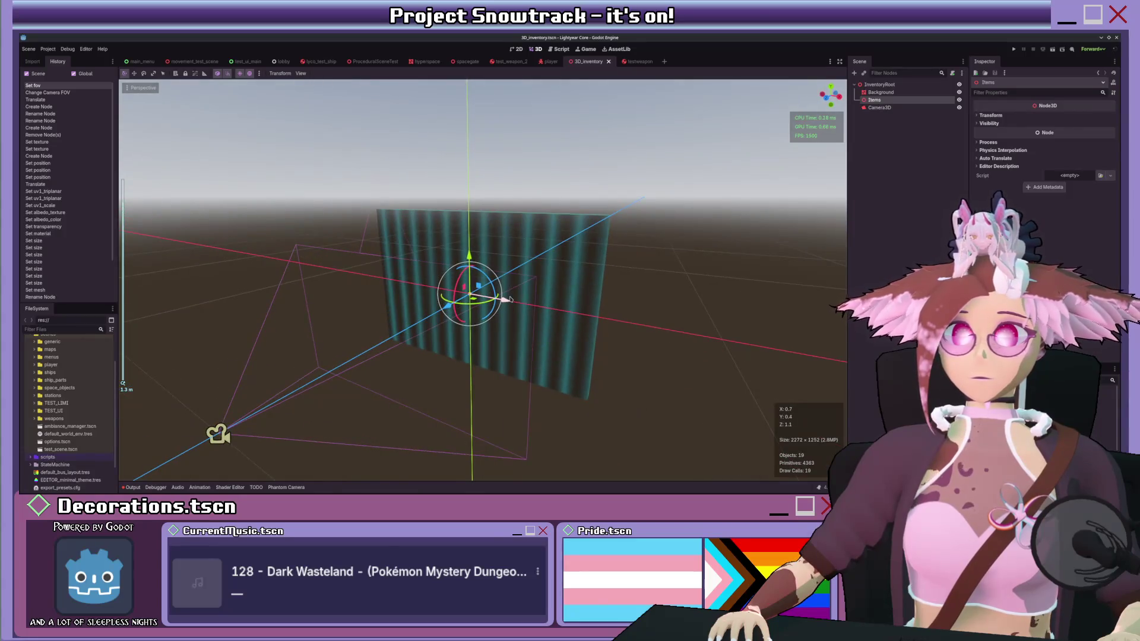
mouse_move(509, 299)
left_mouse_down()
mouse_move(475, 316)
mouse_move(568, 309)
mouse_move(525, 310)
left_mouse_up()
Step: View the wall from the front, select Background, then return to the testweapon scene
key("KP_1")
scroll(486, 309, "up", 2)
scroll(569, 310, "up", 1)
scroll(568, 309, "down", 2)
scroll(568, 309, "up", 2)
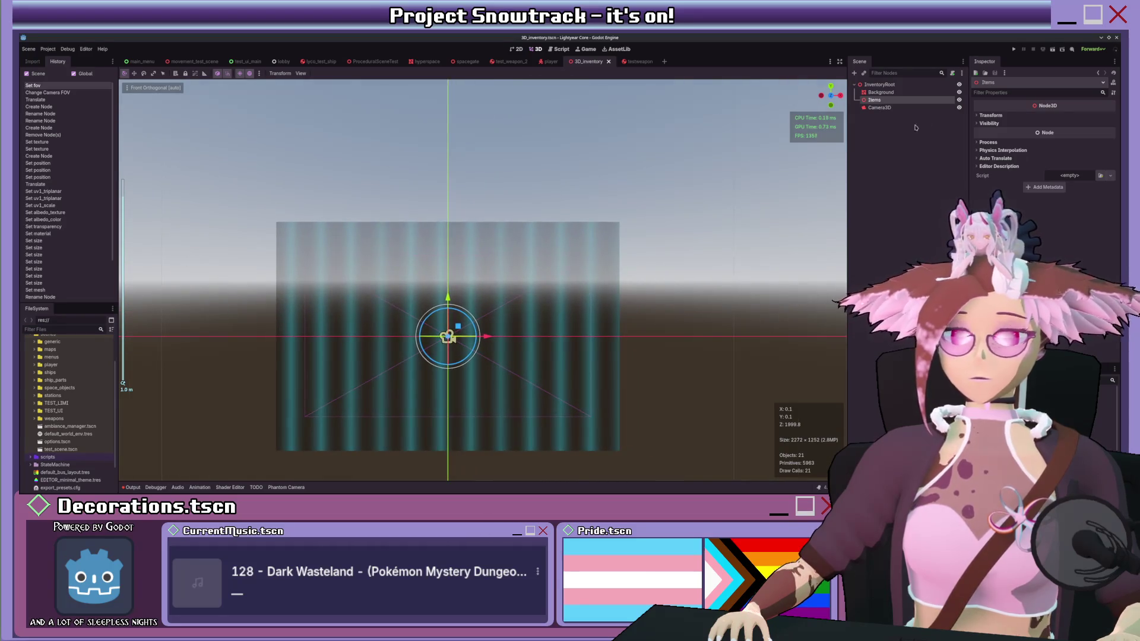
left_click(946, 94)
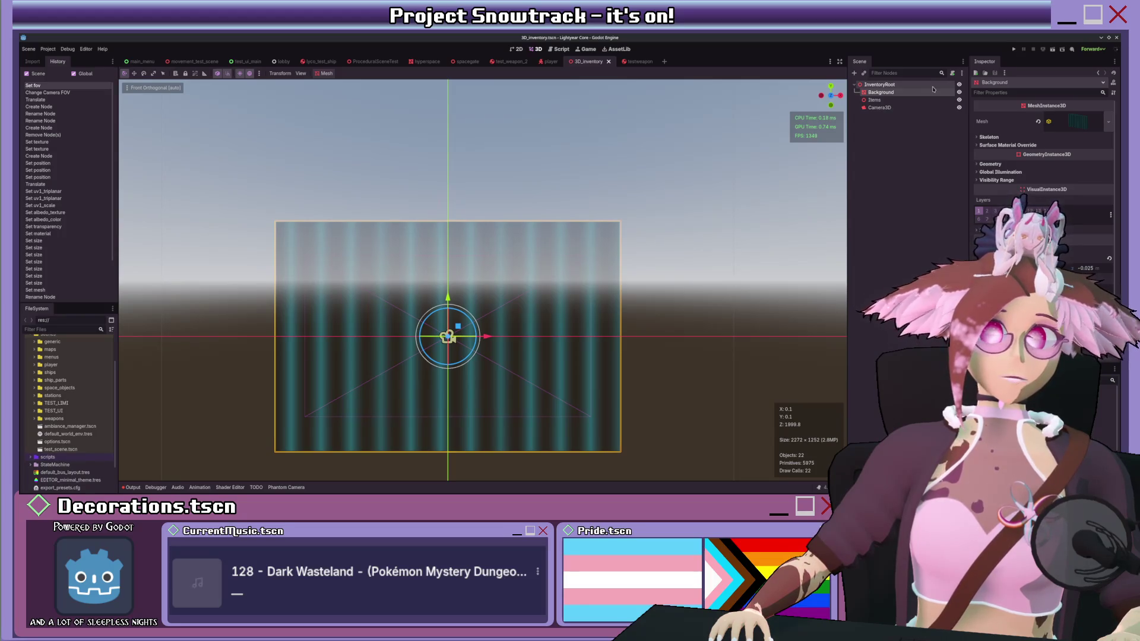
left_click(639, 63)
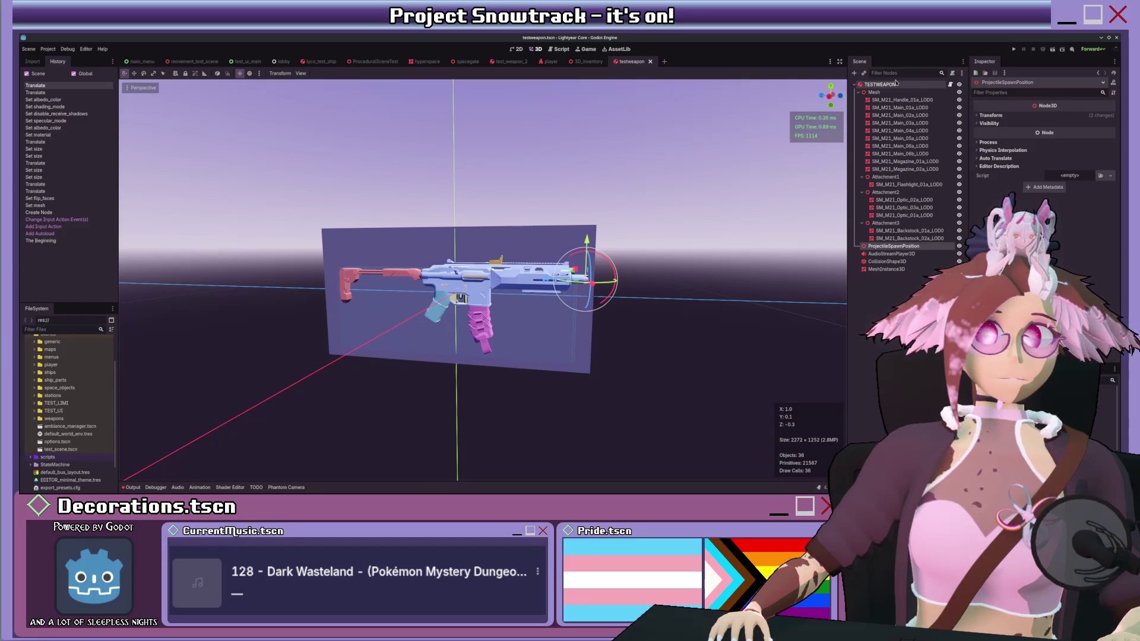
Step: Select TESTWEAPON and expand its Inventory Descriptor showing Test_Rifle, Firearm Item and texture
left_click_drag(498, 270, 516, 273)
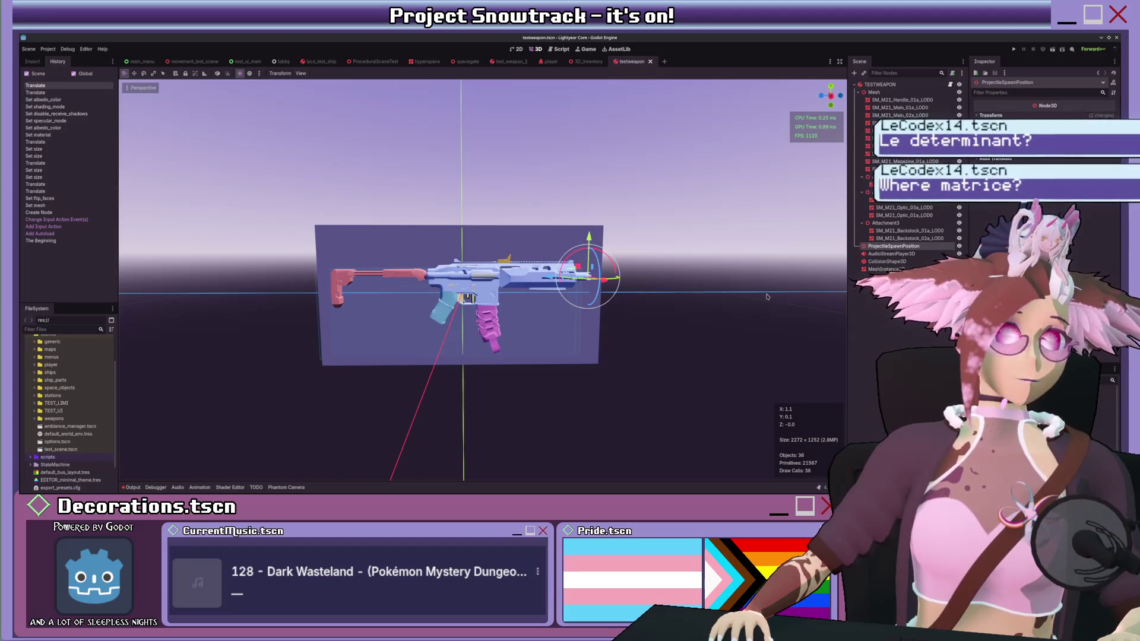
left_click(475, 279)
left_click_drag(475, 279, 680, 253)
scroll(679, 253, "up", 3)
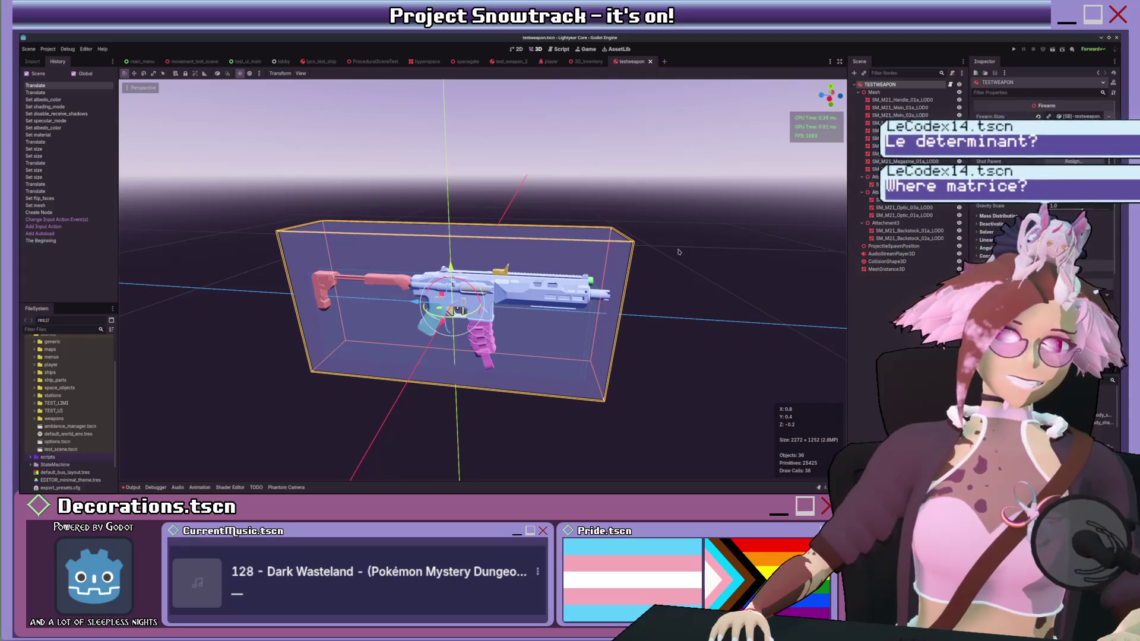
left_click(1081, 116)
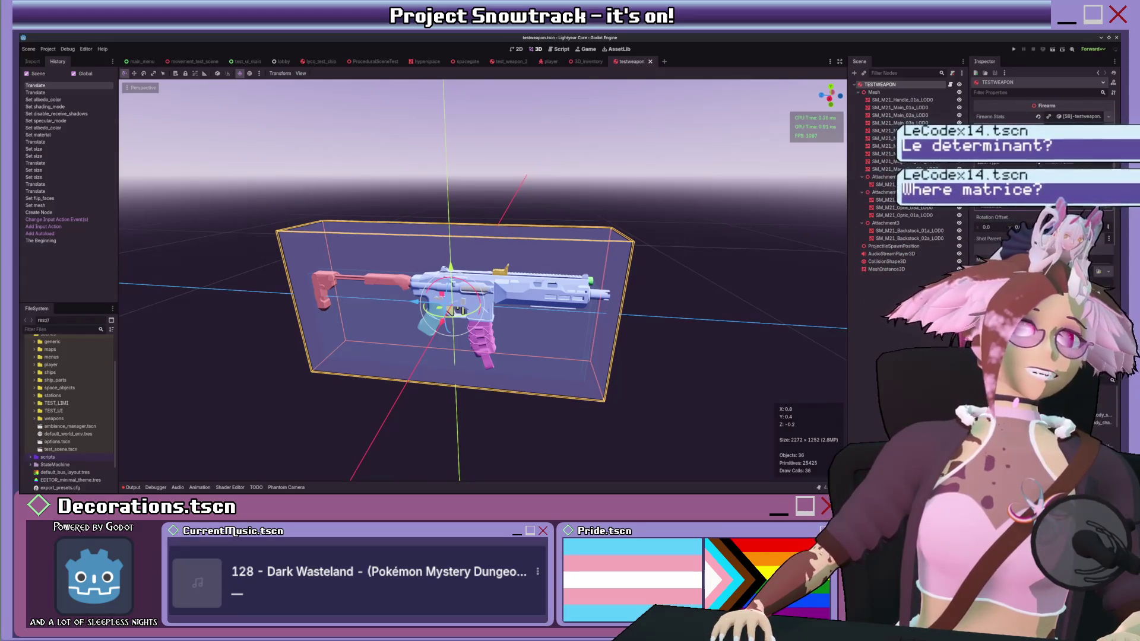
scroll(685, 213, "down", 3)
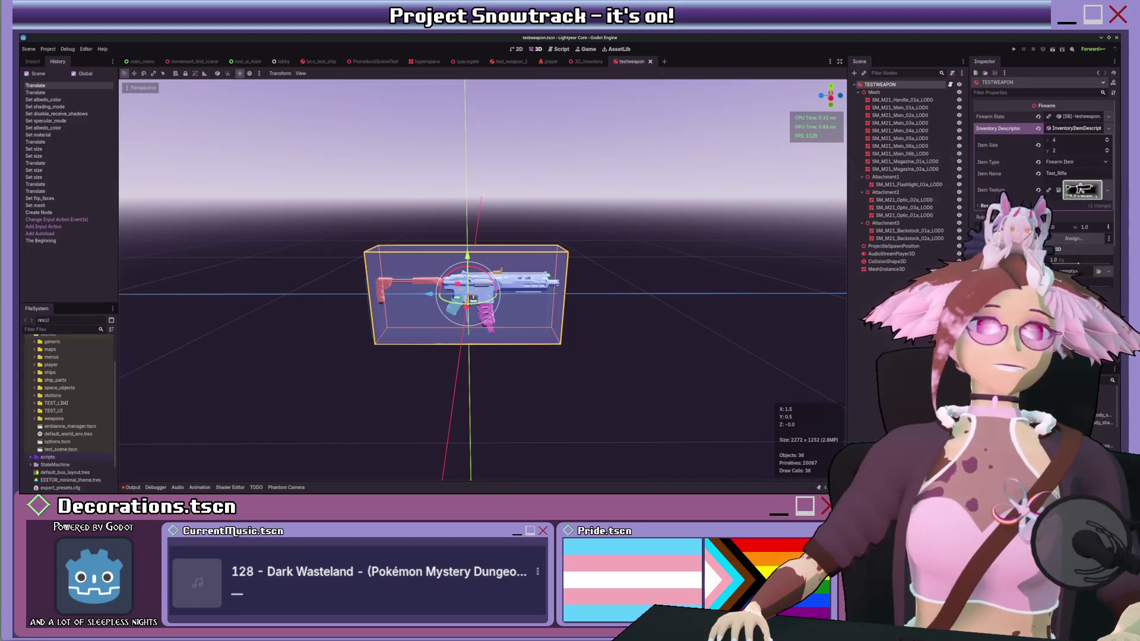
mouse_move(692, 160)
left_mouse_down()
mouse_move(526, 221)
mouse_move(583, 227)
left_mouse_up()
Step: In right orthographic view, paste a copy of the MeshInstance3D box into the weapon scene
key("KP_1")
key("KP_3")
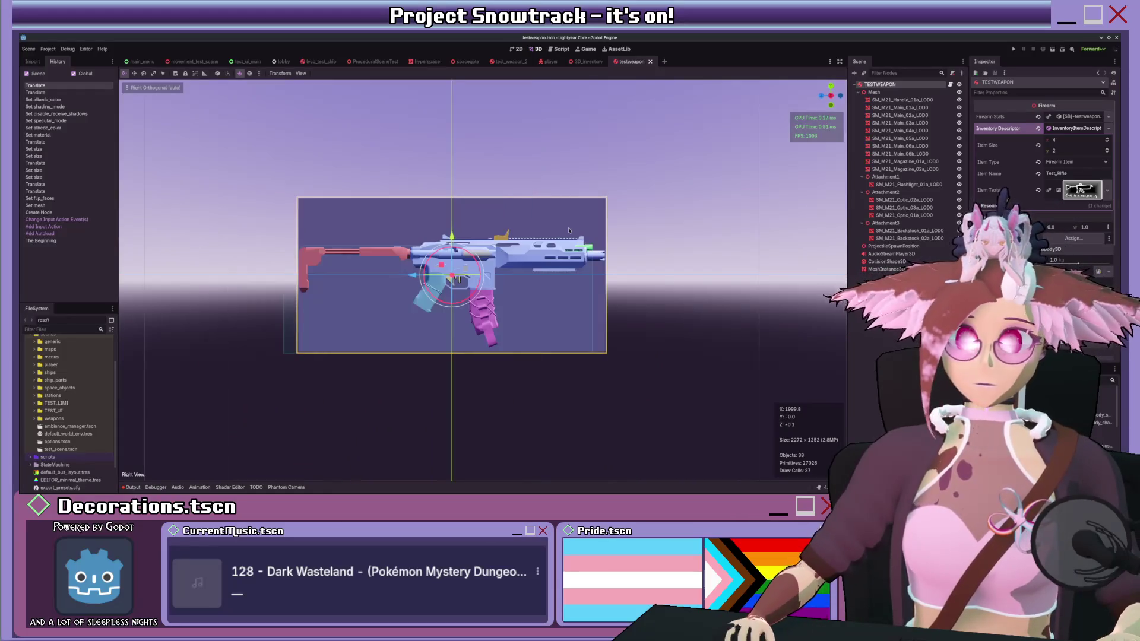
scroll(523, 261, "up", 4)
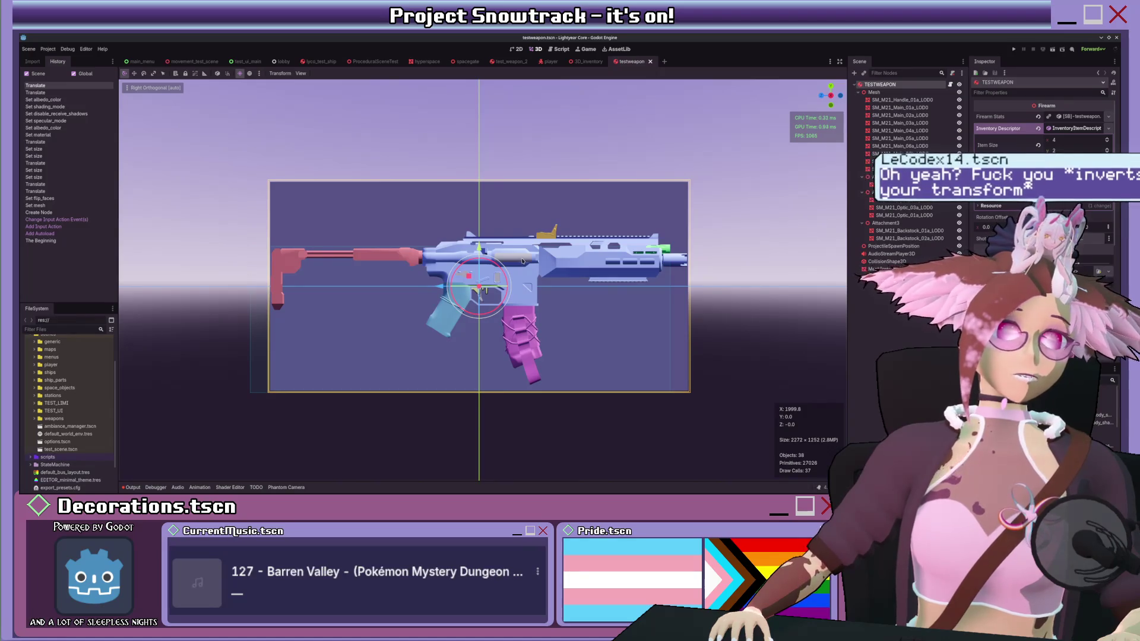
scroll(534, 256, "down", 4)
scroll(537, 246, "up", 6)
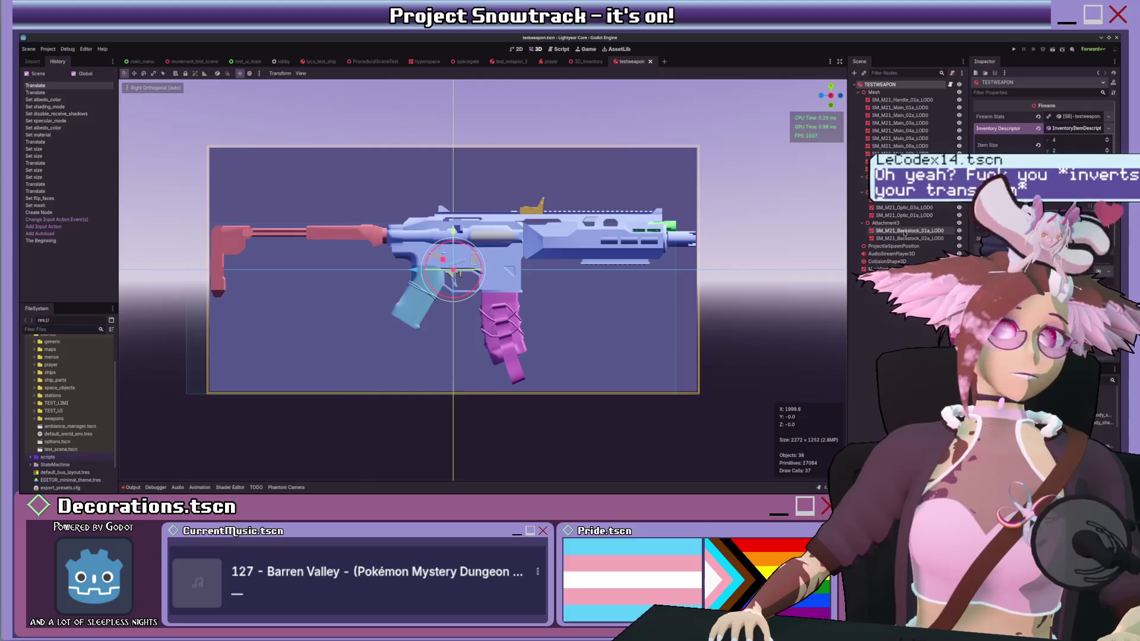
key("ctrl+v")
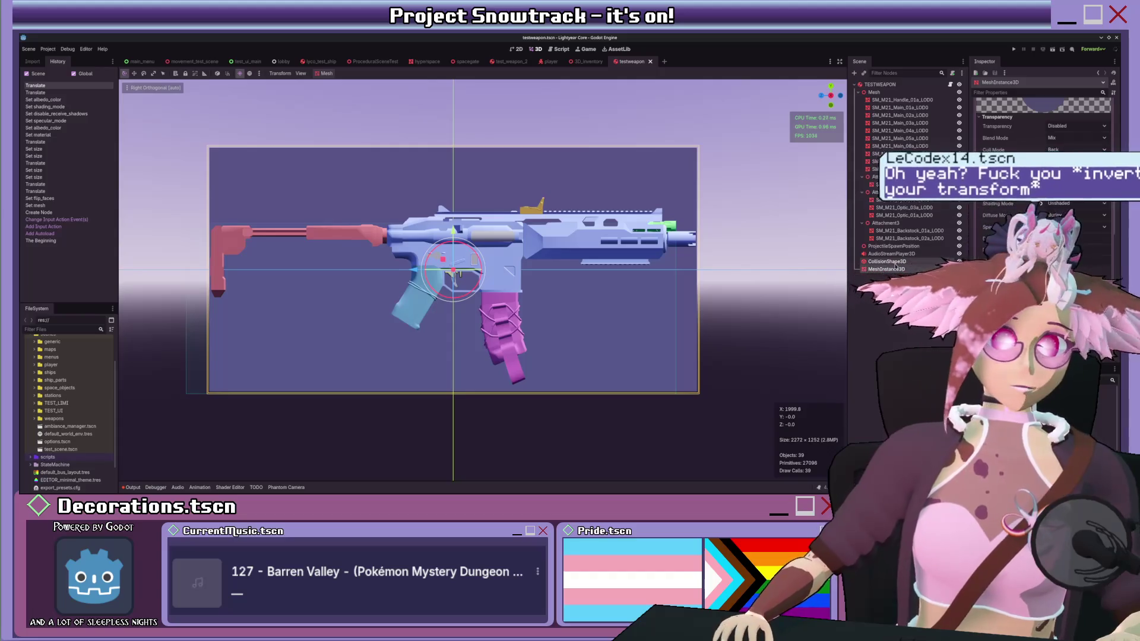
Step: Name the new node InventoryBox and select it to show its box mesh settings
type("InventoryBox")
key("Return")
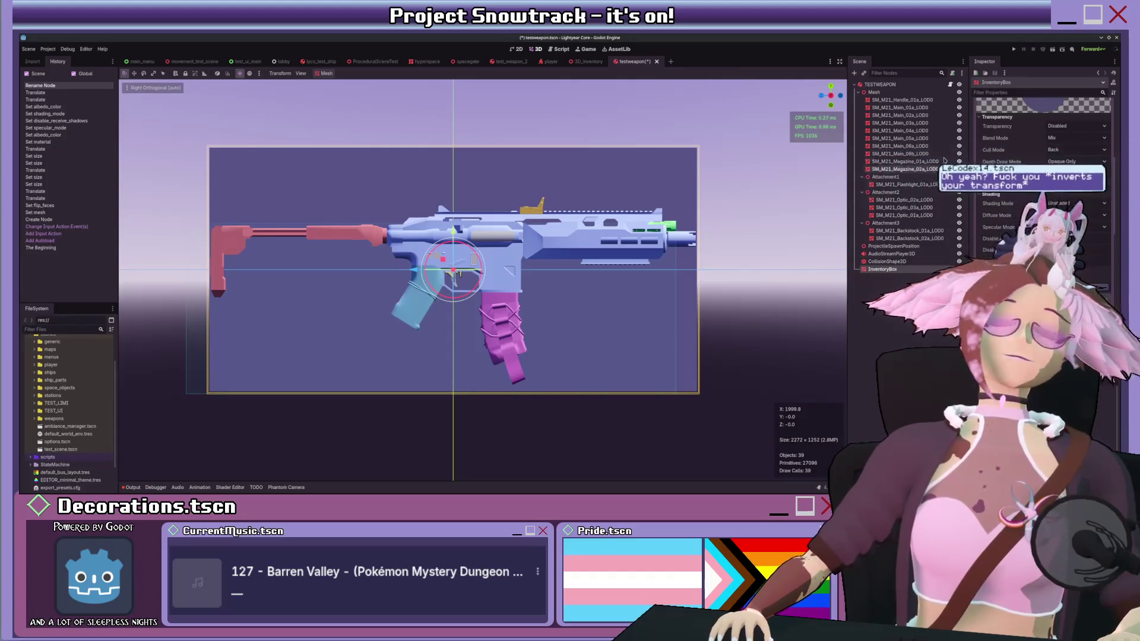
left_click(880, 85)
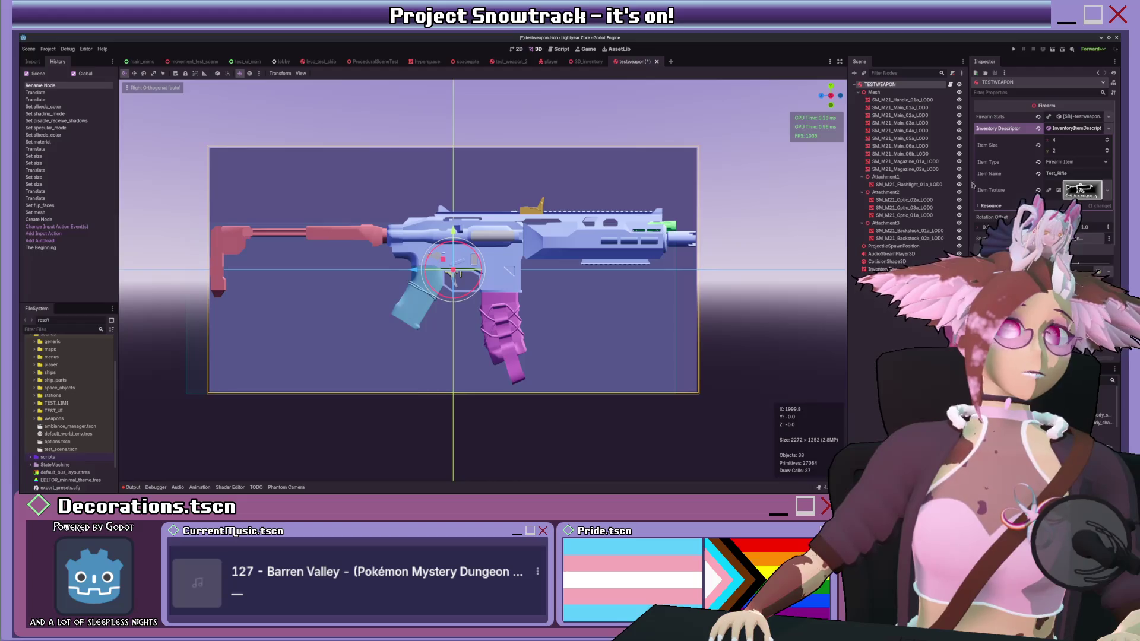
left_click(879, 269)
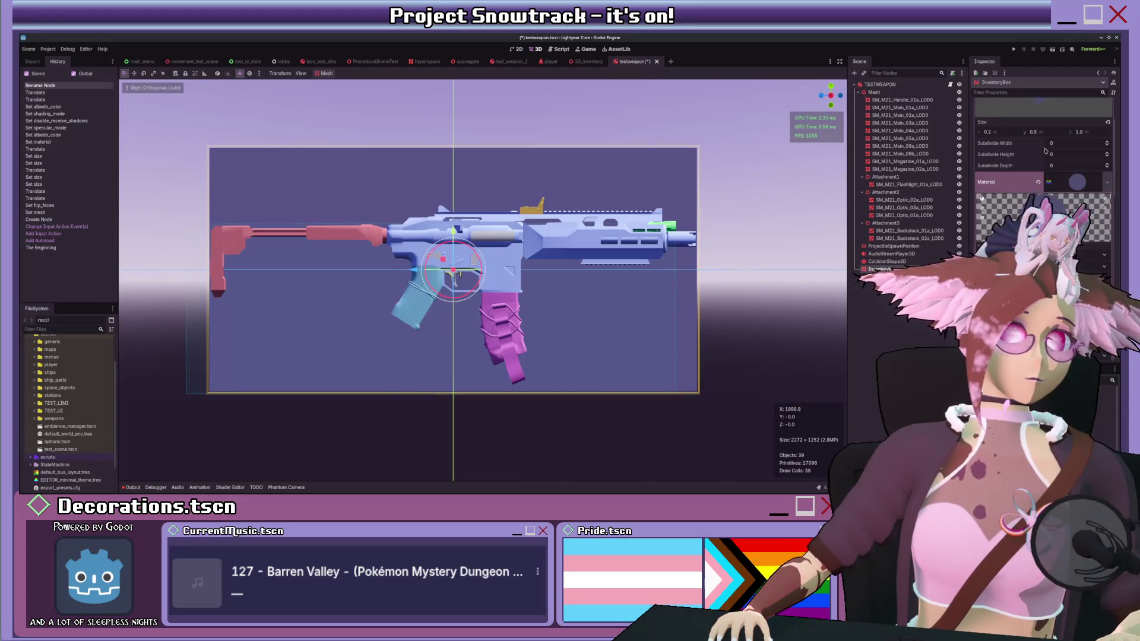
scroll(1040, 151, "up", 2)
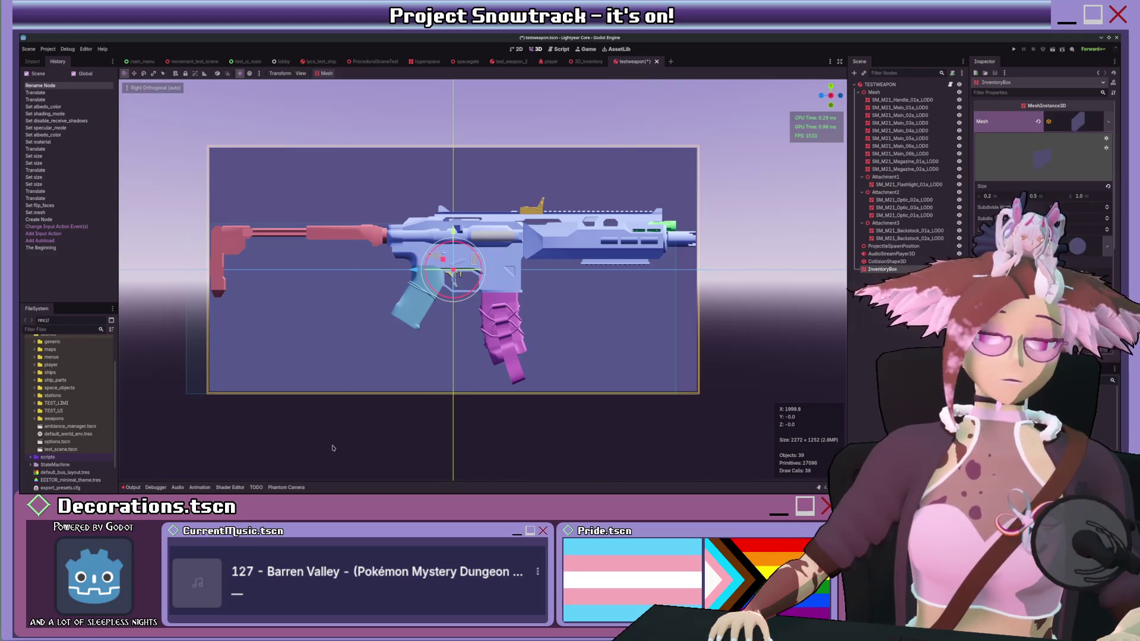
left_click_drag(683, 256, 705, 275)
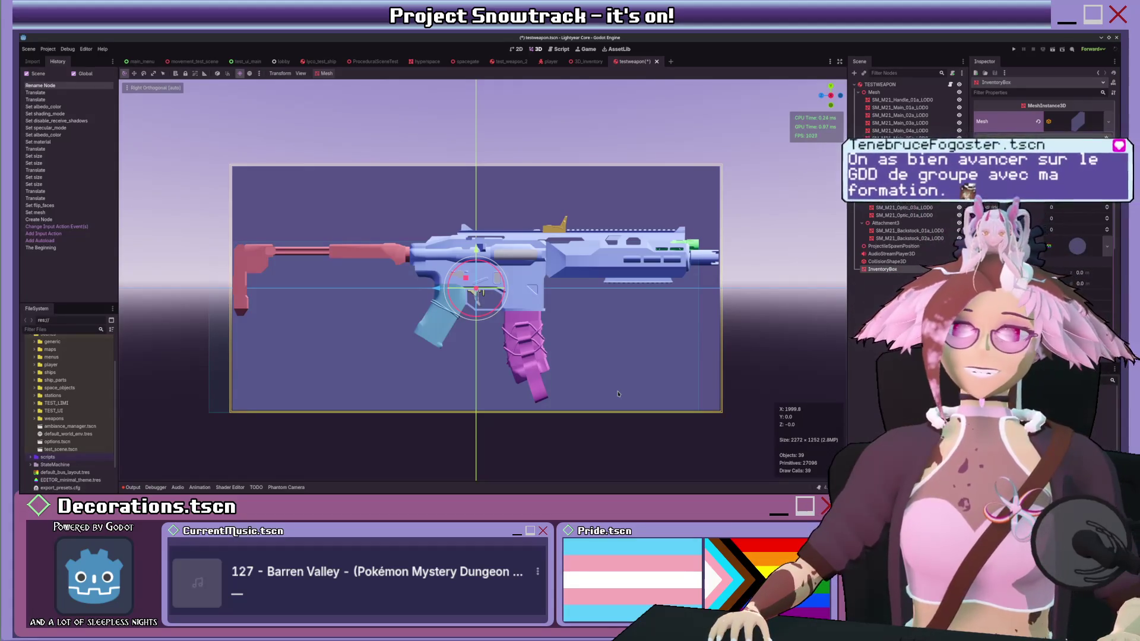
Step: Orbit and zoom around the rifle, viewing it from front-left and side-on inside its lavender InventoryBox
scroll(620, 333, "up", 5)
mouse_move(619, 333)
left_mouse_down()
mouse_move(551, 302)
mouse_move(681, 295)
left_mouse_up()
scroll(681, 295, "down", 3)
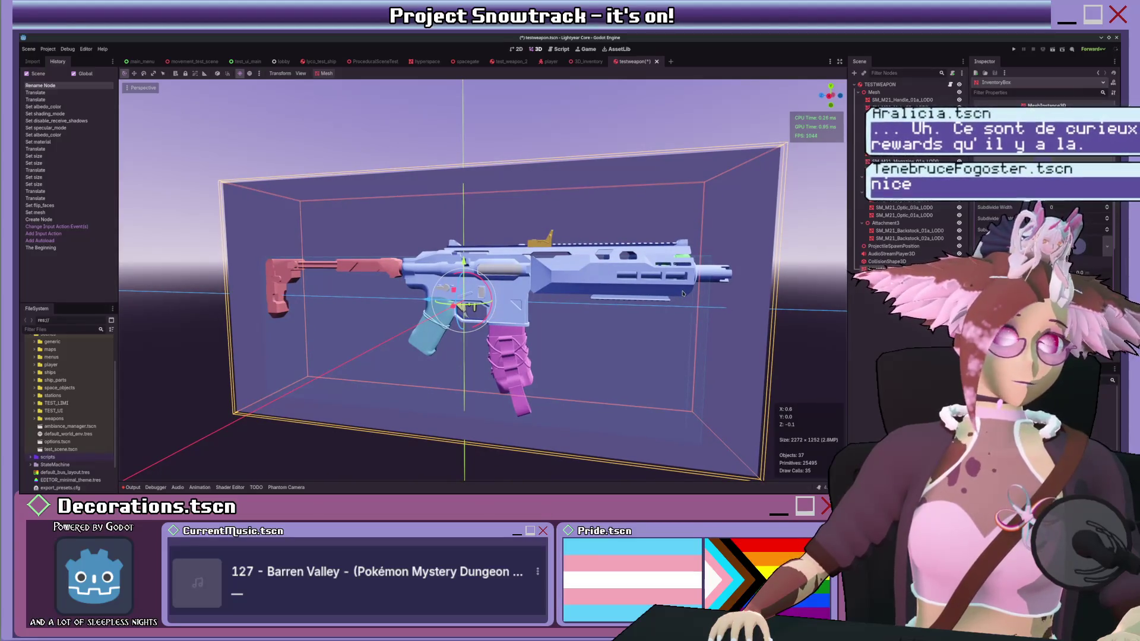
left_click_drag(684, 293, 747, 302)
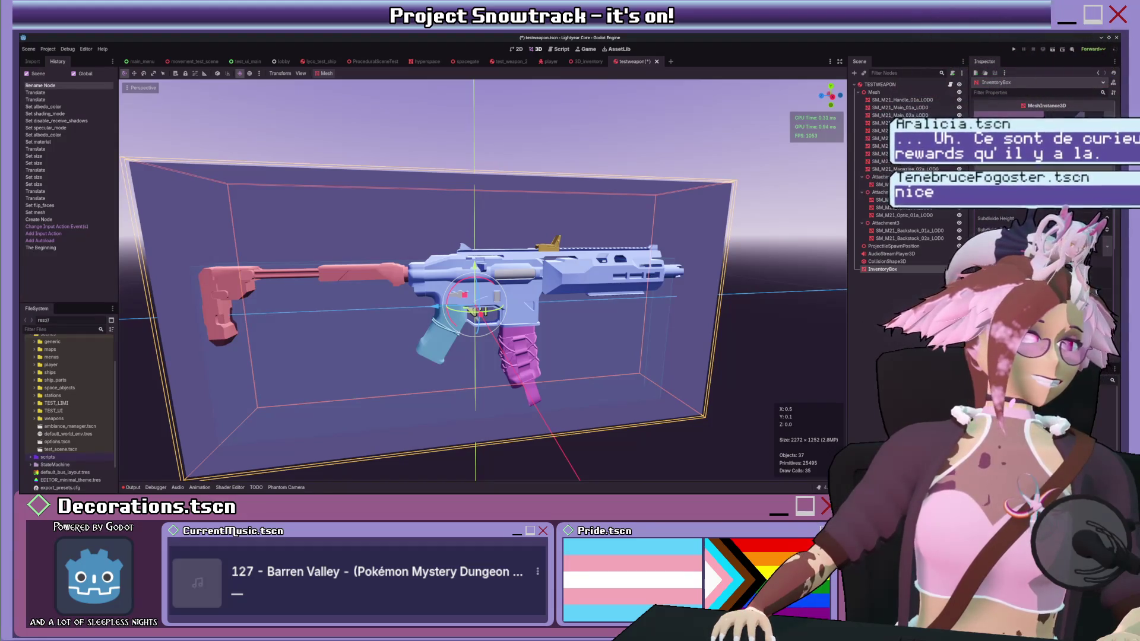
left_click_drag(826, 326, 594, 326)
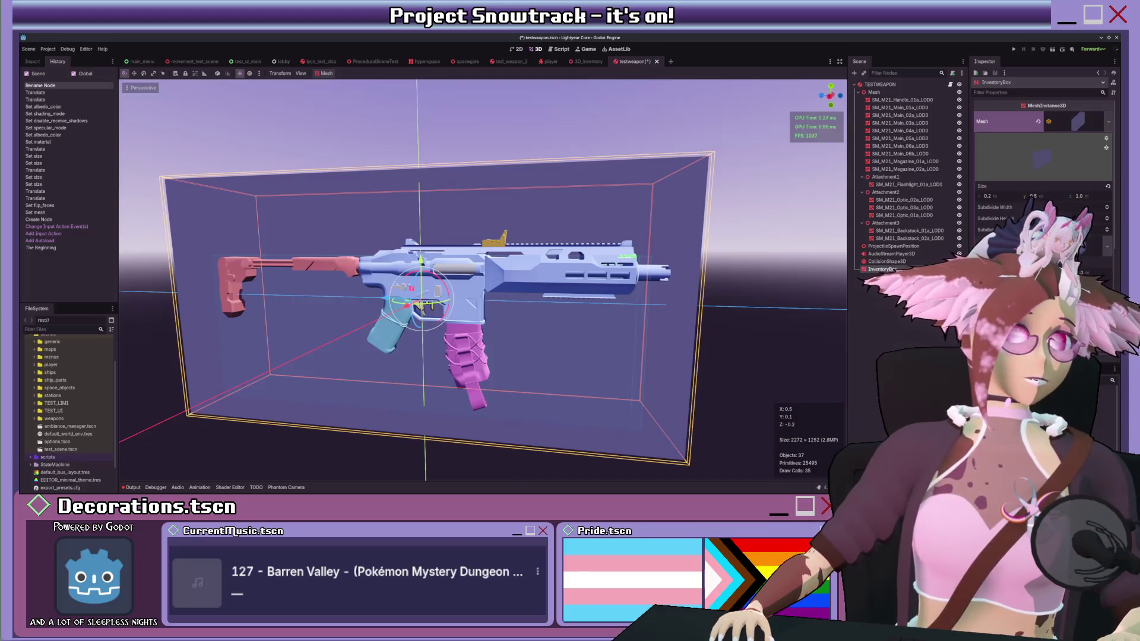
mouse_move(594, 297)
left_mouse_down()
mouse_move(696, 295)
mouse_move(675, 302)
left_mouse_up()
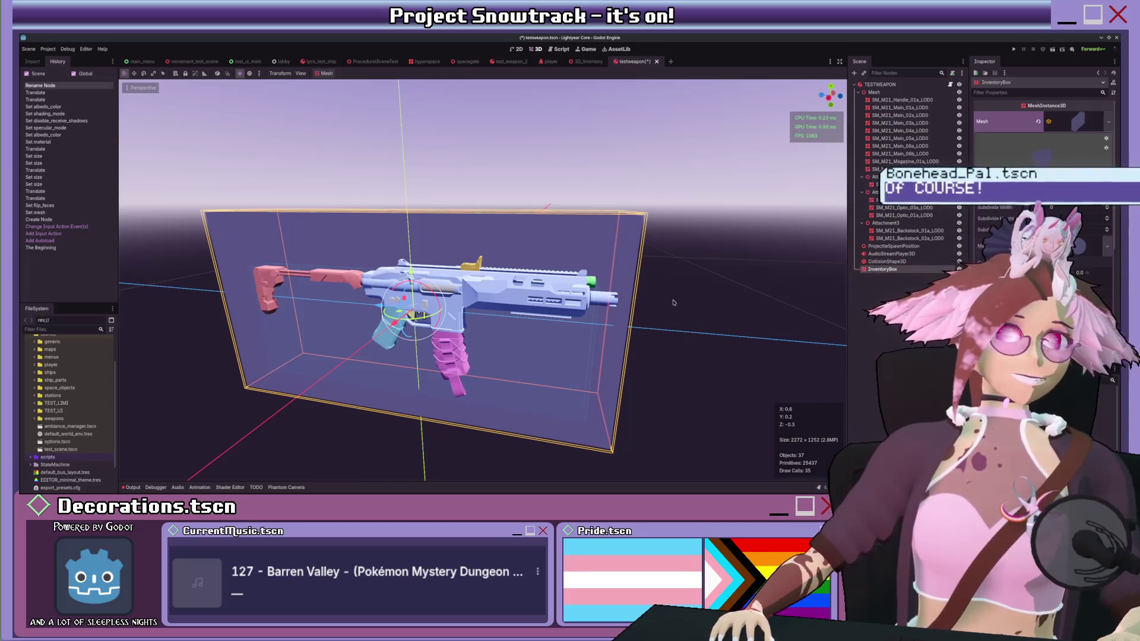
left_click_drag(671, 297, 665, 260)
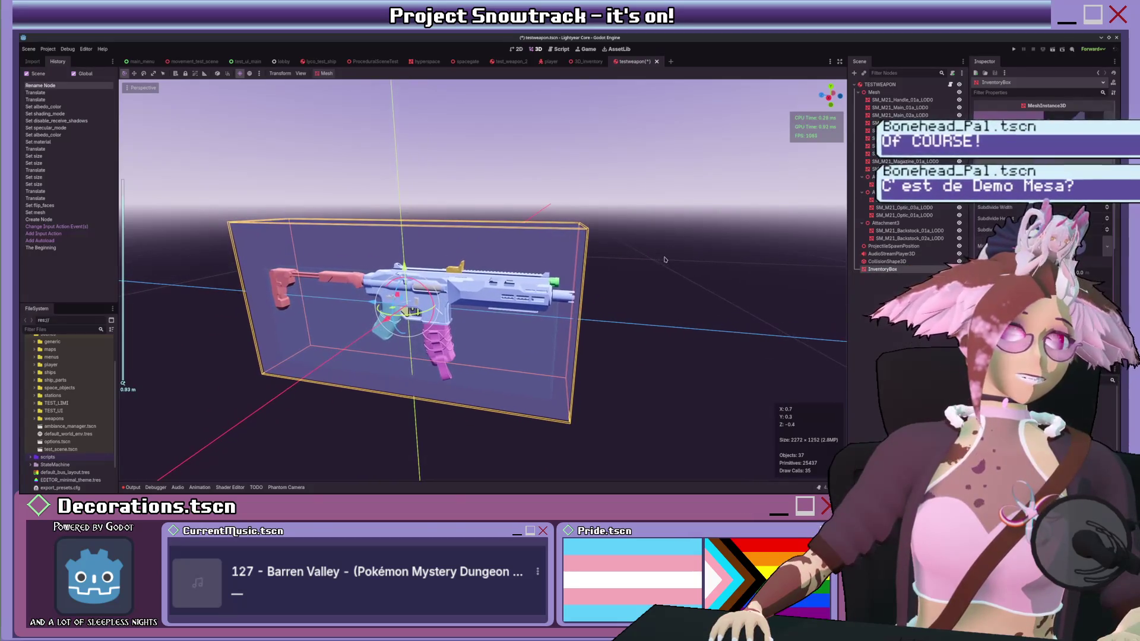
scroll(625, 273, "up", 4)
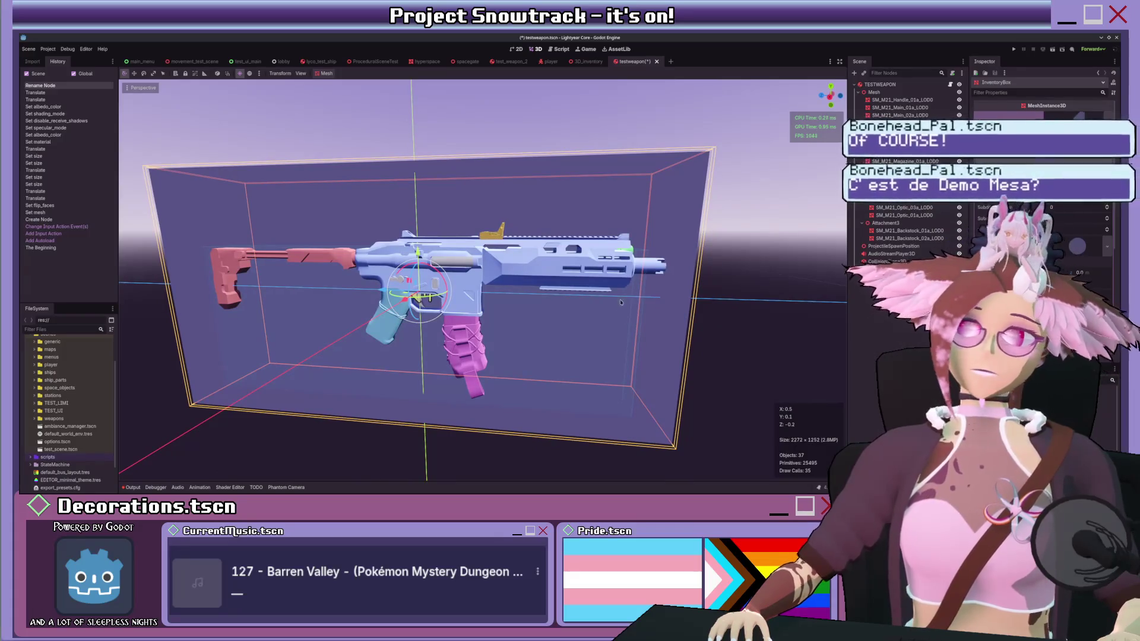
Step: Move the test weapon's CollisionShape3D slightly up and sideways along Z
left_click(884, 261)
key("KP_1")
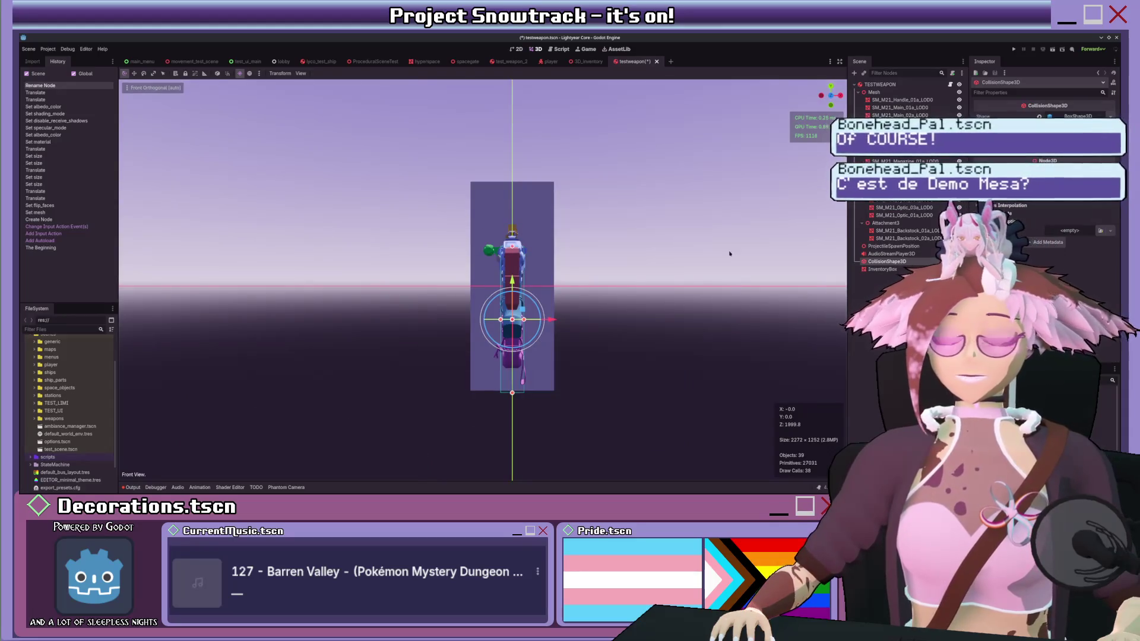
key("KP_3")
left_click_drag(407, 279, 408, 257)
left_click_drag(369, 296, 389, 295)
mouse_move(427, 257)
left_mouse_down()
mouse_move(405, 282)
mouse_move(493, 271)
left_mouse_up()
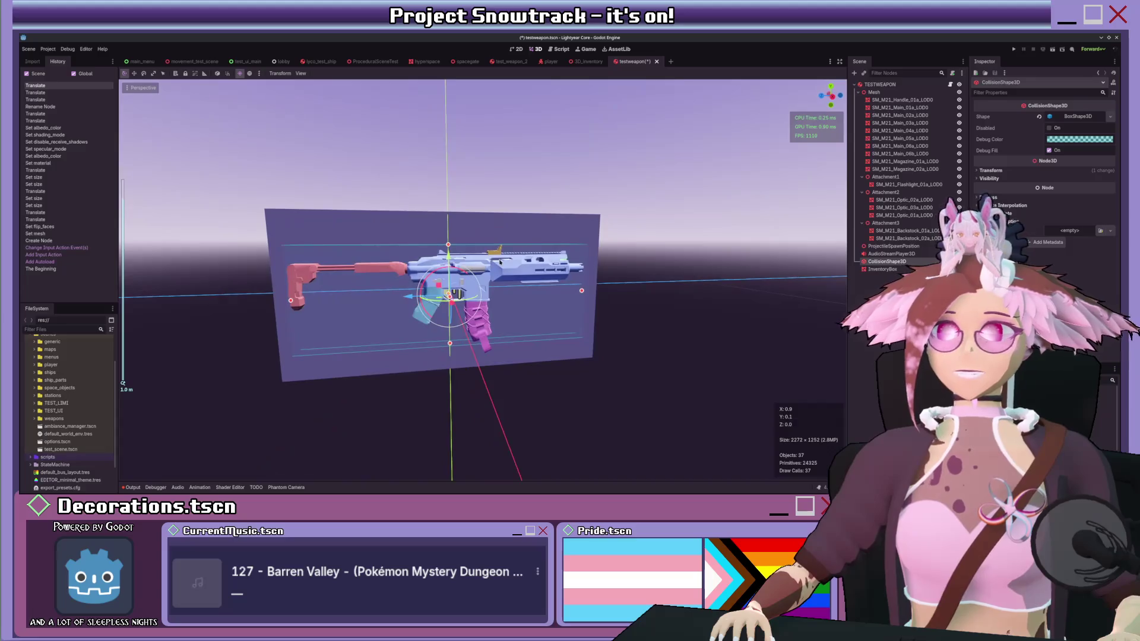
Step: Save the test weapon scene and collapse the Mesh node's child meshes
scroll(492, 272, "up", 3)
key("ctrl+s")
scroll(681, 204, "down", 2)
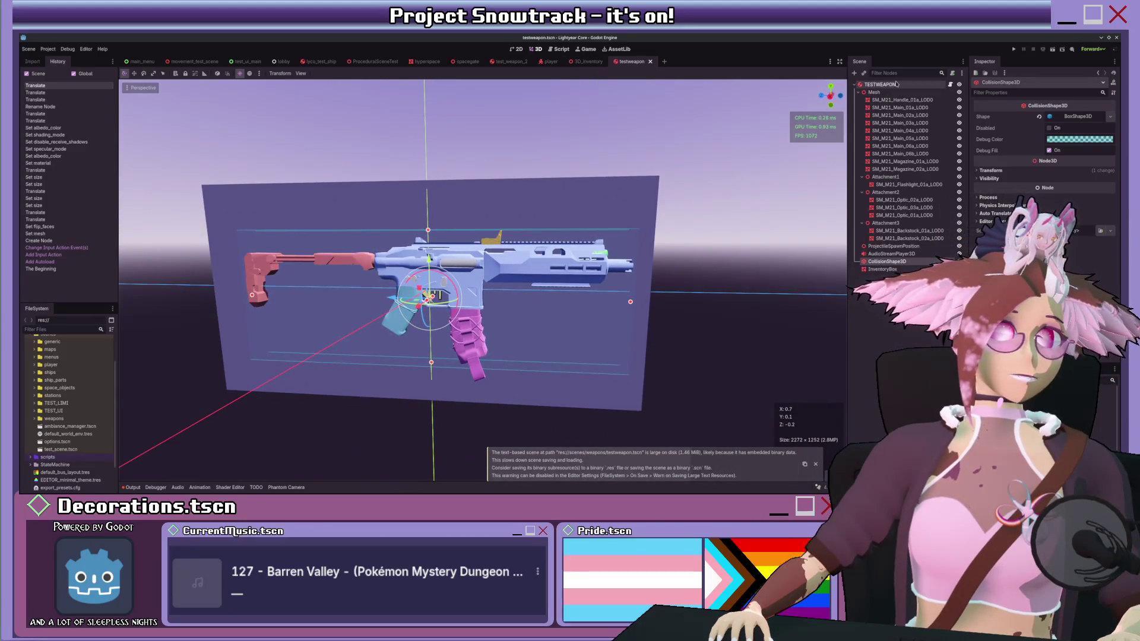
left_click(858, 92)
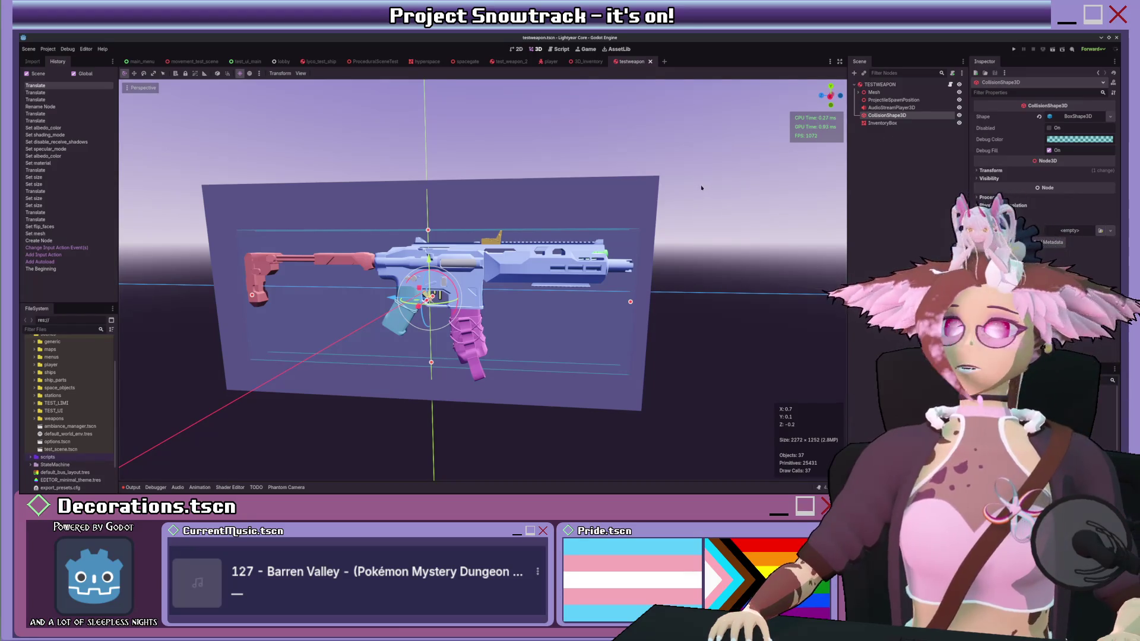
Step: Glance at testweapon.gd, then switch over to the 3D_inventory scene
left_click(561, 50)
left_click(538, 50)
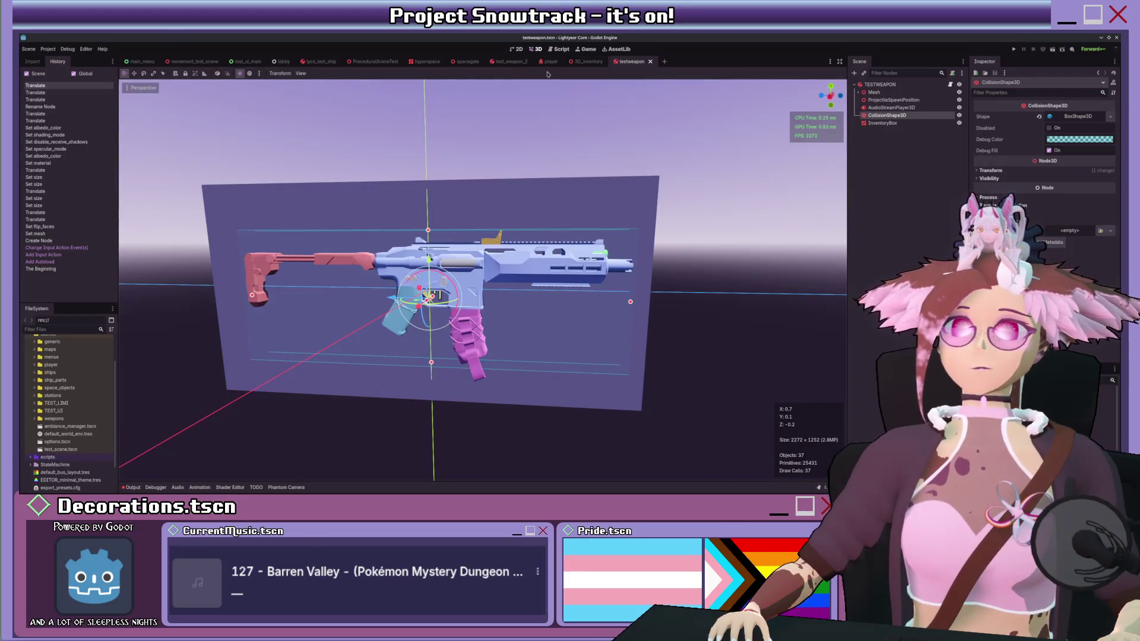
left_click(579, 63)
scroll(556, 155, "down", 4)
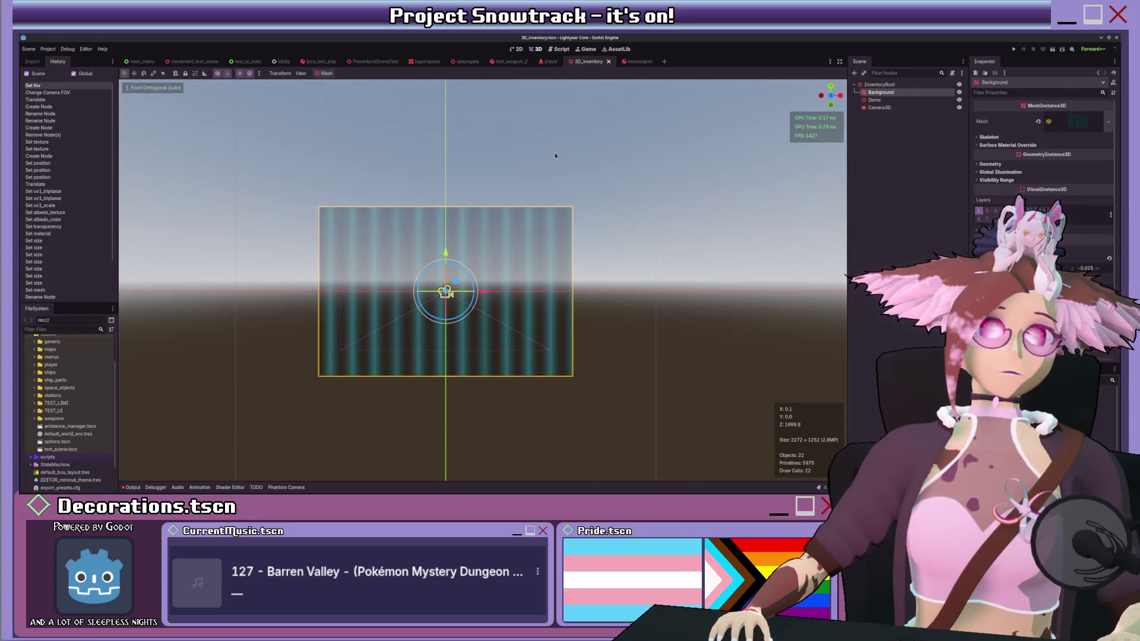
Step: Expand the Background's mesh resource and drag its material's UV1 scale down to 1.575
scroll(564, 153, "up", 5)
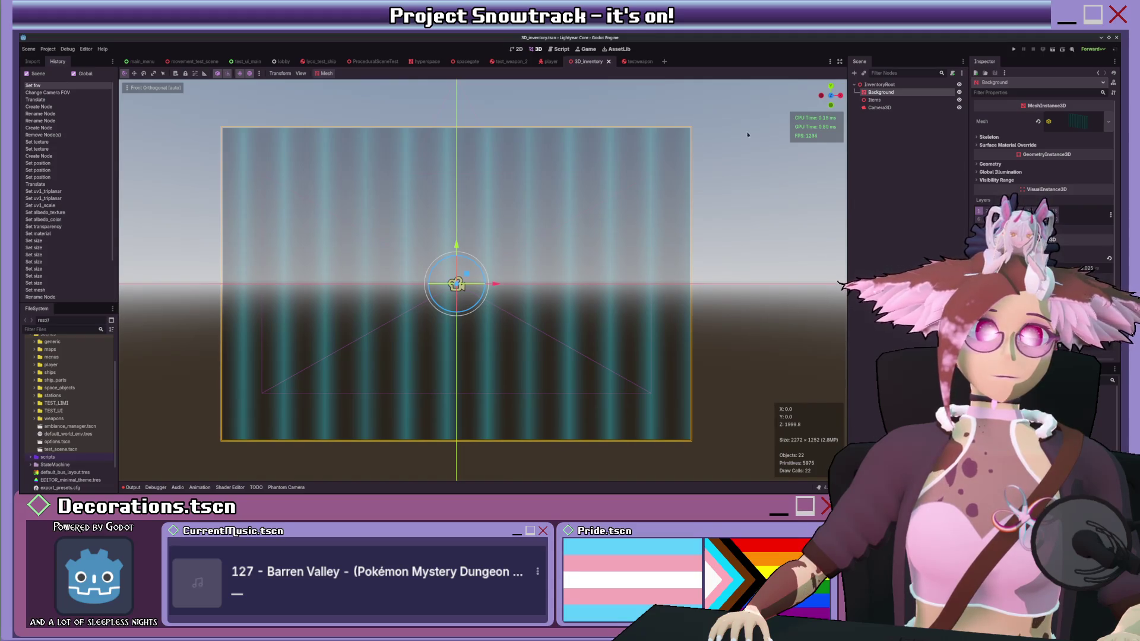
left_click(1068, 123)
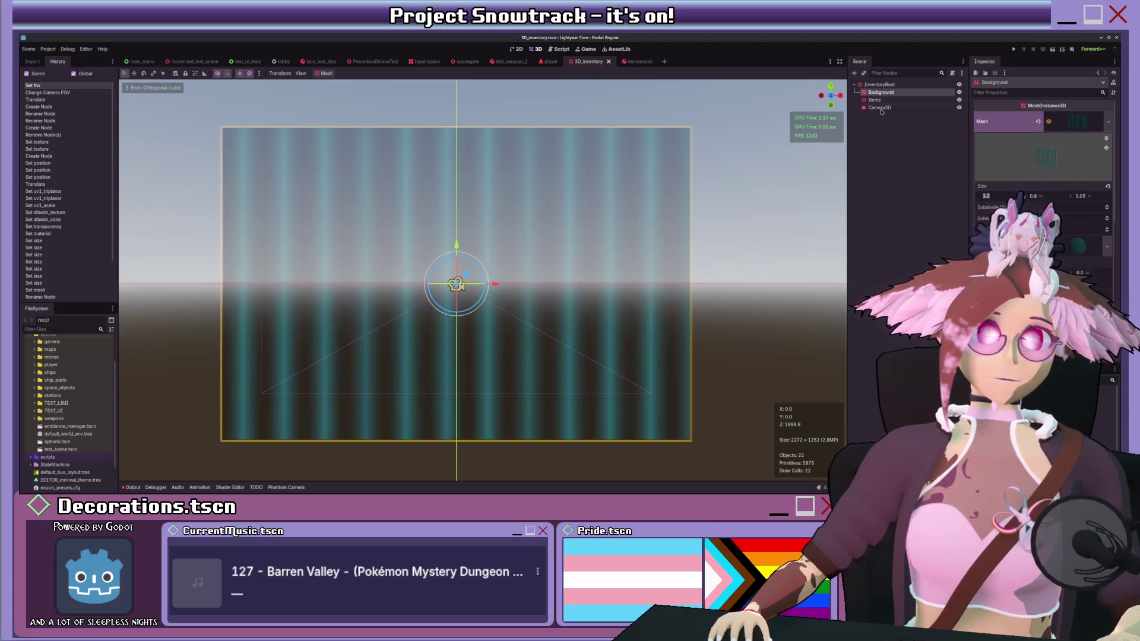
scroll(1042, 166, "down", 5)
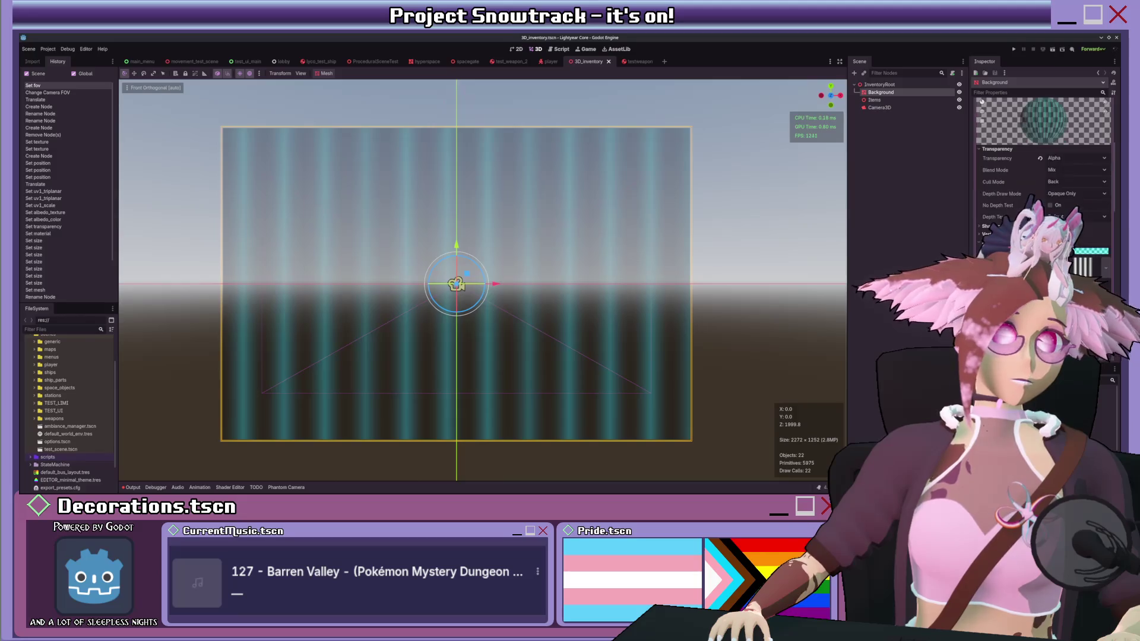
scroll(1042, 166, "down", 5)
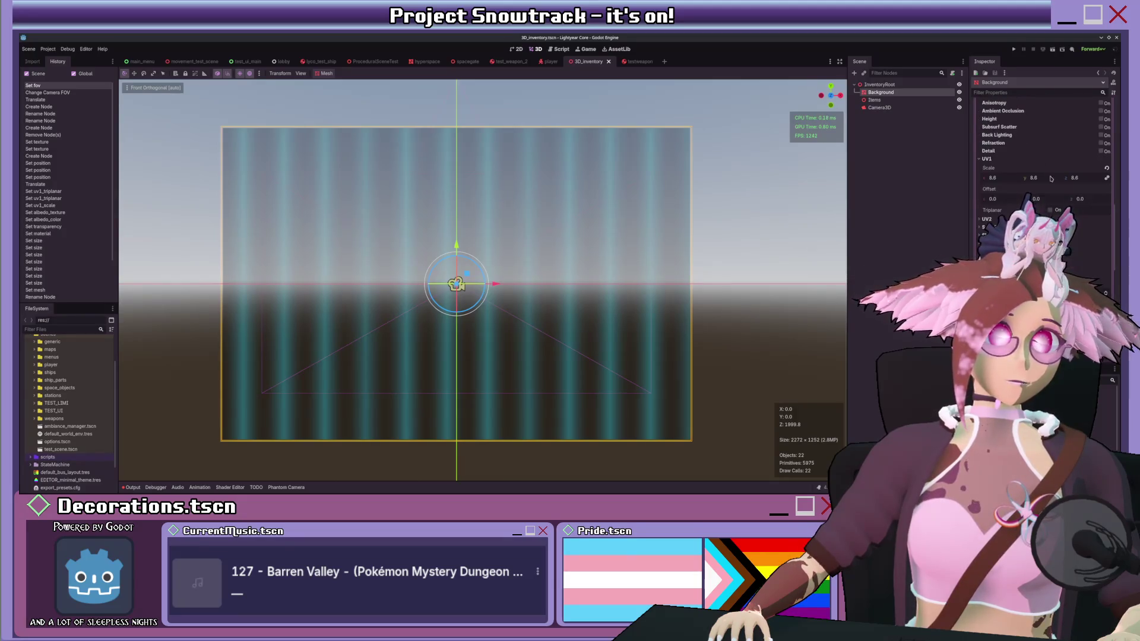
mouse_move(1006, 178)
left_mouse_down()
mouse_move(970, 178)
mouse_move(1021, 178)
mouse_move(969, 177)
left_mouse_up()
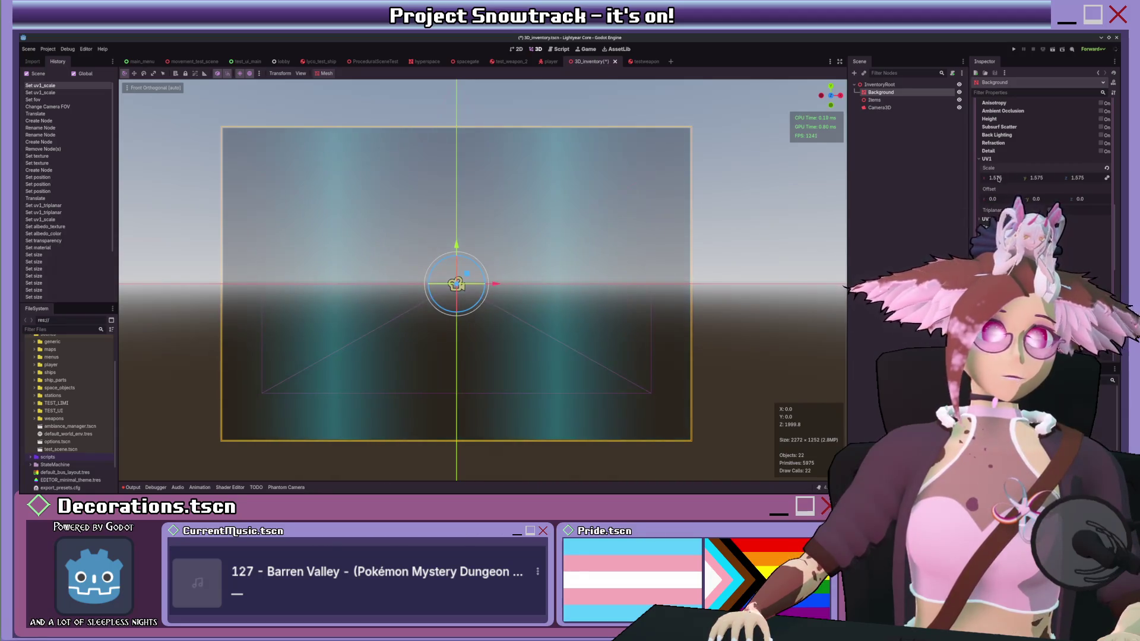
Step: Confirm a smaller UV1 scale and load a different albedo texture onto the Background
scroll(1036, 202, "up", 5)
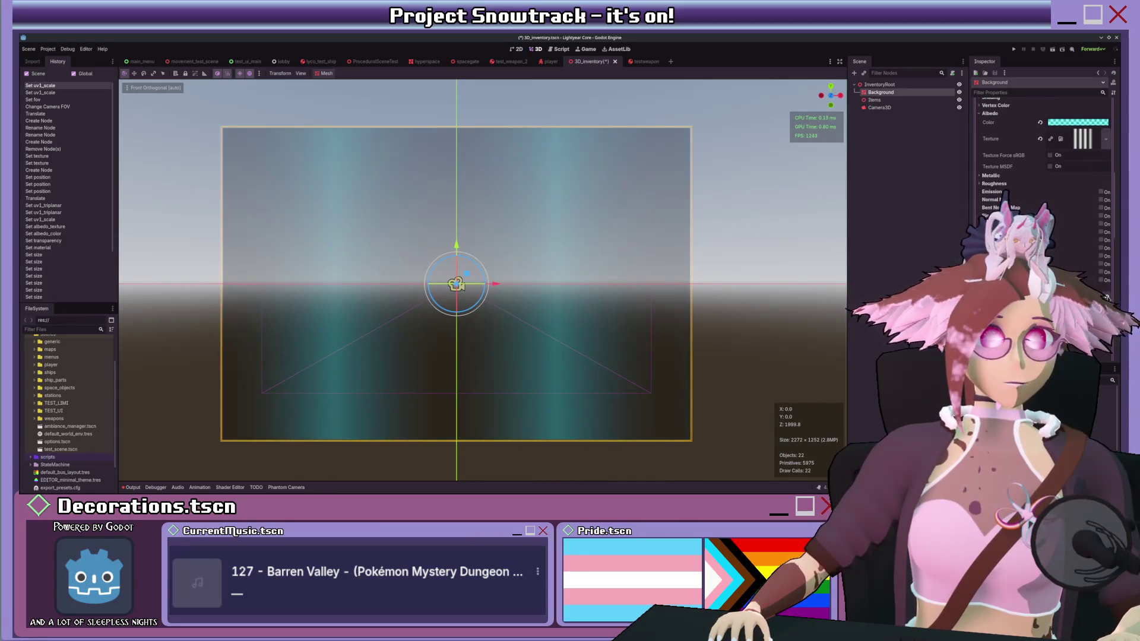
key("Return")
scroll(1042, 178, "up", 5)
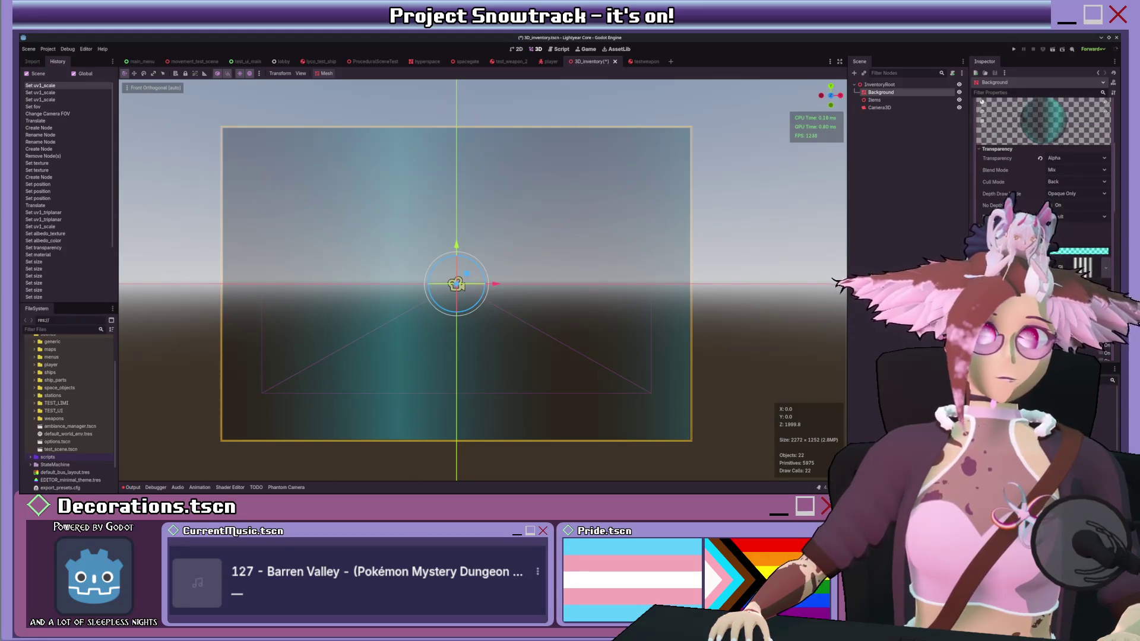
left_click(616, 199)
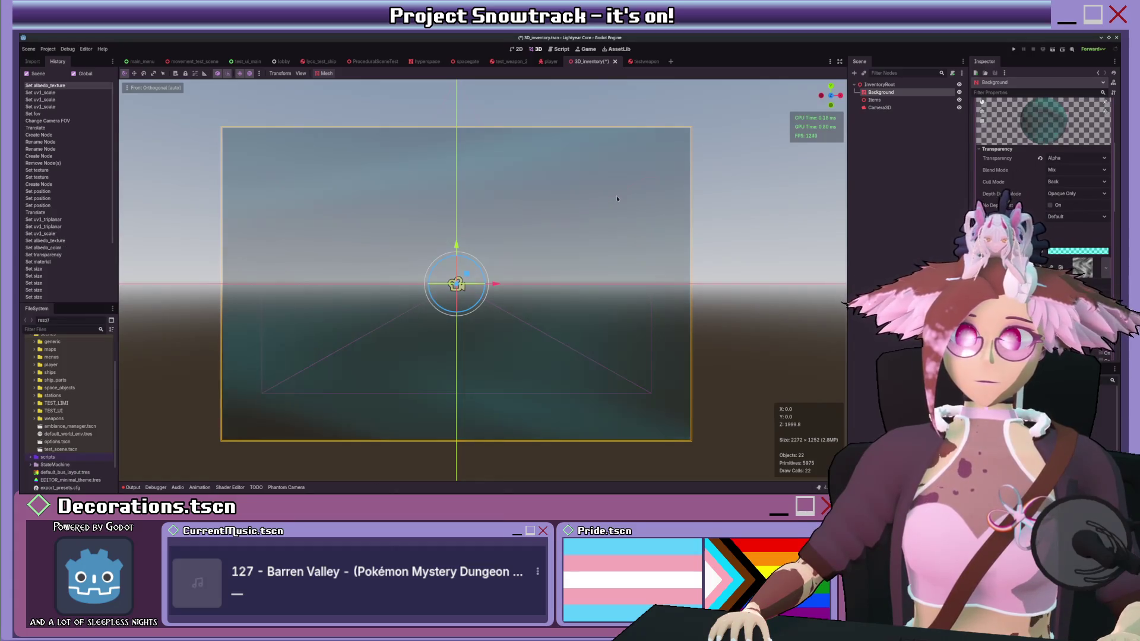
left_click_drag(617, 199, 664, 214)
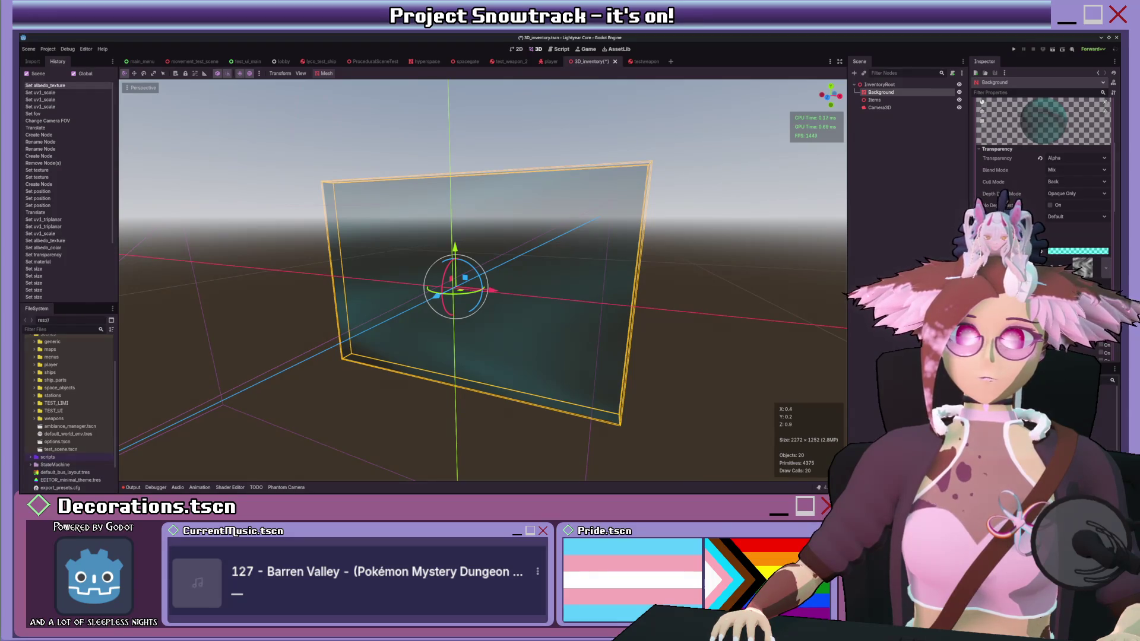
Step: Darken the Background's albedo colour, trying and undoing a transparency change
scroll(482, 279, "down", 5)
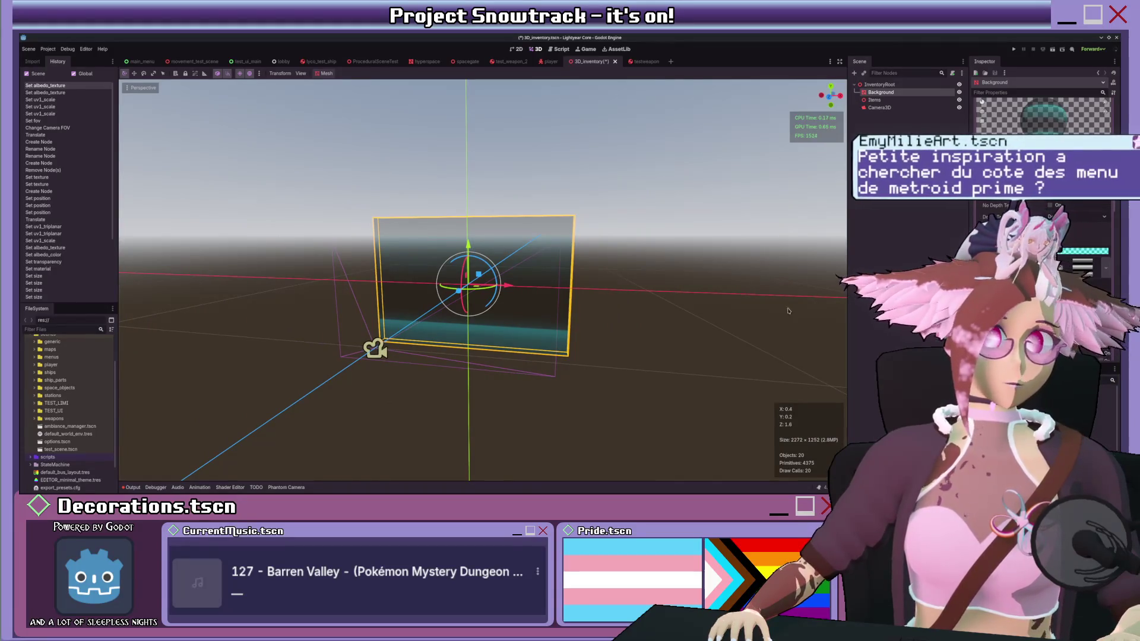
scroll(482, 278, "up", 6)
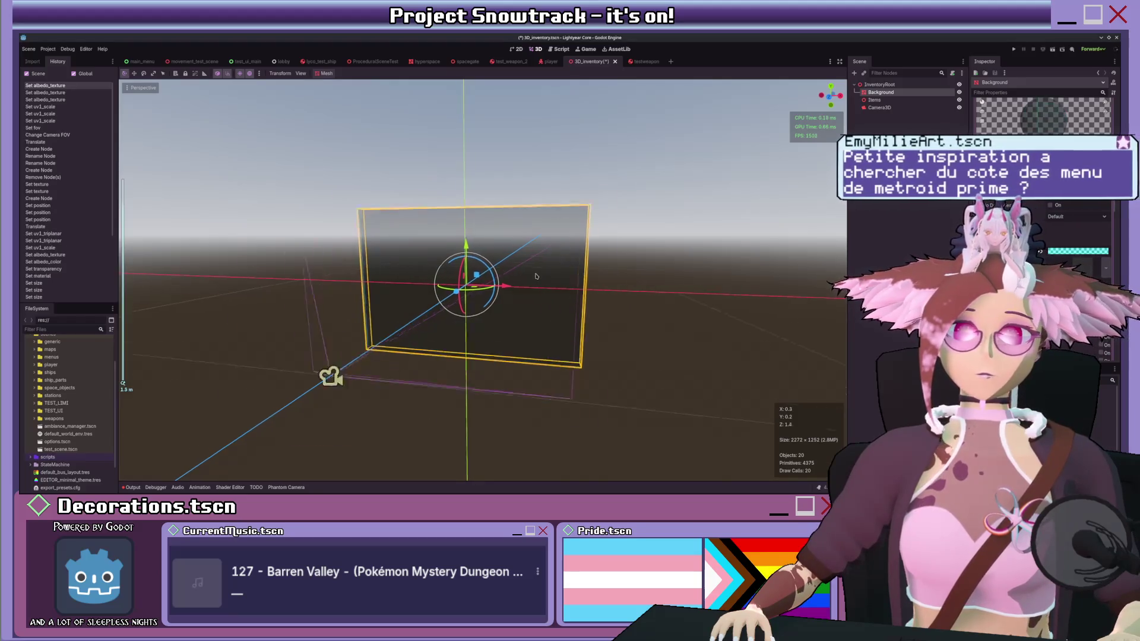
scroll(1045, 178, "down", 3)
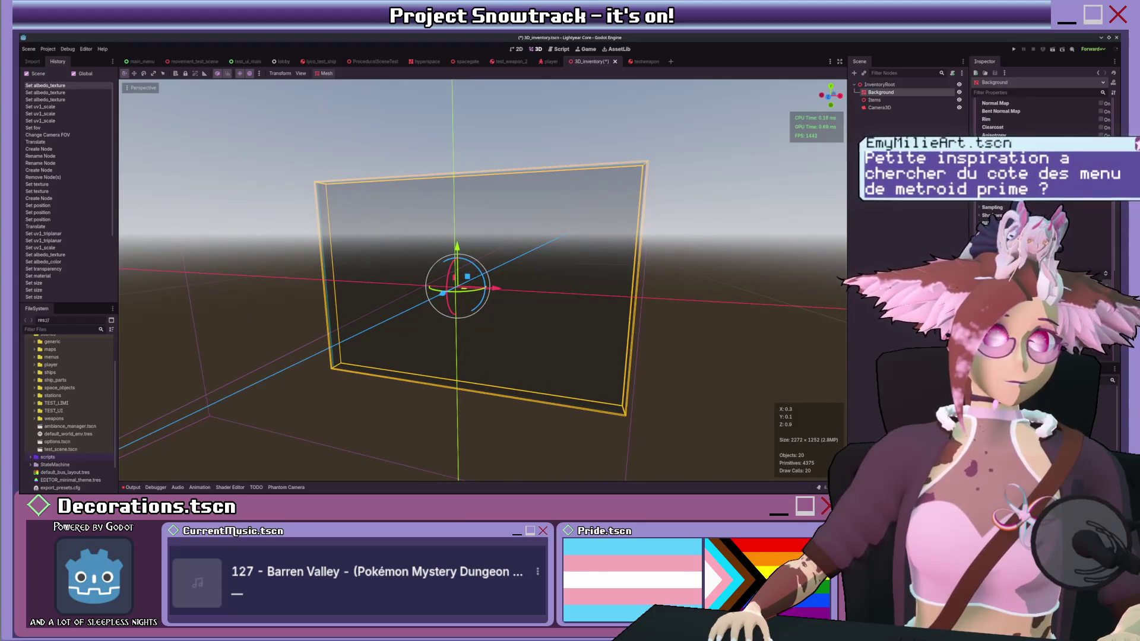
mouse_move(701, 302)
left_mouse_down()
mouse_move(577, 308)
mouse_move(597, 310)
mouse_move(539, 342)
mouse_move(655, 317)
mouse_move(599, 285)
left_mouse_up()
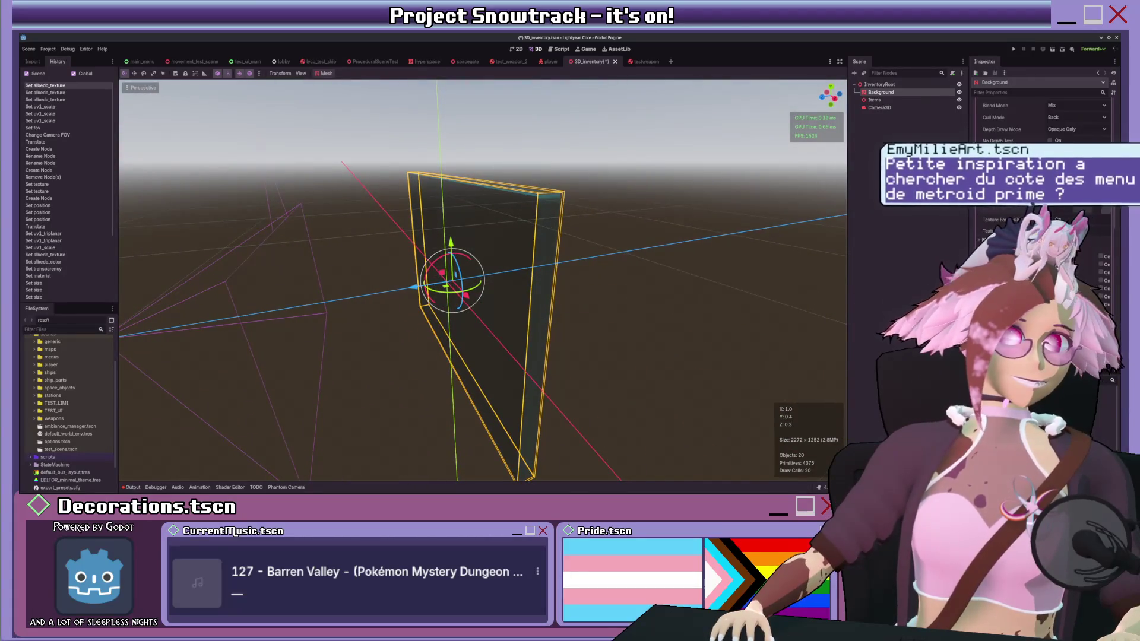
mouse_move(600, 309)
left_mouse_down()
mouse_move(725, 311)
mouse_move(522, 318)
mouse_move(681, 304)
mouse_move(775, 321)
mouse_move(707, 307)
mouse_move(727, 305)
left_mouse_up()
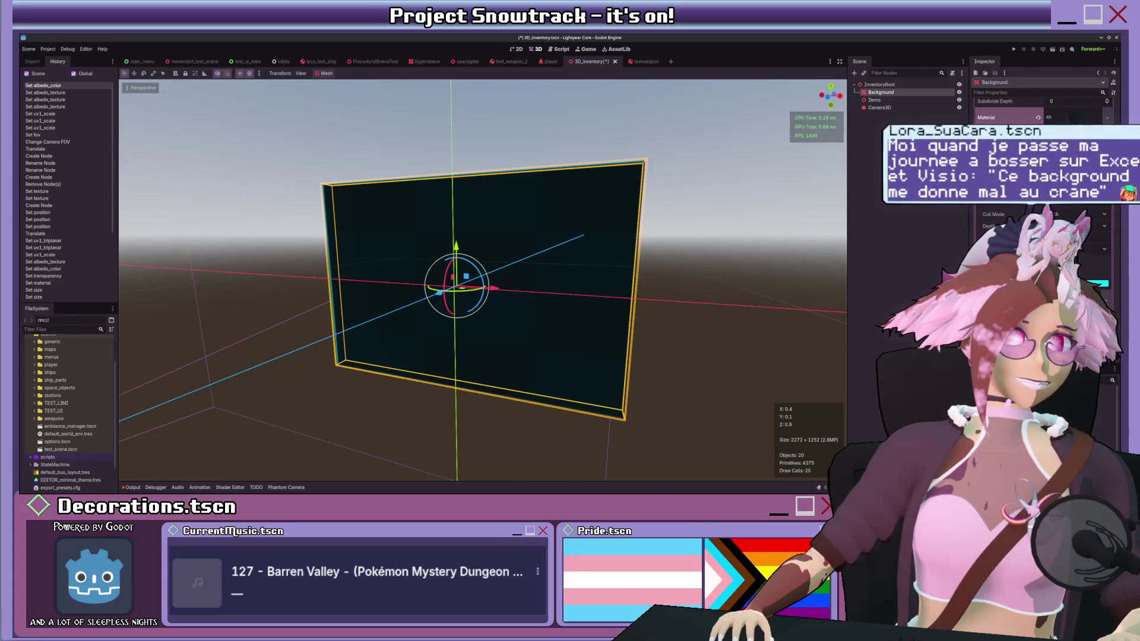
left_click(1009, 167)
mouse_move(534, 267)
left_mouse_down()
mouse_move(753, 258)
mouse_move(681, 245)
left_mouse_up()
key("ctrl+z")
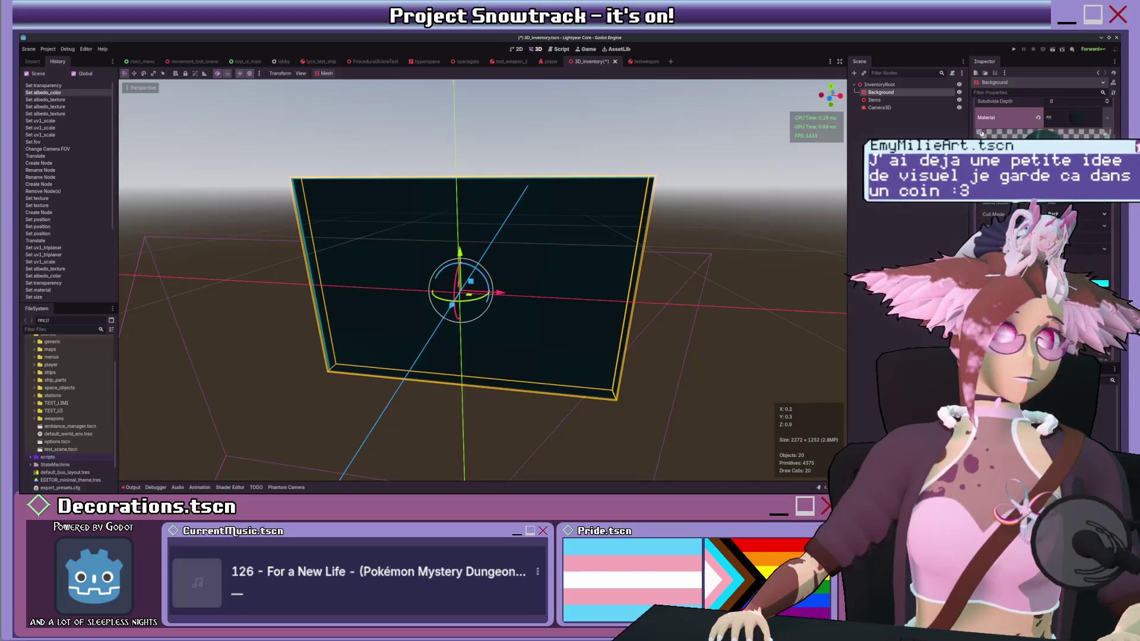
Step: Set Cull Mode to Front, disable receiving shadows and turn Cast Shadow off
left_click(1062, 235)
mouse_move(534, 267)
left_mouse_down()
mouse_move(657, 271)
mouse_move(950, 239)
left_mouse_up()
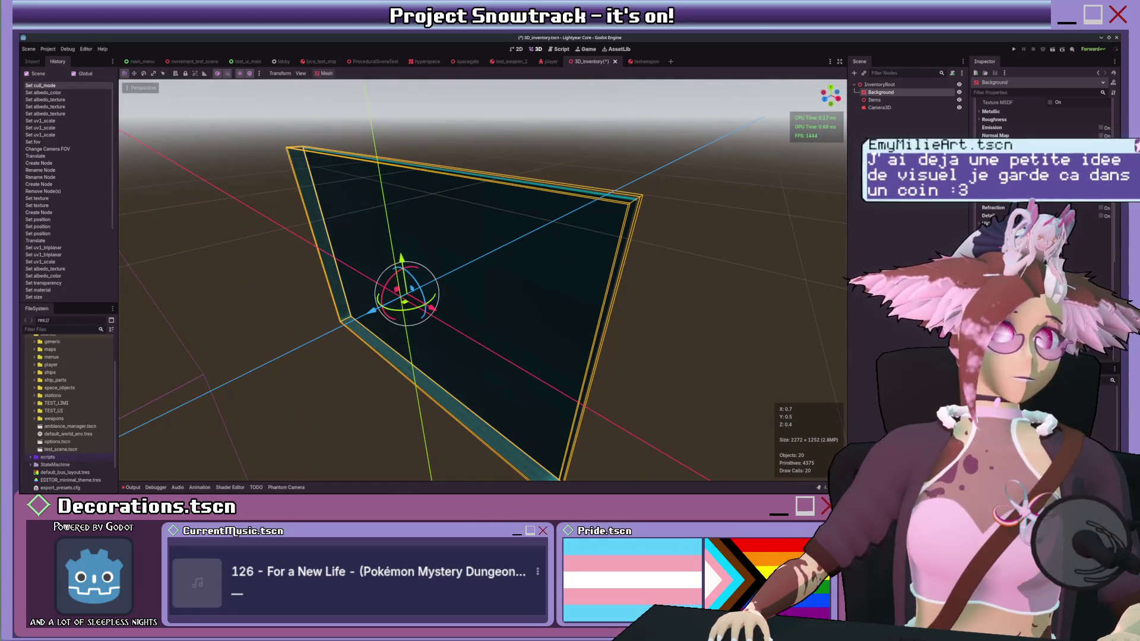
left_click(1051, 267)
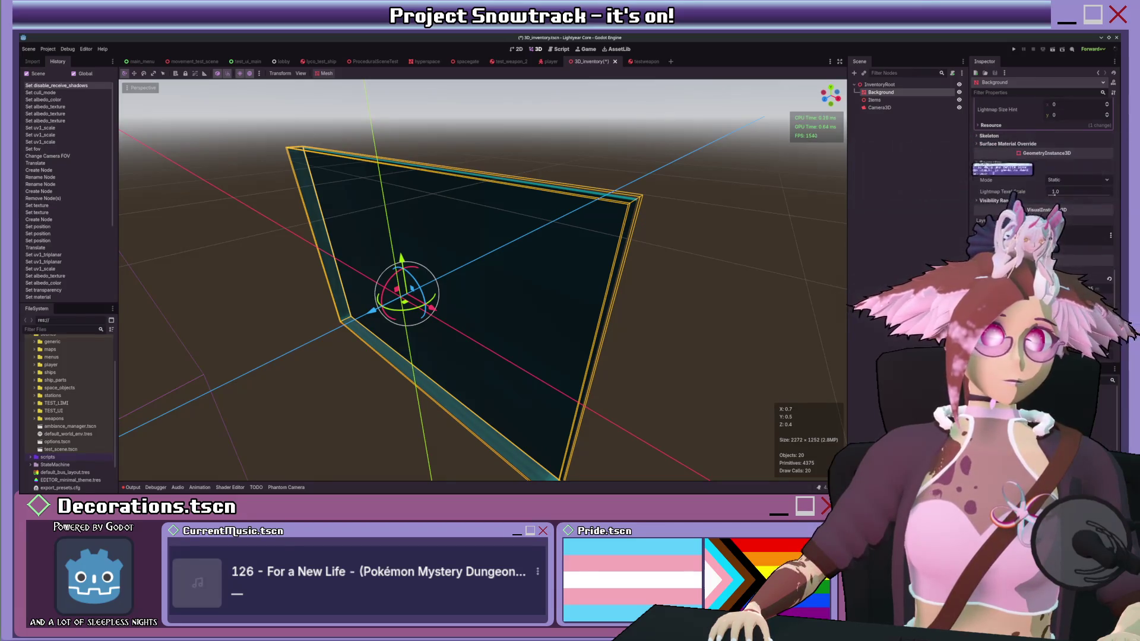
left_click(1077, 207)
left_click(1067, 222)
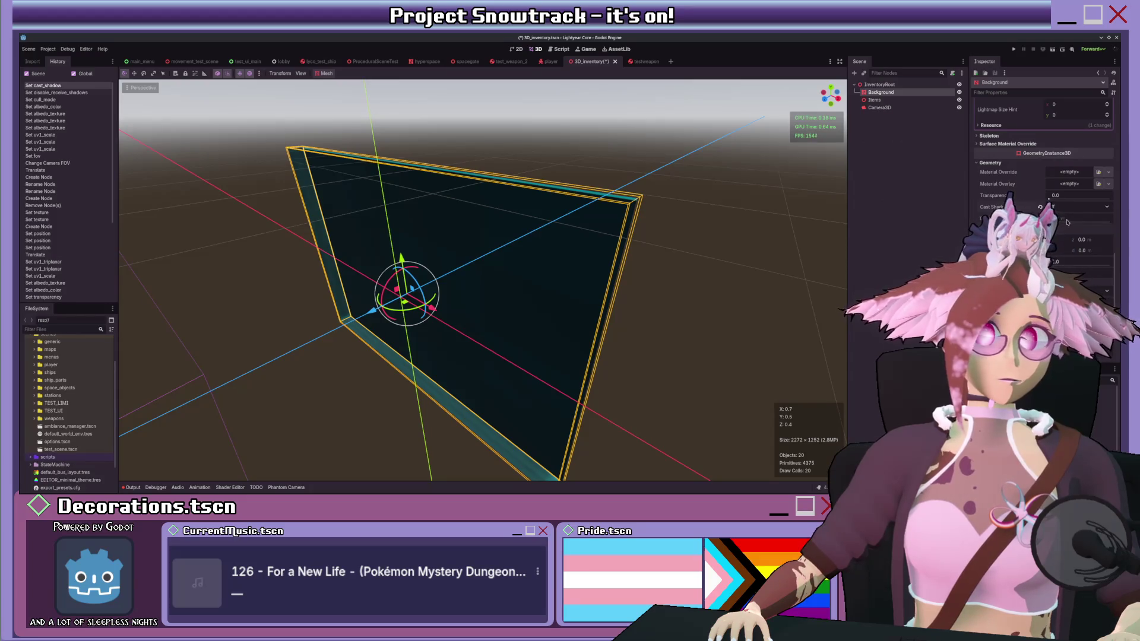
Step: Switch the panel material's shading mode to Unshaded
left_click_drag(654, 269, 730, 248)
scroll(1004, 205, "down", 10)
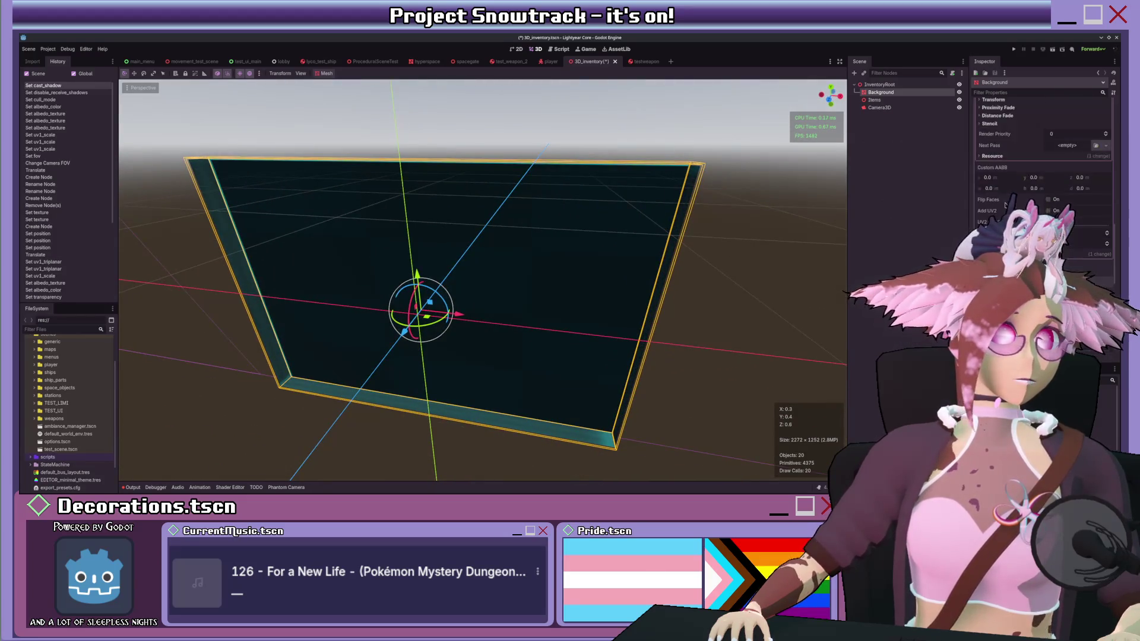
mouse_move(819, 226)
left_mouse_down()
mouse_move(257, 255)
mouse_move(742, 204)
mouse_move(762, 214)
left_mouse_up()
scroll(1009, 178, "up", 10)
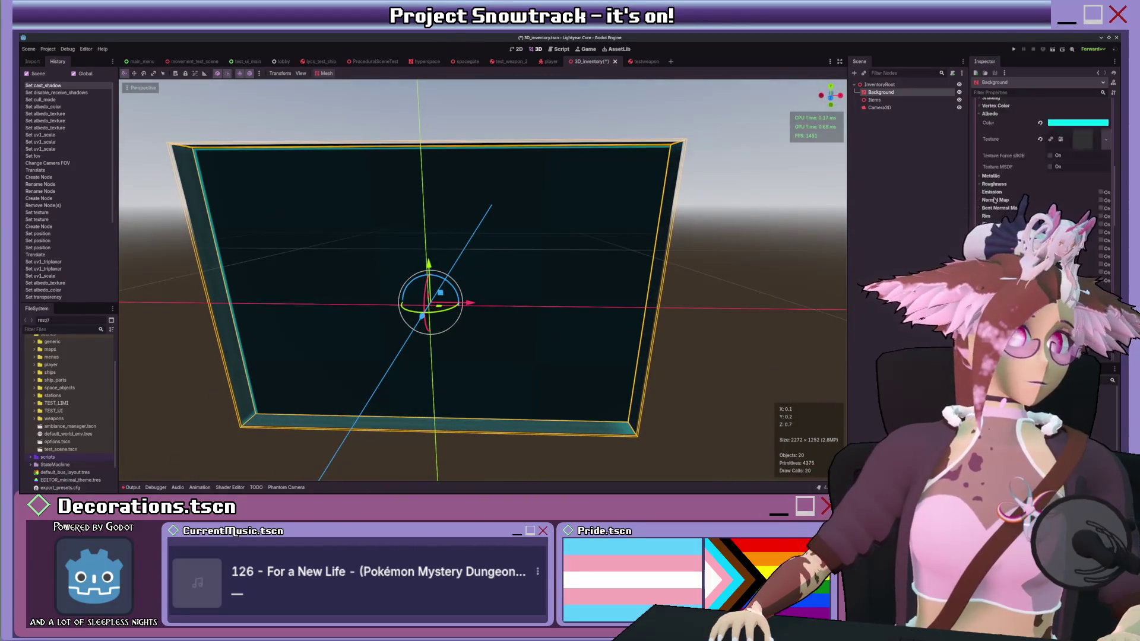
scroll(994, 200, "down", 2)
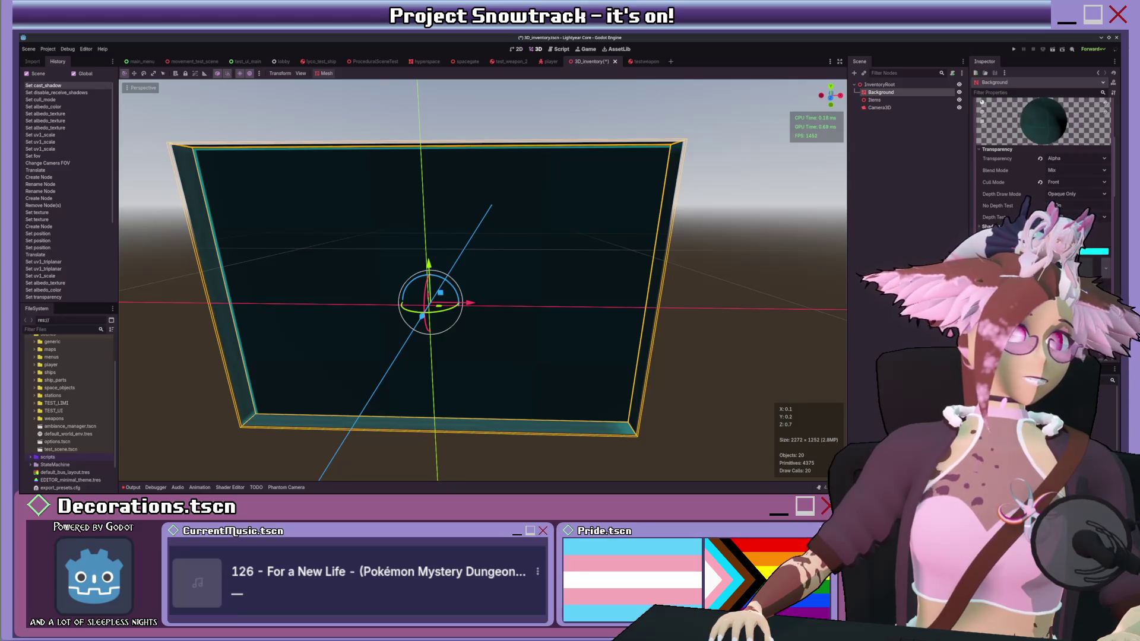
left_click(1062, 246)
scroll(475, 267, "up", 2)
Step: Increase the BoxMesh Size X to make the Background panel much wider
mouse_move(594, 249)
left_mouse_down()
mouse_move(415, 255)
mouse_move(594, 238)
mouse_move(754, 242)
left_mouse_up()
scroll(754, 242, "down", 4)
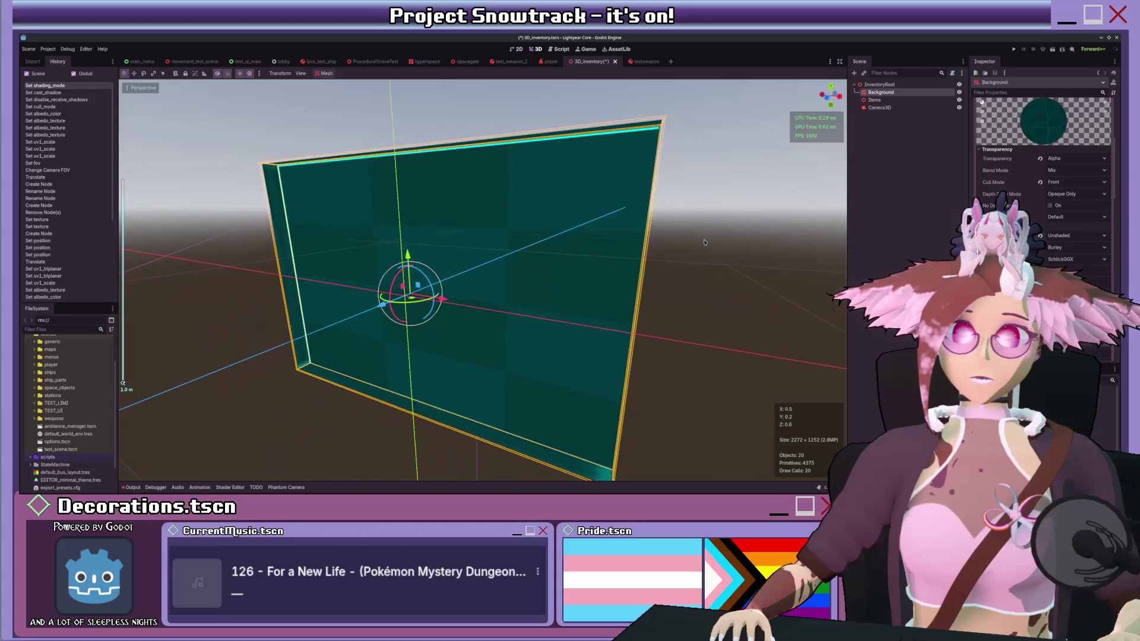
scroll(1038, 178, "up", 5)
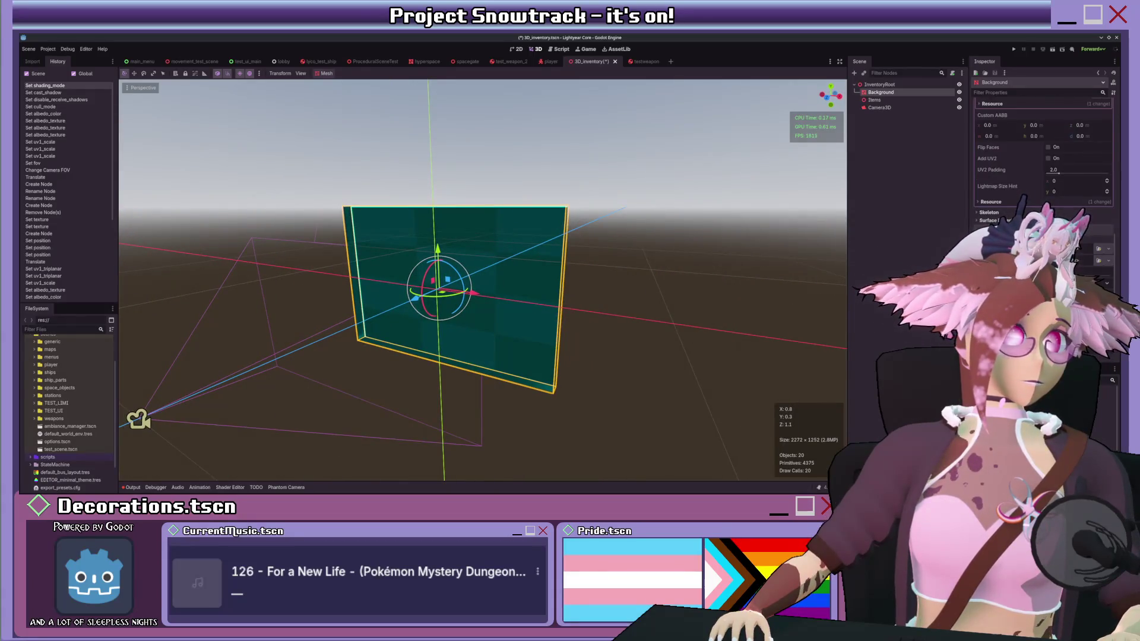
scroll(1039, 178, "down", 10)
scroll(1039, 179, "up", 2)
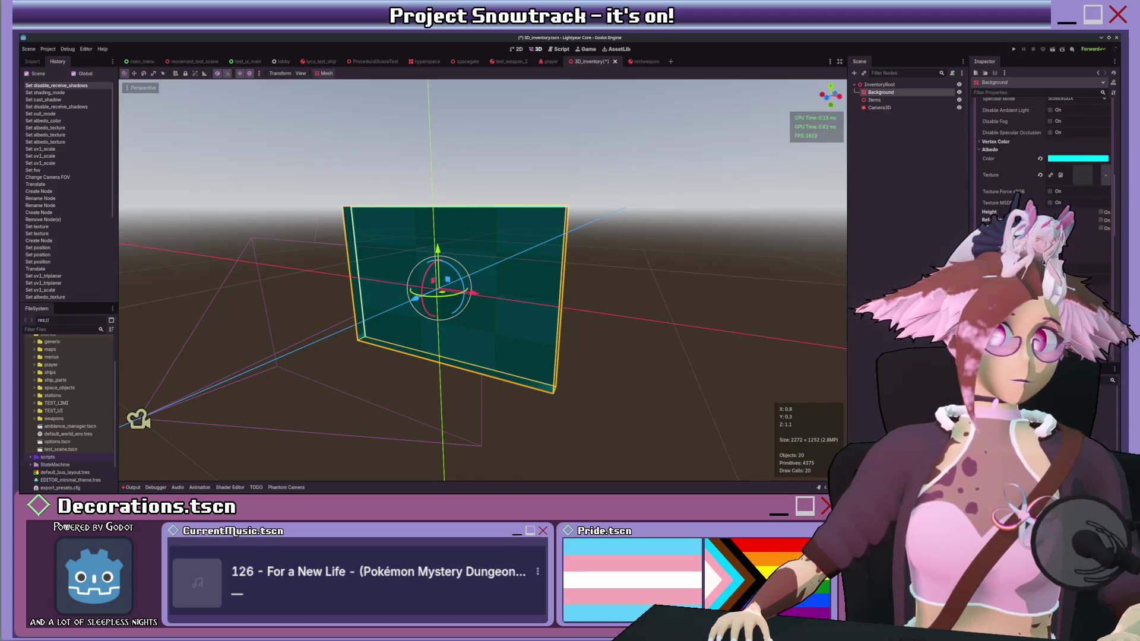
scroll(1039, 178, "up", 5)
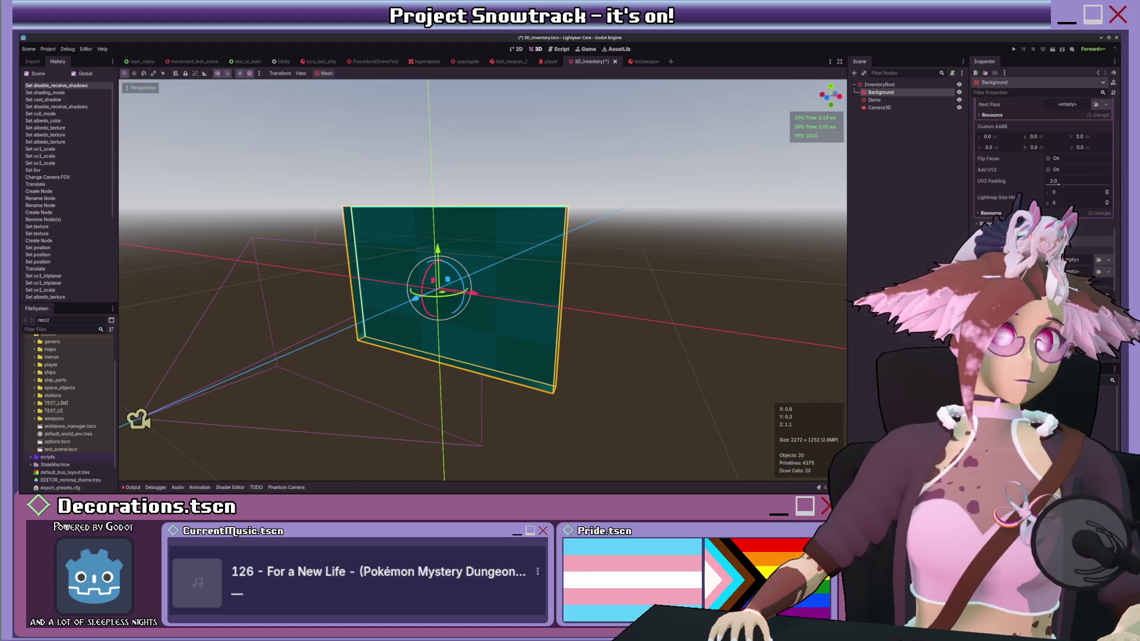
scroll(1038, 178, "up", 10)
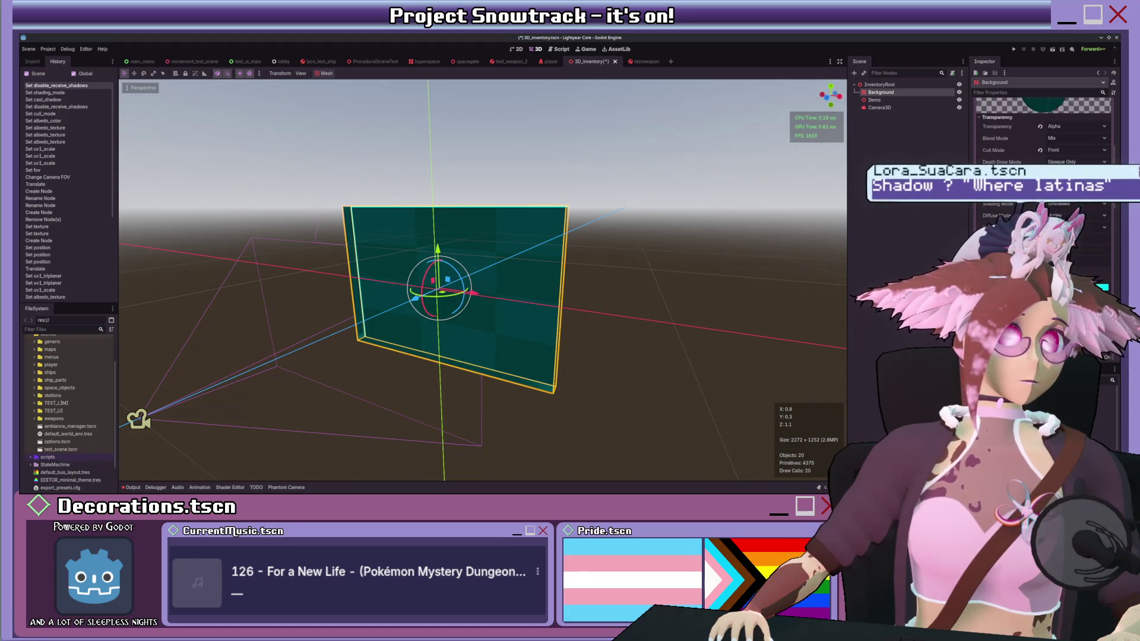
scroll(1038, 178, "up", 5)
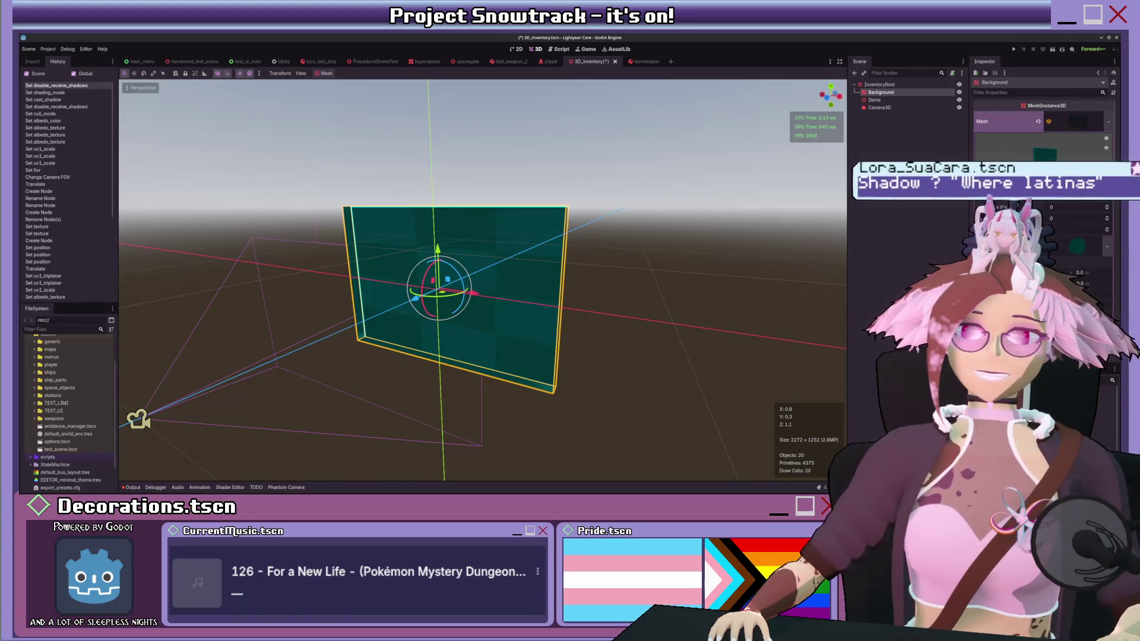
key("Return")
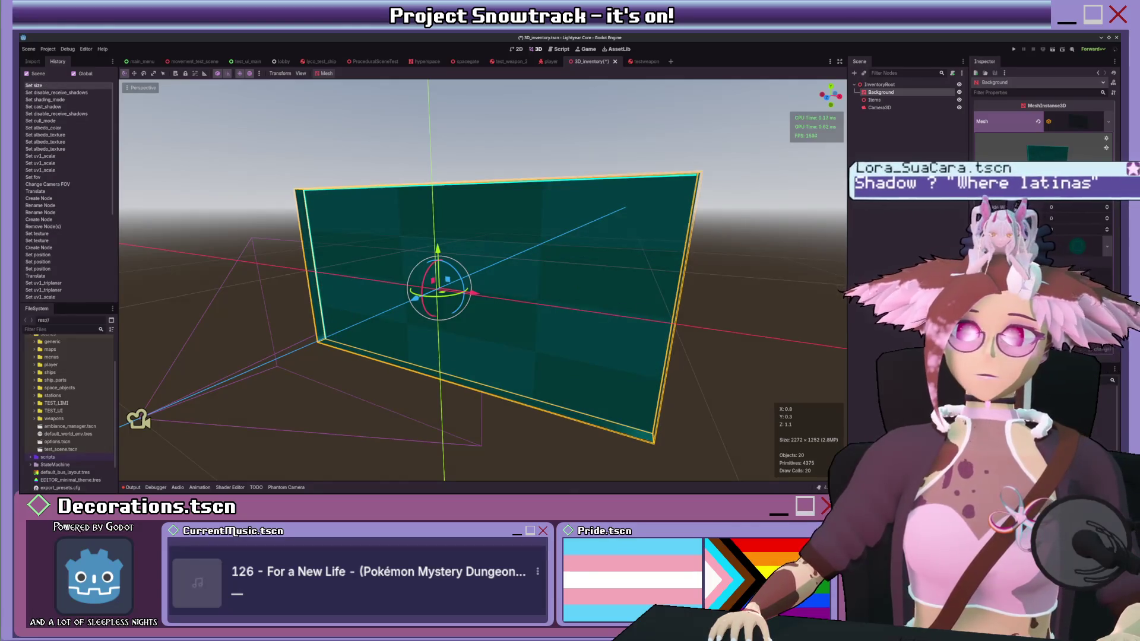
Step: Inspect the wider panel from front and angled views, then hide it
key("KP_1")
scroll(590, 206, "up", 3)
scroll(589, 206, "up", 3)
mouse_move(592, 207)
left_mouse_down()
mouse_move(655, 269)
mouse_move(634, 163)
mouse_move(658, 256)
mouse_move(666, 236)
left_mouse_up()
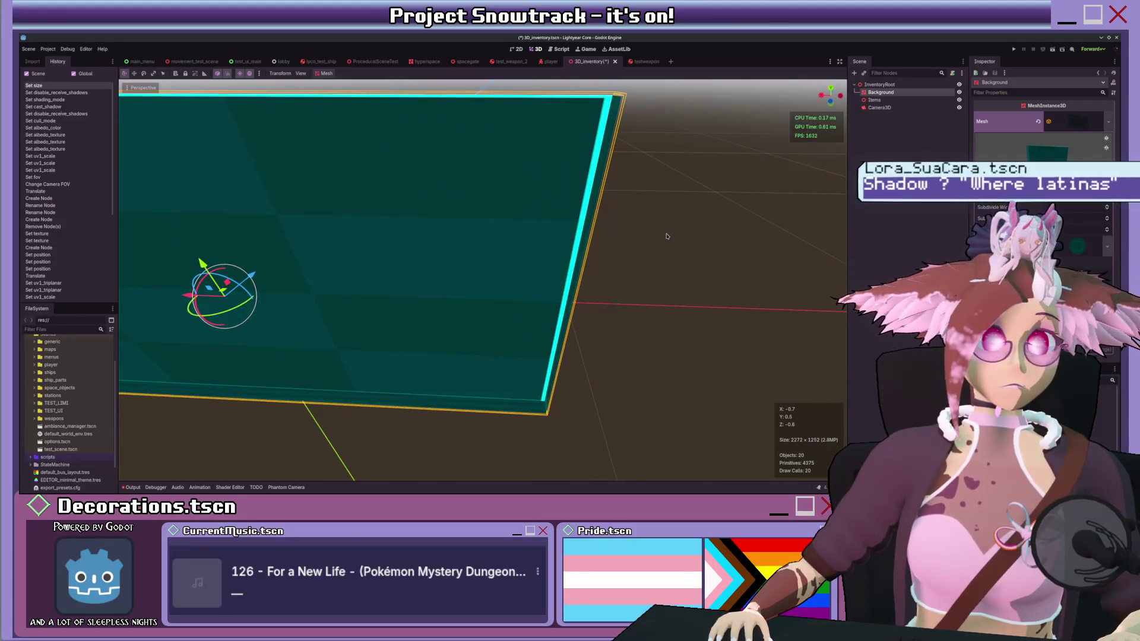
mouse_move(666, 236)
left_mouse_down()
mouse_move(635, 244)
mouse_move(753, 220)
mouse_move(600, 218)
mouse_move(585, 261)
left_mouse_up()
left_click(958, 92)
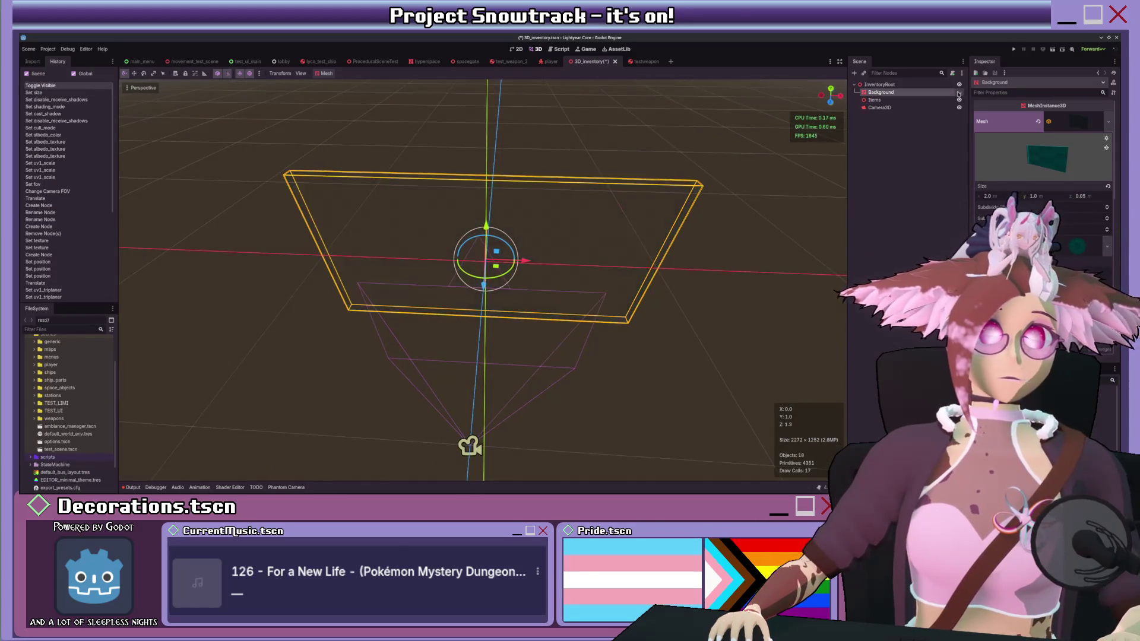
Step: Show the Background panel again and reapply alpha transparency and face culling to its material
left_click(959, 92)
scroll(1043, 155, "down", 10)
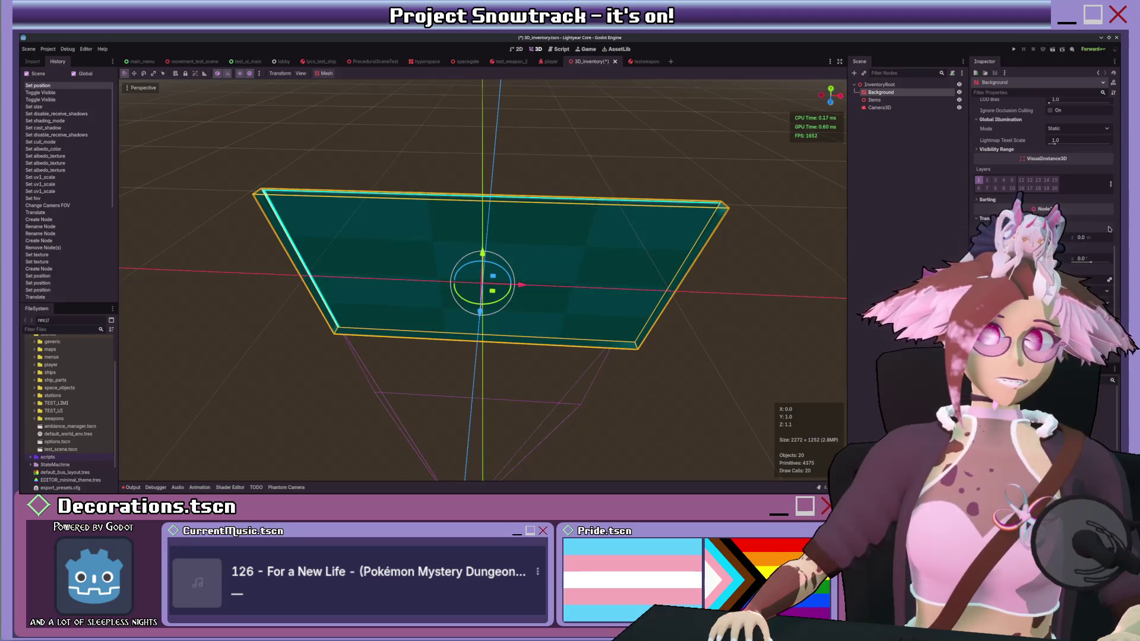
scroll(1043, 154, "up", 4)
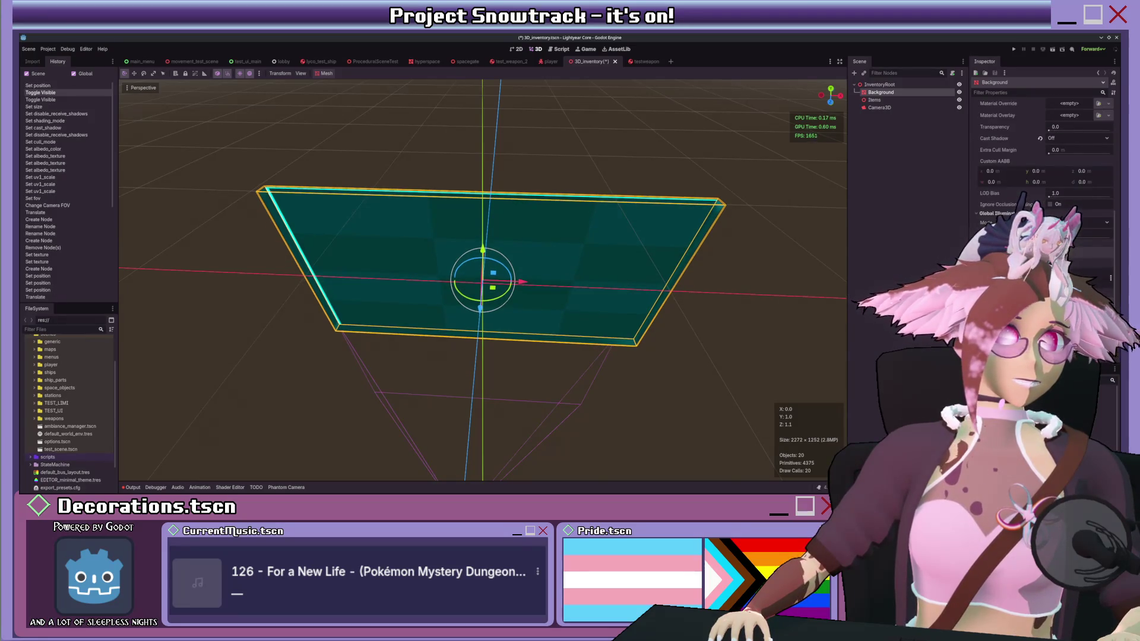
scroll(1042, 155, "down", 3)
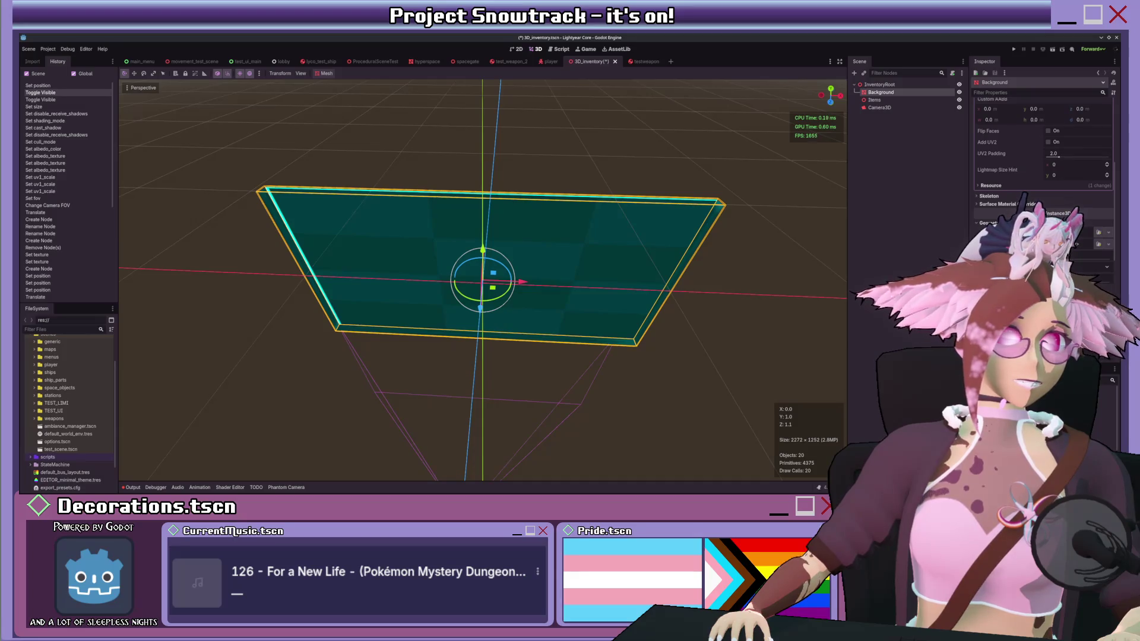
scroll(1043, 154, "up", 3)
scroll(1043, 154, "up", 2)
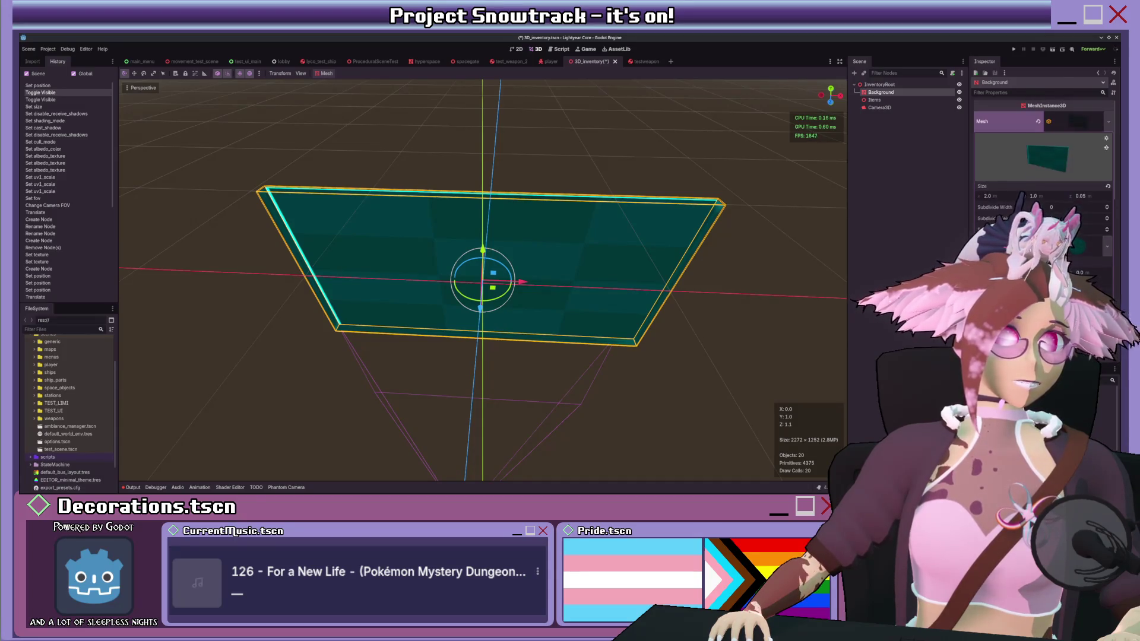
scroll(1076, 243, "down", 4)
left_click(1046, 190)
left_click(1047, 206)
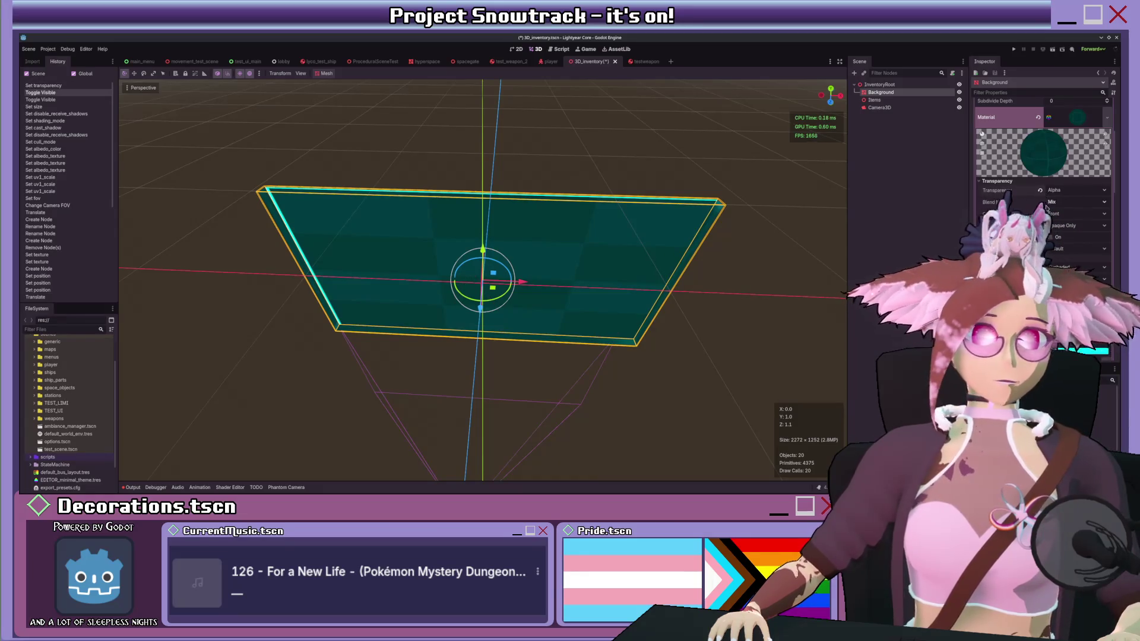
left_click(1039, 215)
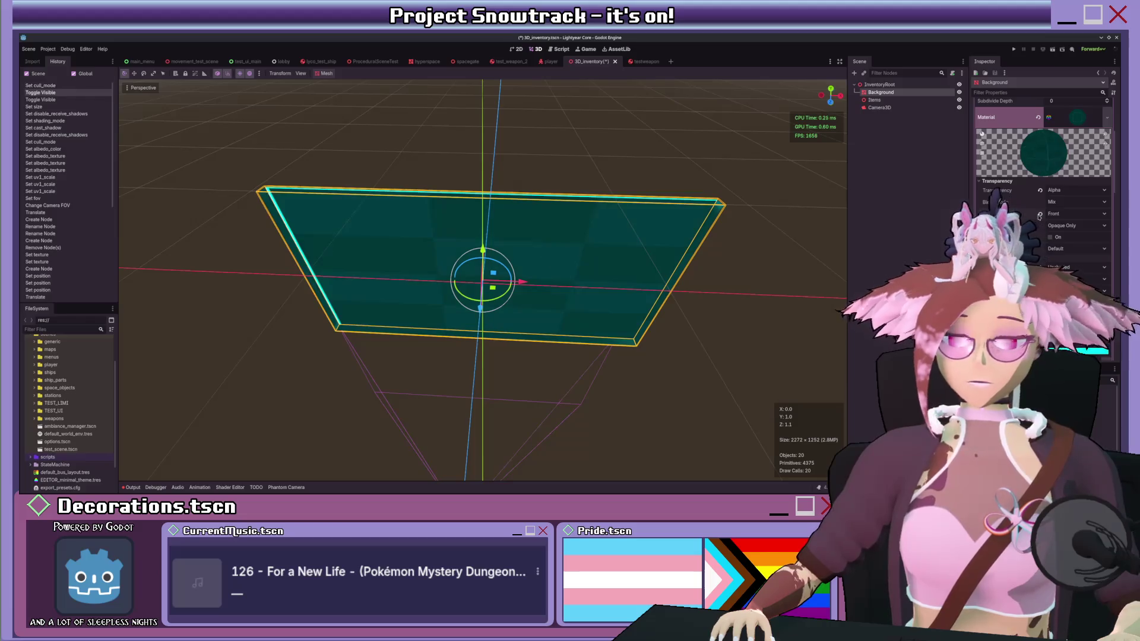
Step: Collapse the material details and toggle the mesh's second UV set
scroll(1039, 216, "down", 5)
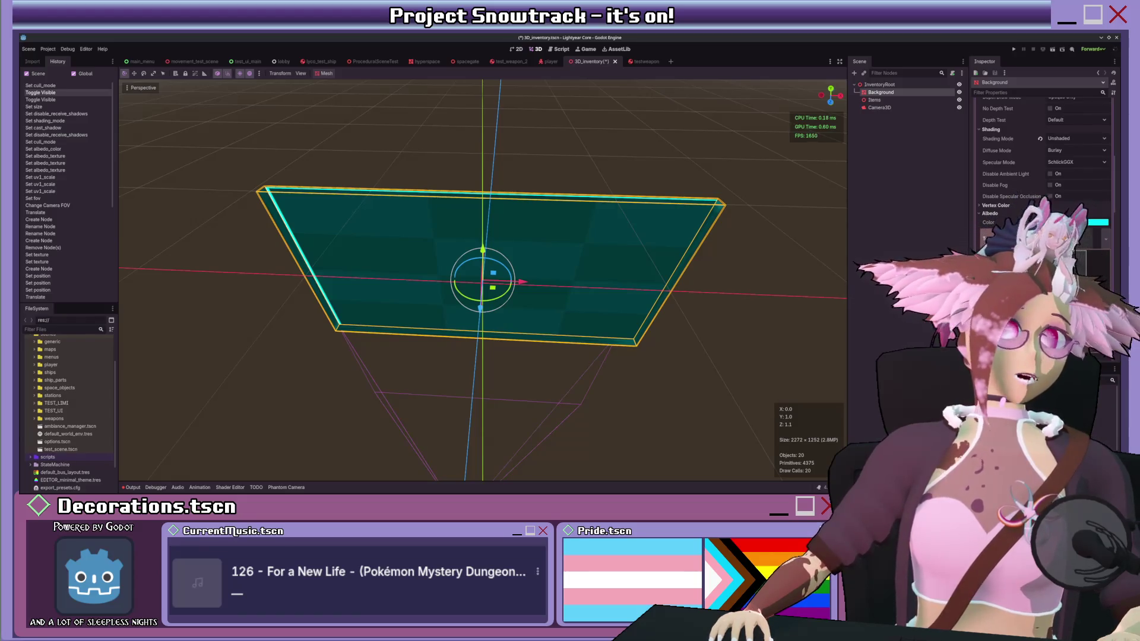
scroll(705, 264, "down", 5)
left_click_drag(705, 264, 695, 219)
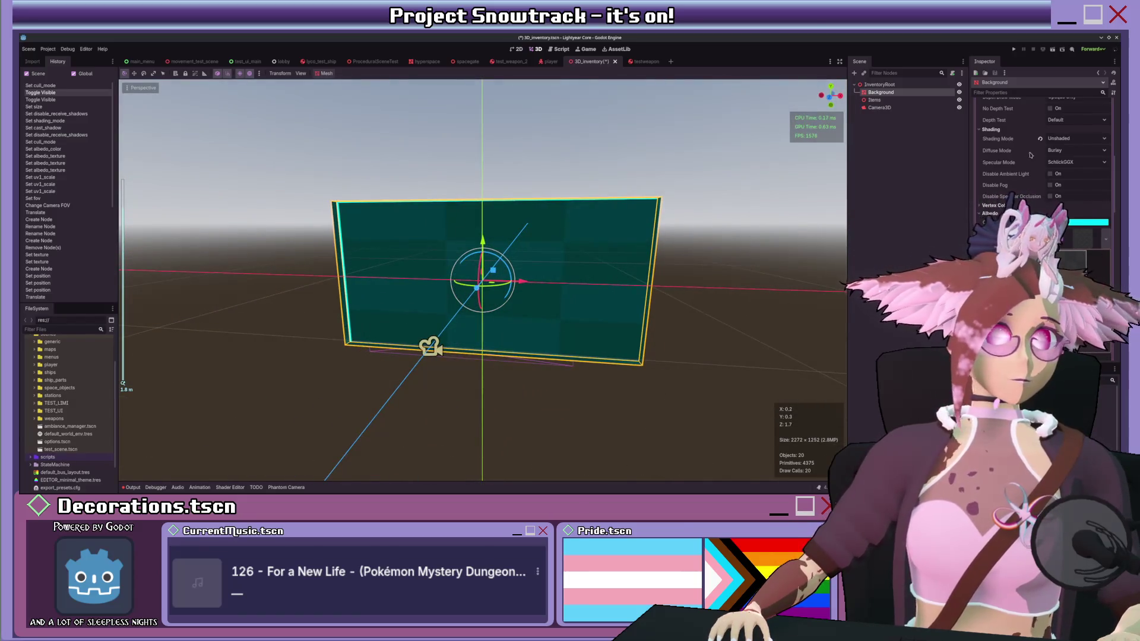
scroll(1022, 157, "up", 5)
scroll(1010, 201, "down", 3)
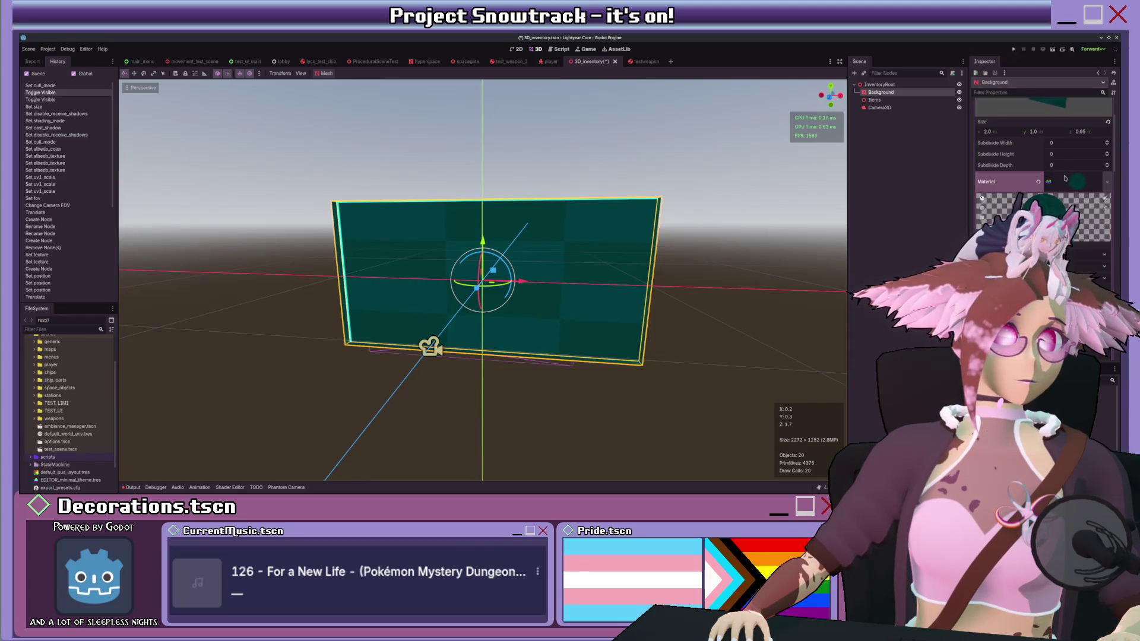
left_click(1079, 181)
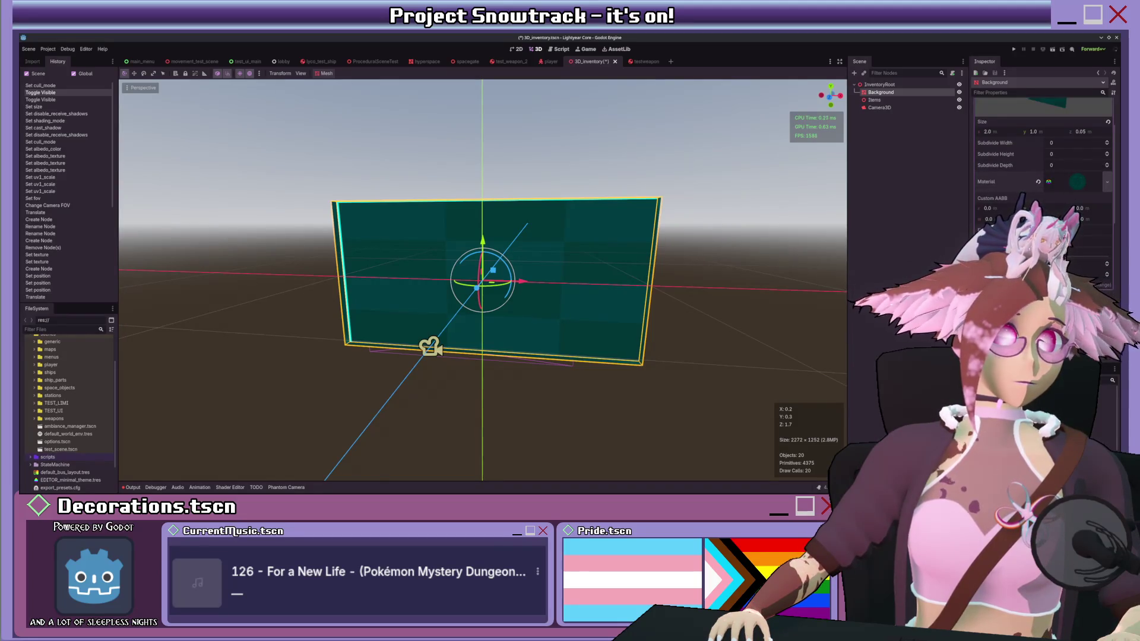
left_click(1051, 242)
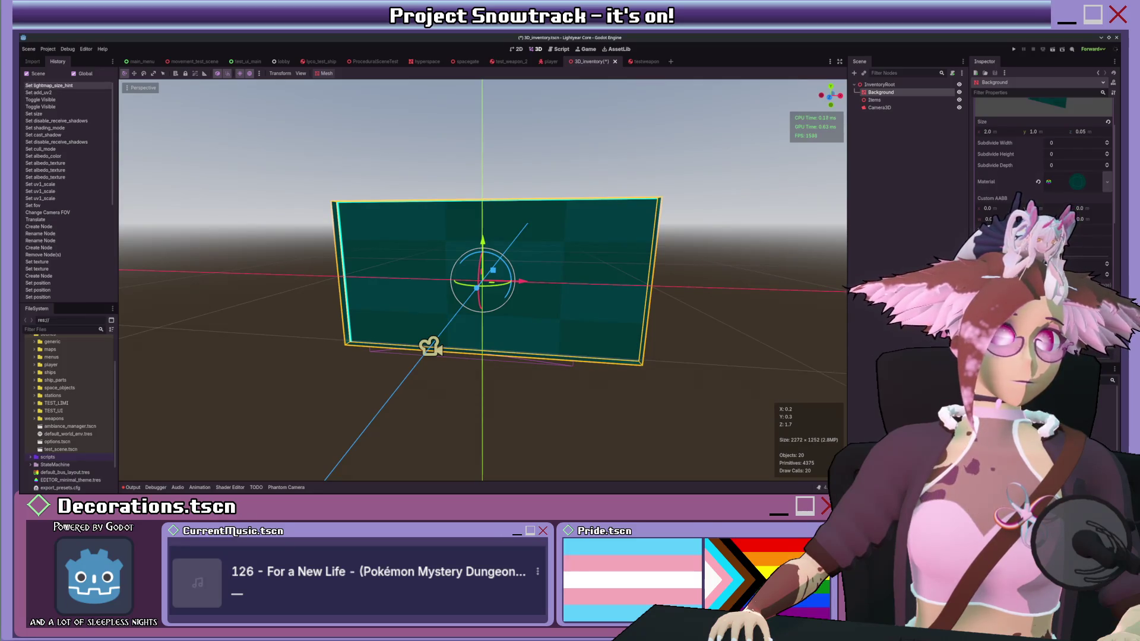
Step: Enable Triplanar in the material's UV1 section
left_click(1077, 184)
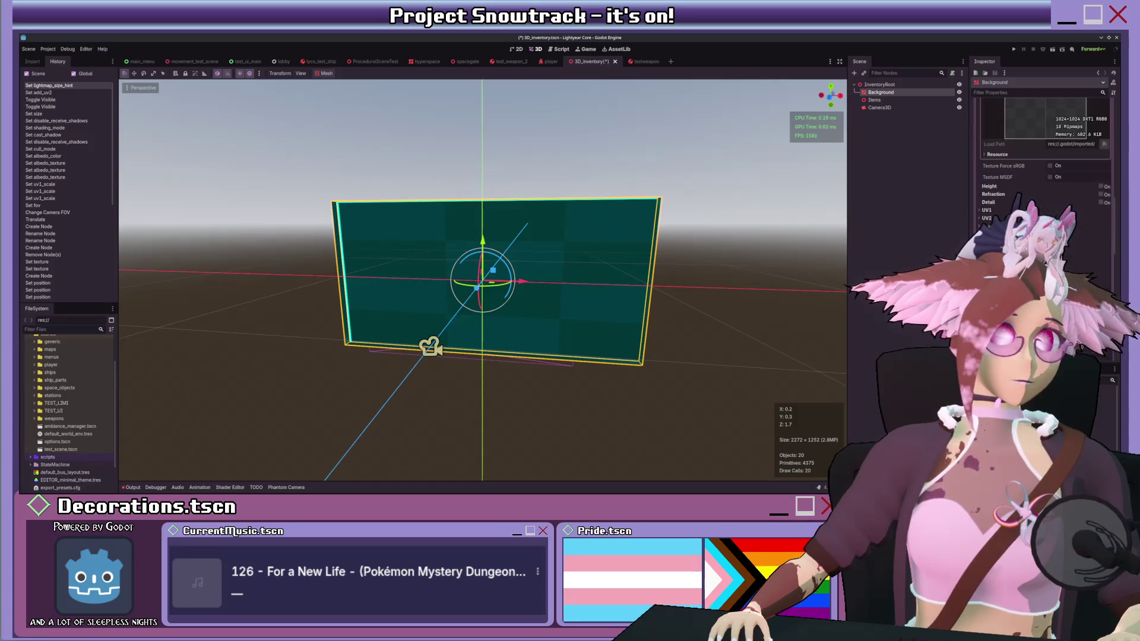
scroll(1001, 214, "down", 2)
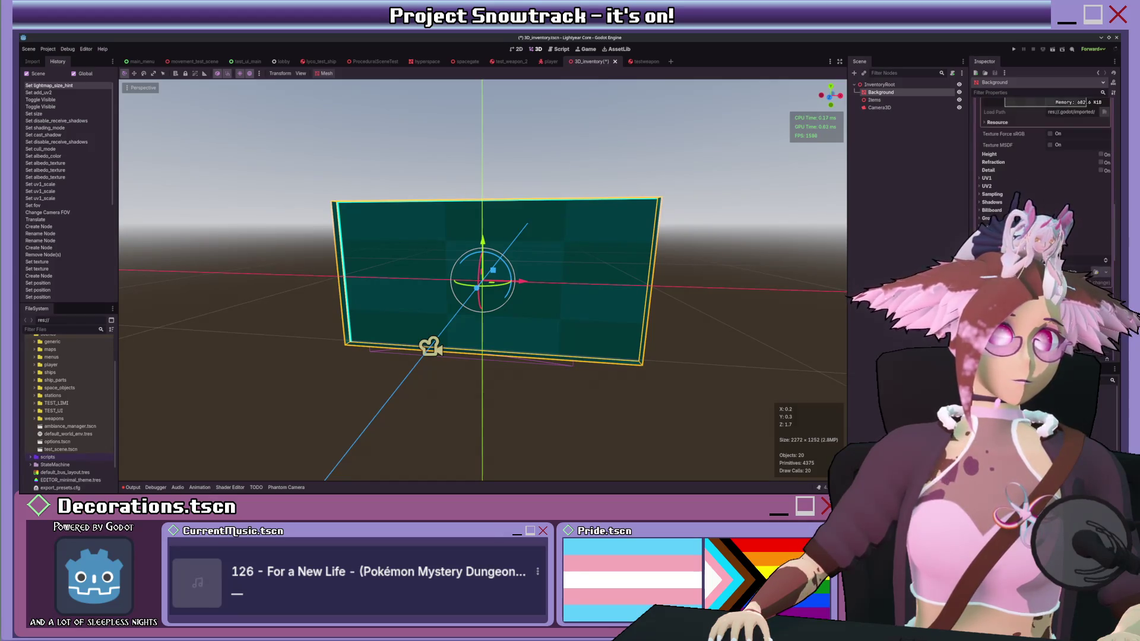
scroll(1009, 178, "up", 2)
left_click(1060, 141)
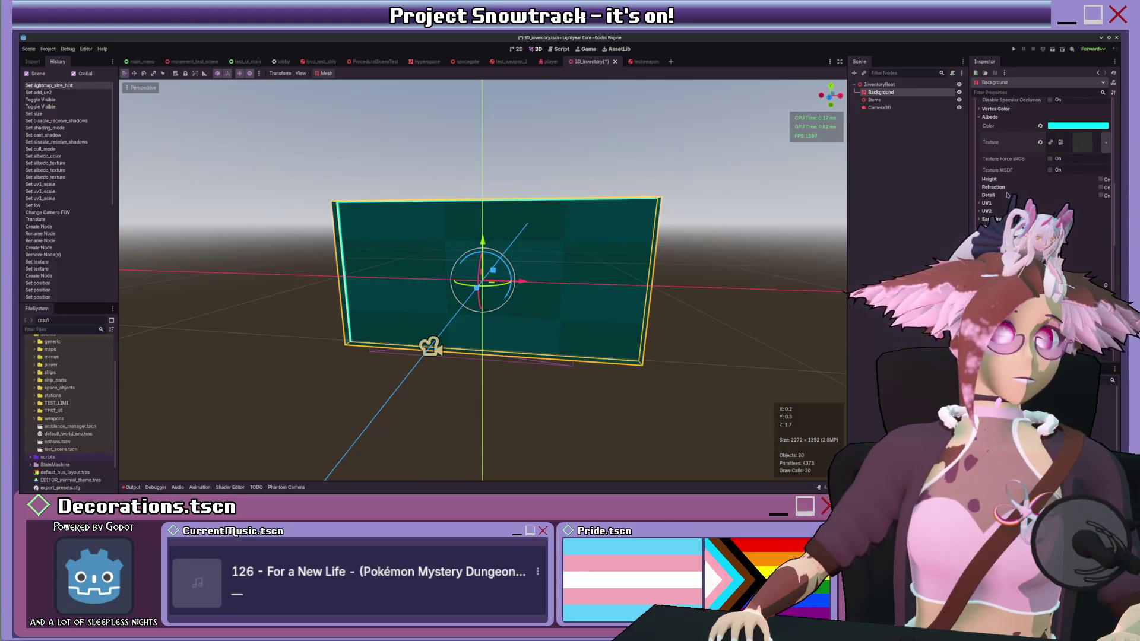
scroll(1041, 178, "up", 5)
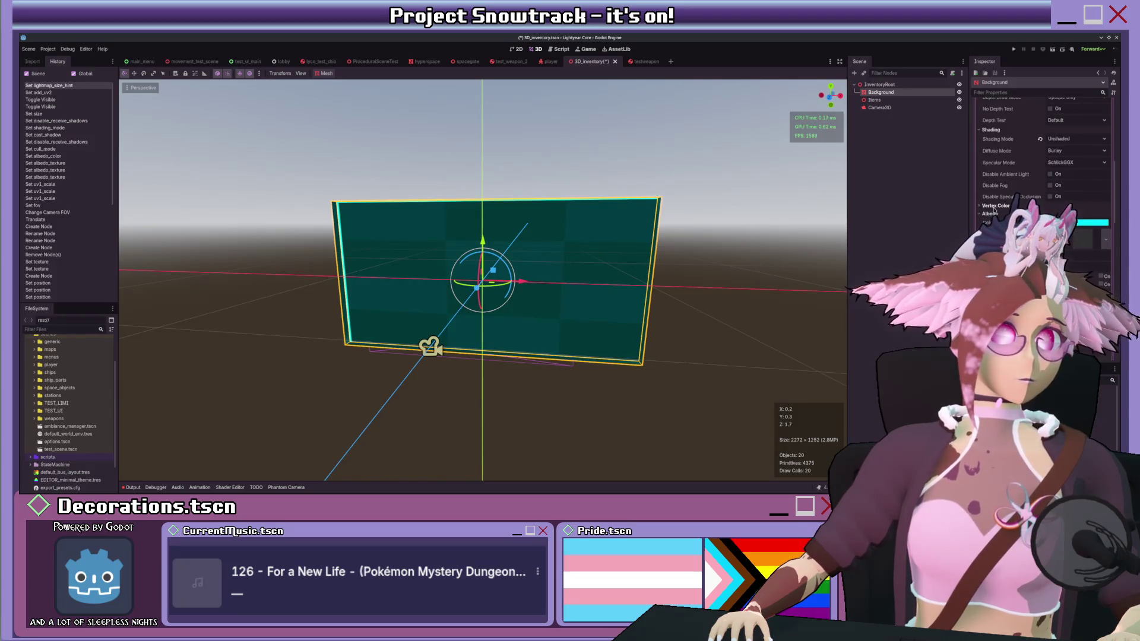
scroll(993, 209, "down", 3)
left_click(1053, 273)
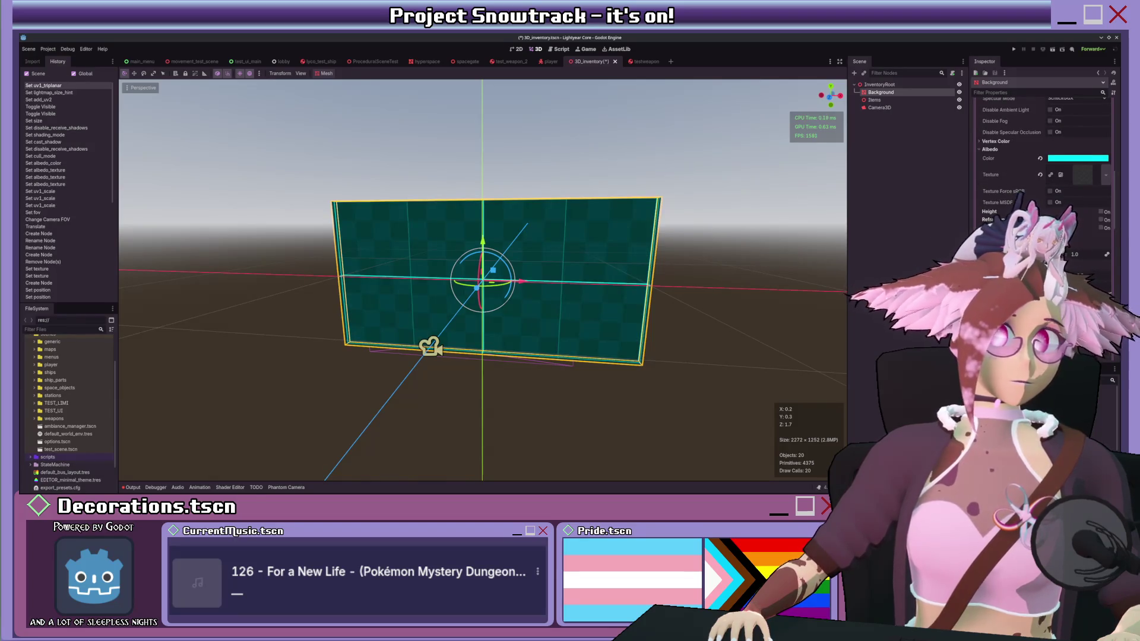
Step: Frame the panel in front view and lower its UV1 scale to about 0.5
scroll(662, 242, "up", 3)
scroll(663, 241, "up", 2)
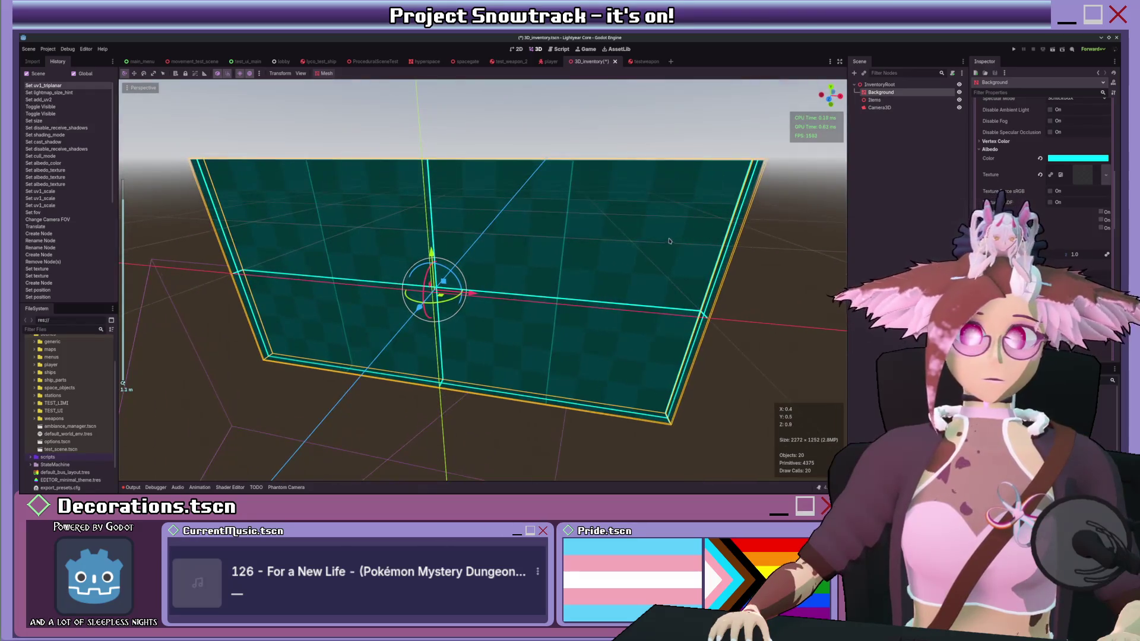
scroll(620, 239, "down", 3)
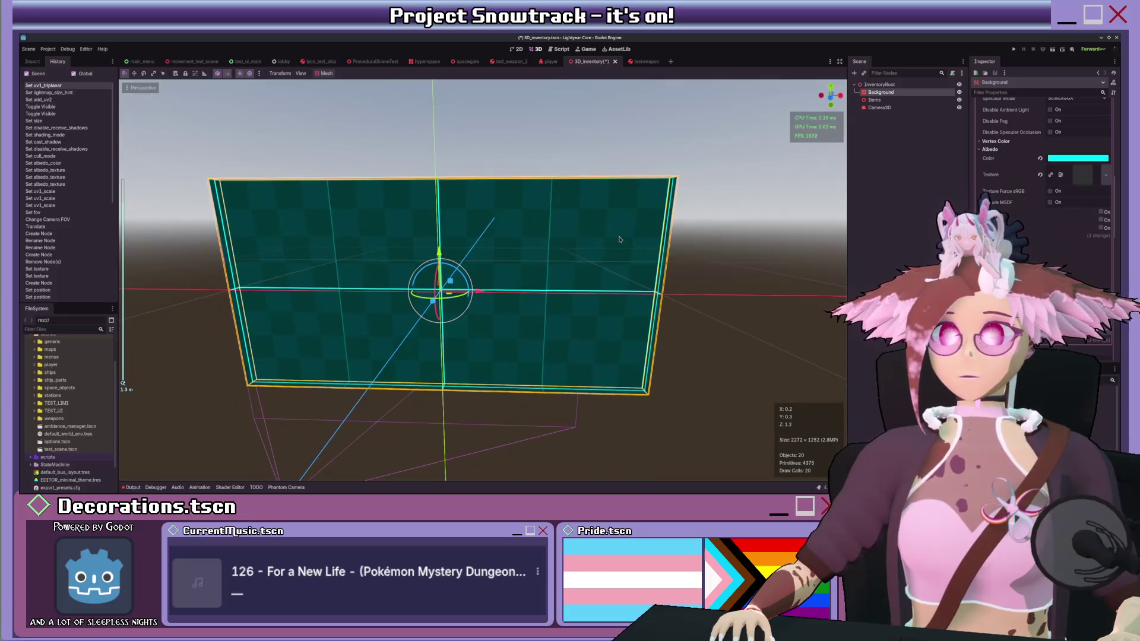
key("KP_1")
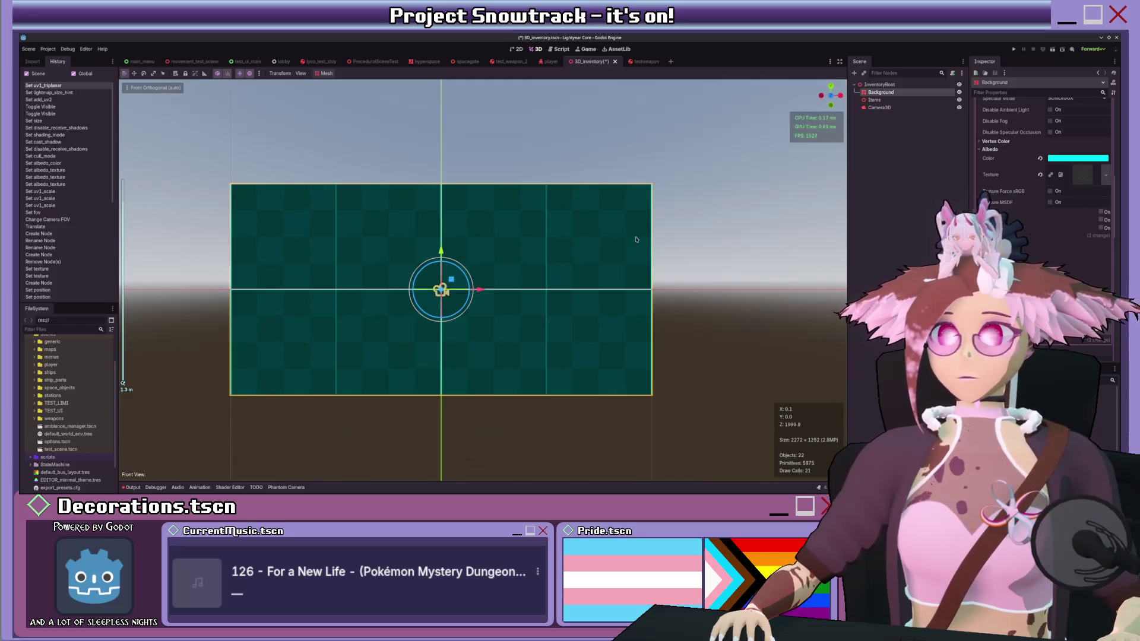
key("f")
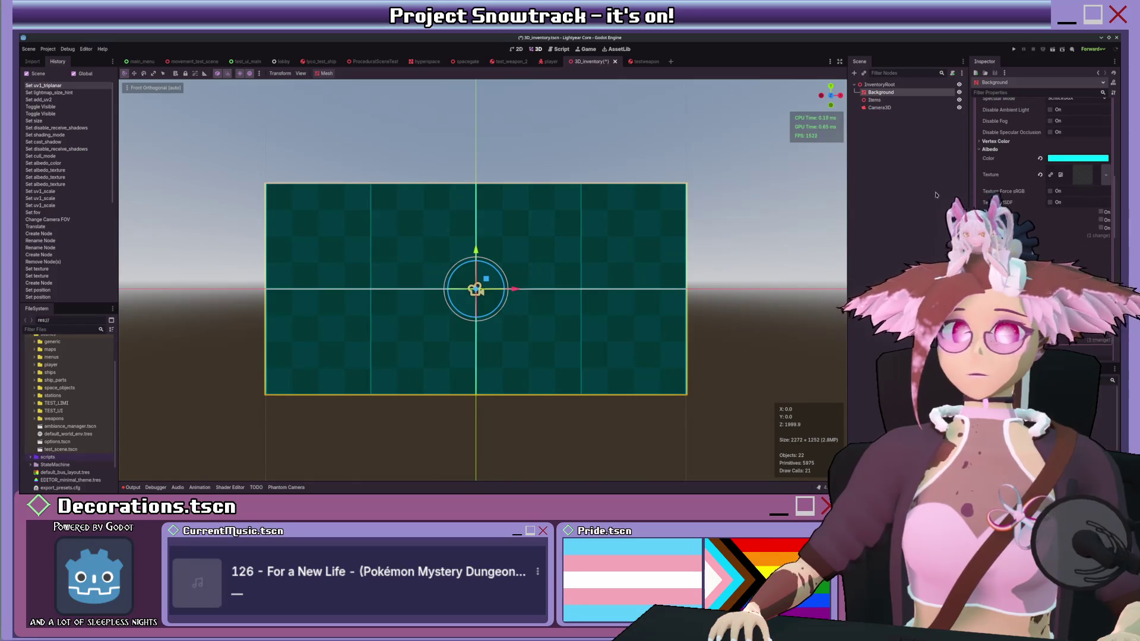
scroll(1044, 167, "up", 5)
scroll(1041, 166, "down", 8)
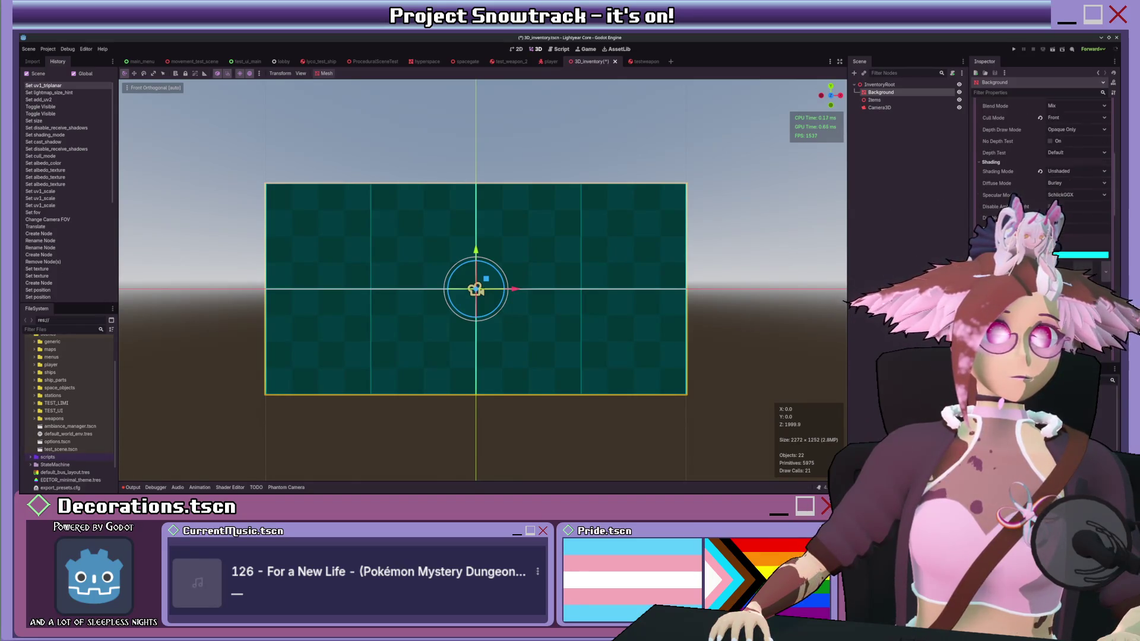
scroll(989, 184, "up", 3)
left_click_drag(1074, 254, 1035, 254)
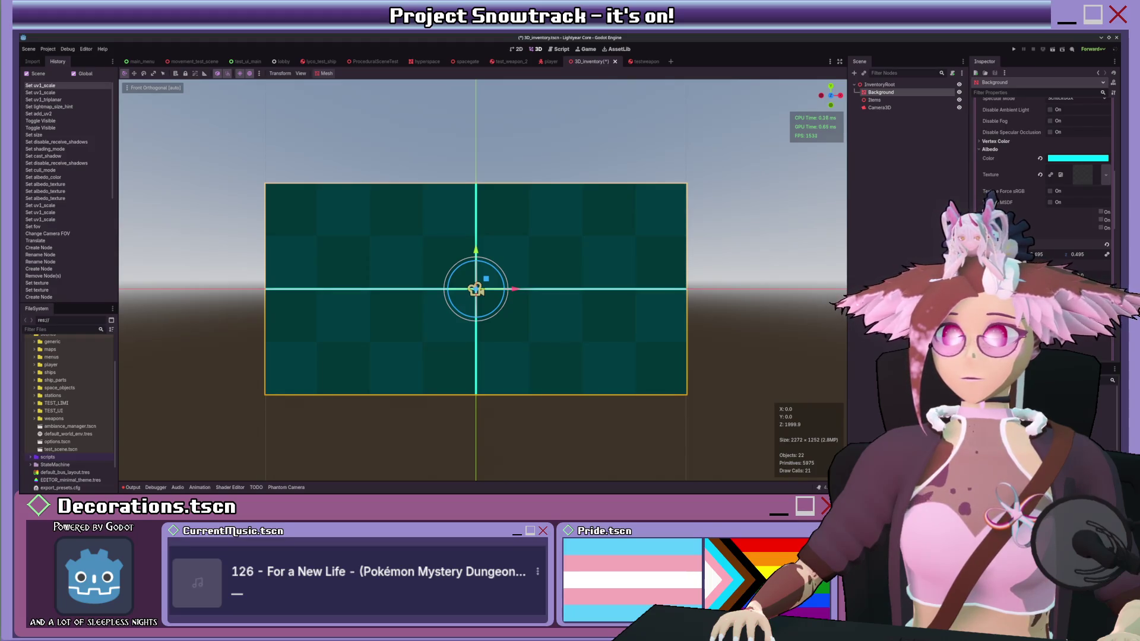
mouse_move(715, 204)
left_mouse_down()
mouse_move(711, 218)
mouse_move(714, 205)
left_mouse_up()
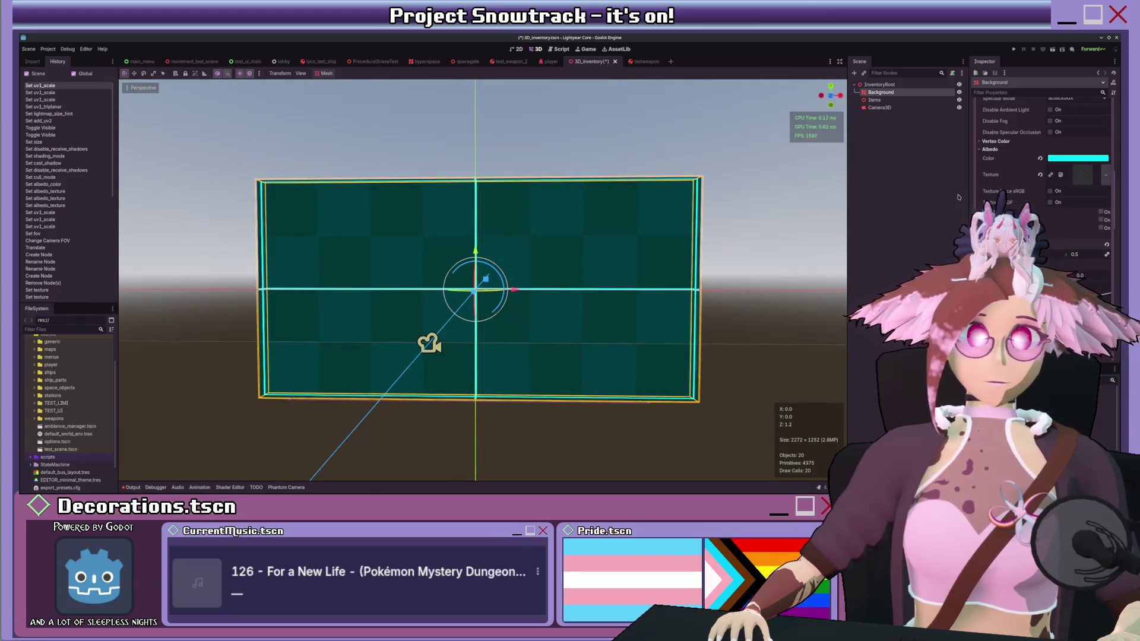
Step: Set the QuadMesh Size y to about 1.28 to make the panel taller
left_click(999, 193)
scroll(999, 192, "up", 3)
mouse_move(1033, 192)
left_mouse_down()
mouse_move(1077, 193)
mouse_move(1058, 193)
left_mouse_up()
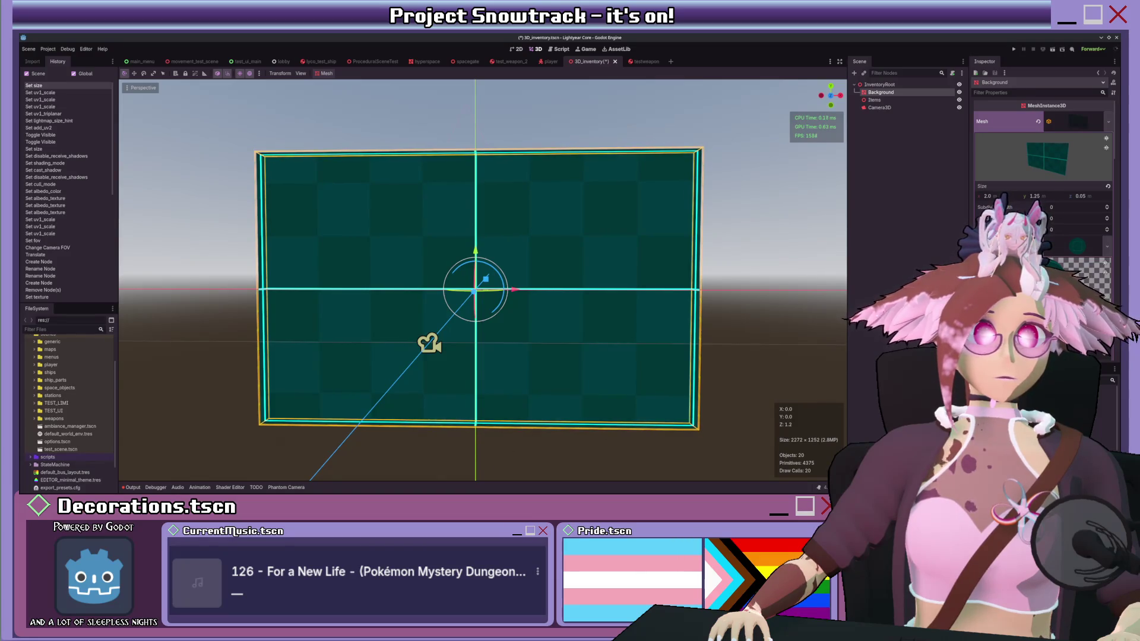
scroll(1044, 196, "down", 10)
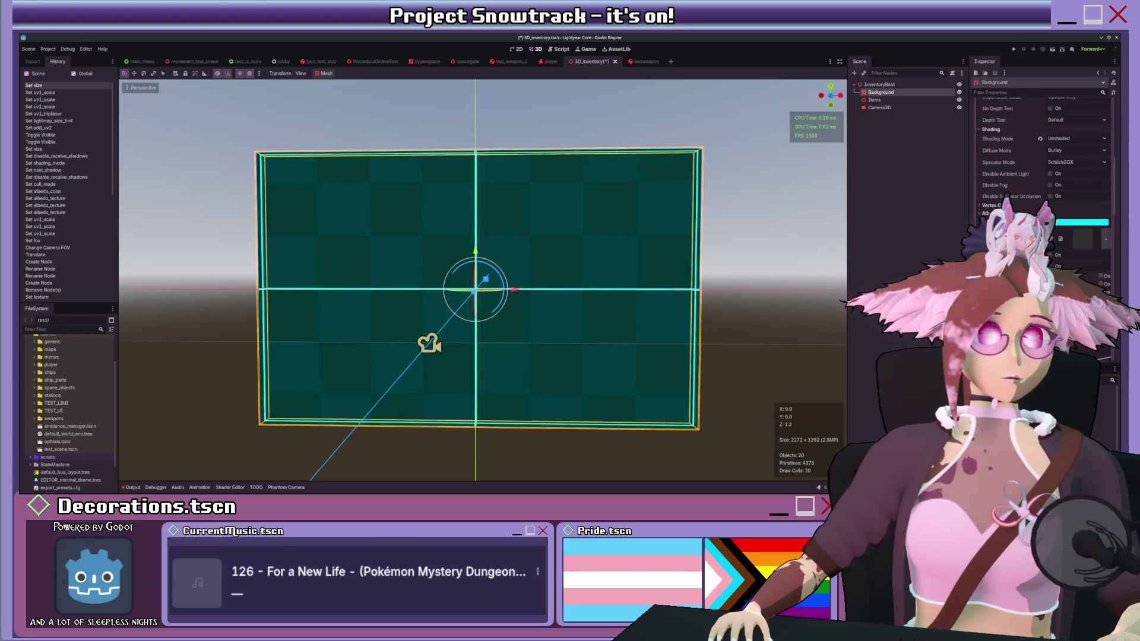
Step: Adjust the UV1 offset, sliding the checker texture vertically to align grid lines
left_click_drag(1036, 243, 1042, 243)
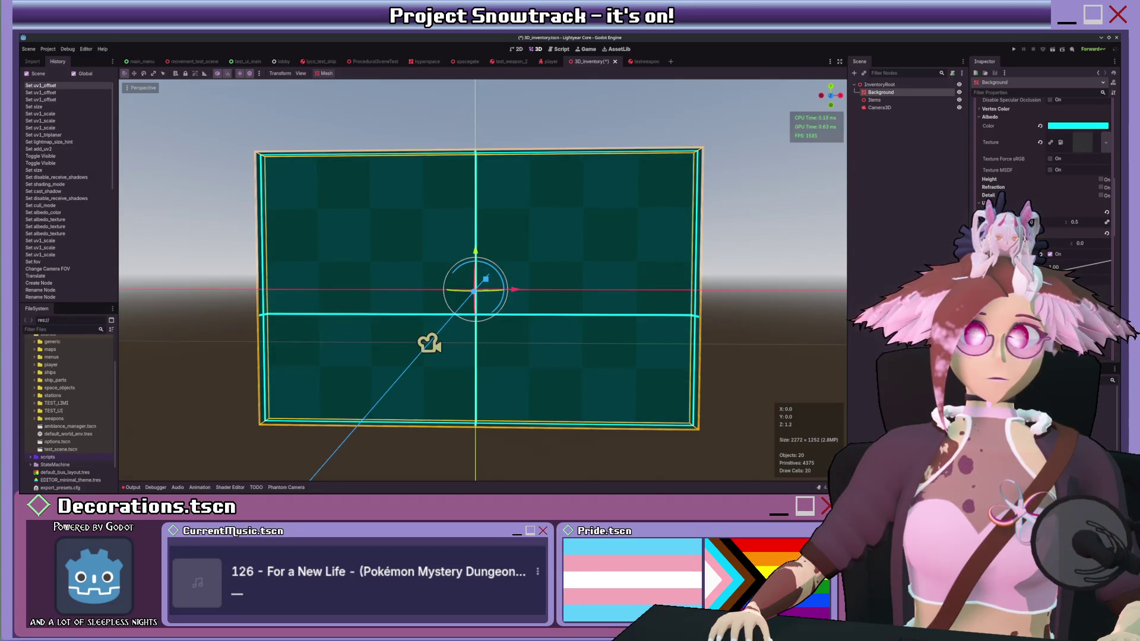
key("KP_1")
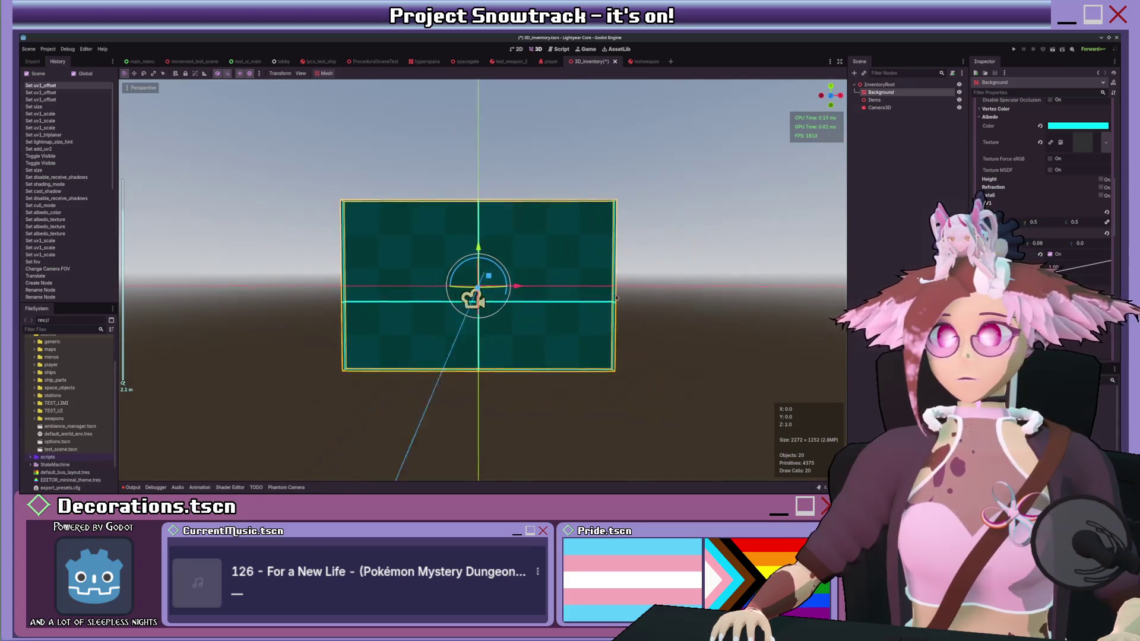
scroll(620, 286, "up", 5)
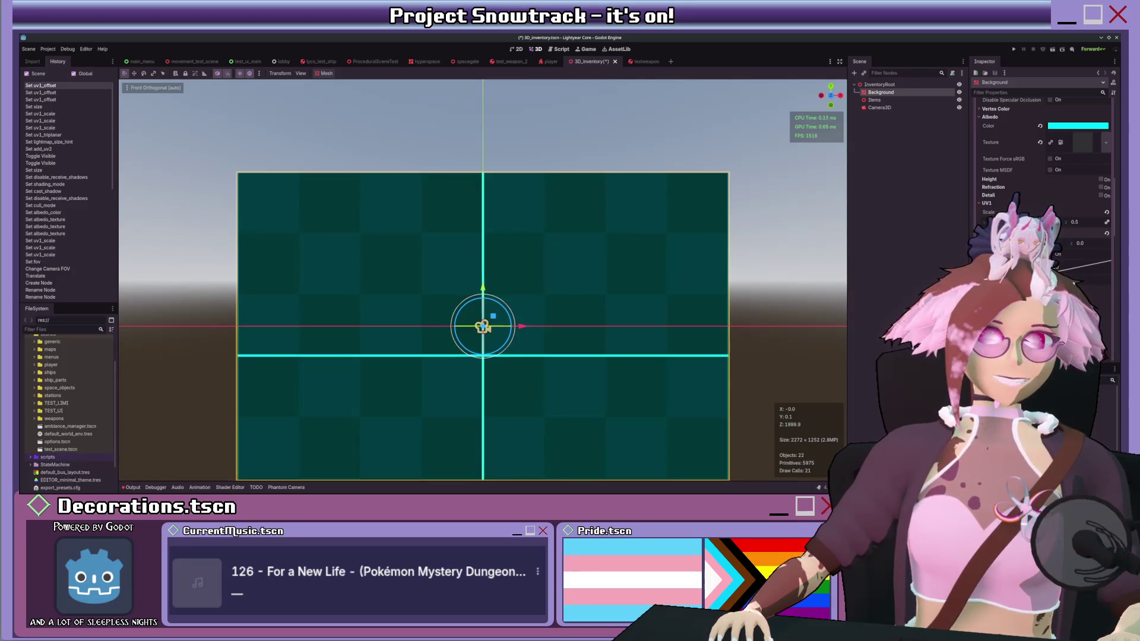
left_click_drag(1044, 243, 1043, 242)
scroll(649, 279, "down", 2)
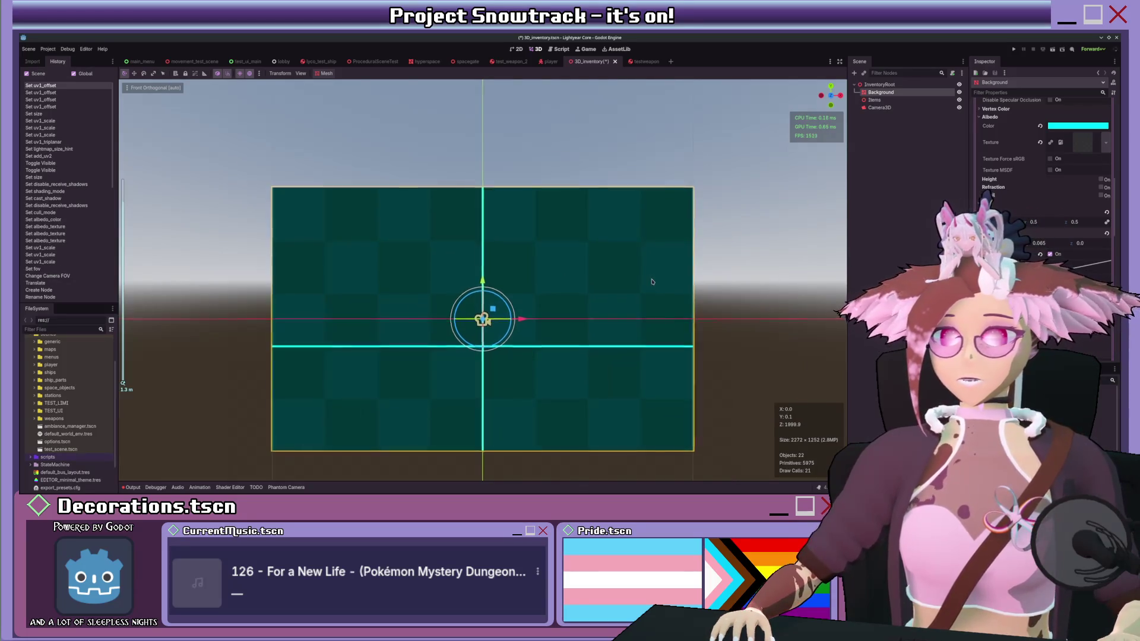
scroll(649, 279, "up", 2)
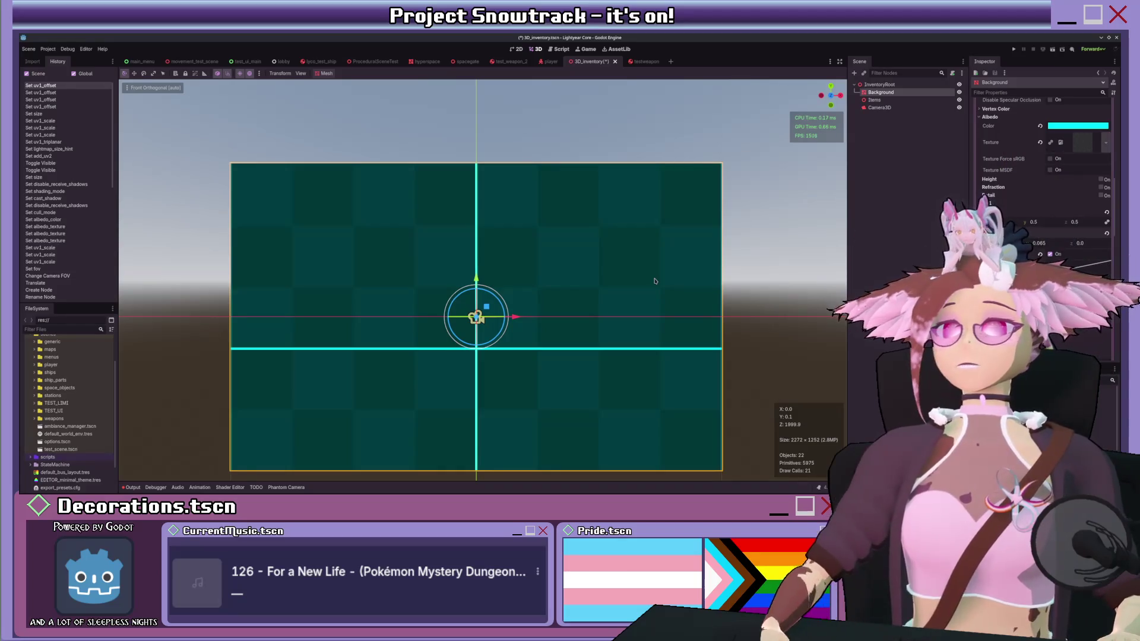
mouse_move(1033, 243)
left_mouse_down()
mouse_move(1044, 243)
mouse_move(1023, 243)
left_mouse_up()
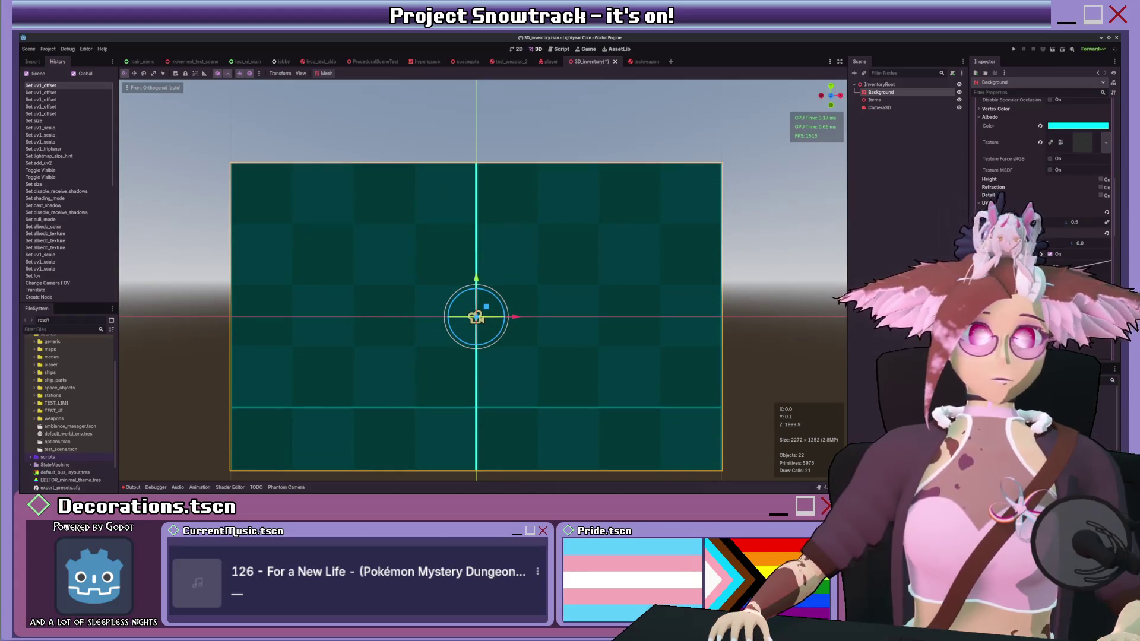
left_click_drag(1023, 242, 1023, 243)
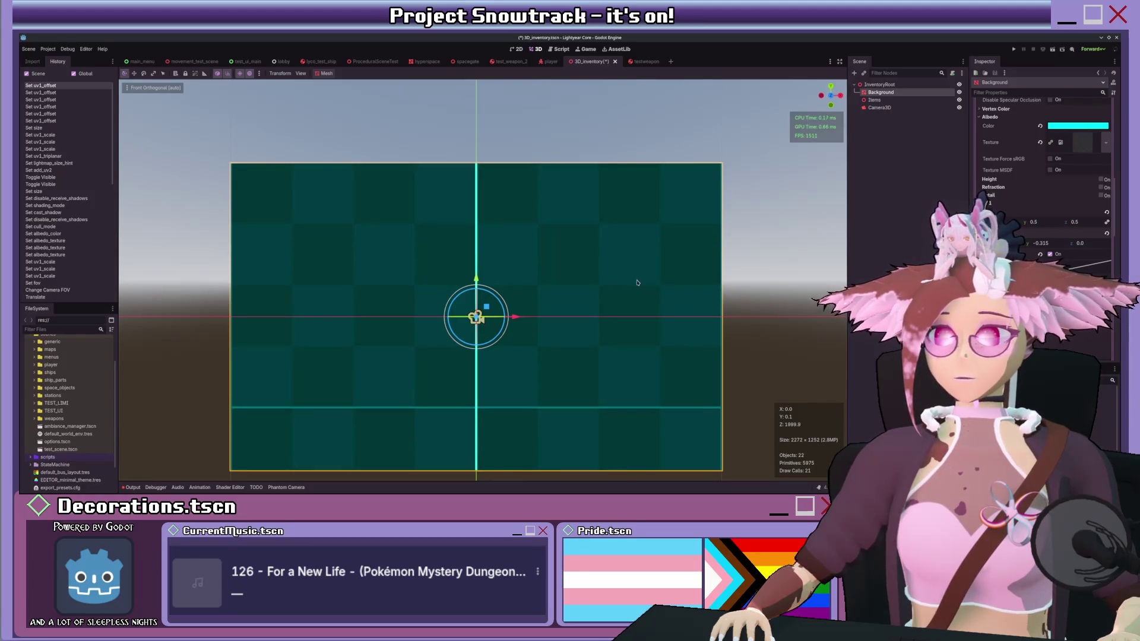
Step: Slide the checker texture horizontally to a UV1 offset X of about -0.31
scroll(671, 263, "down", 2)
scroll(671, 263, "up", 1)
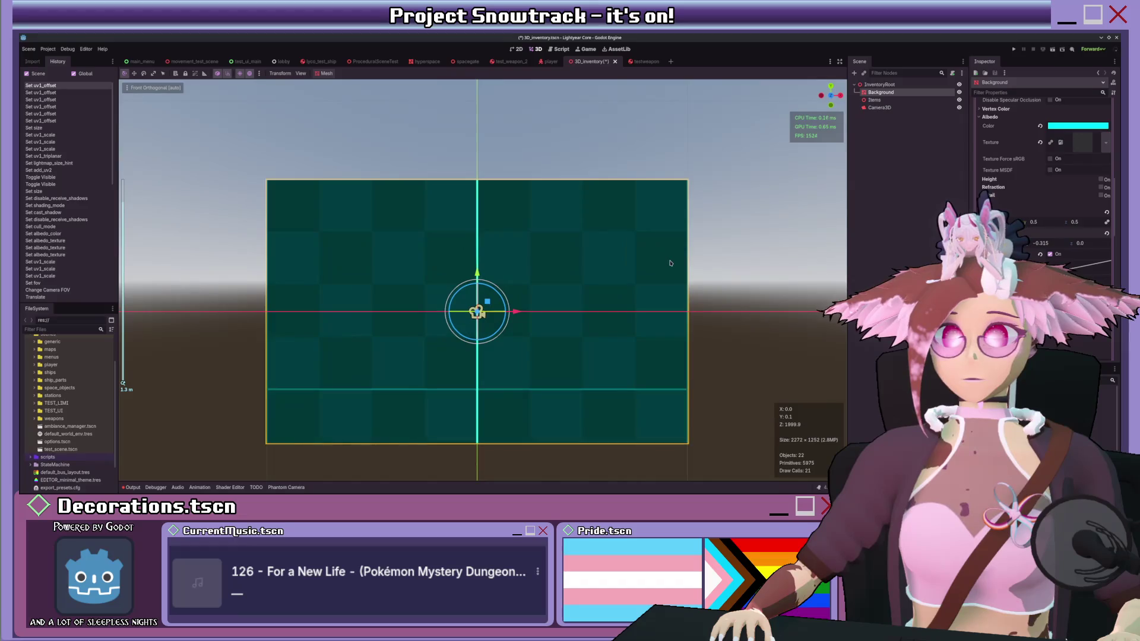
left_click_drag(1024, 243, 1039, 243)
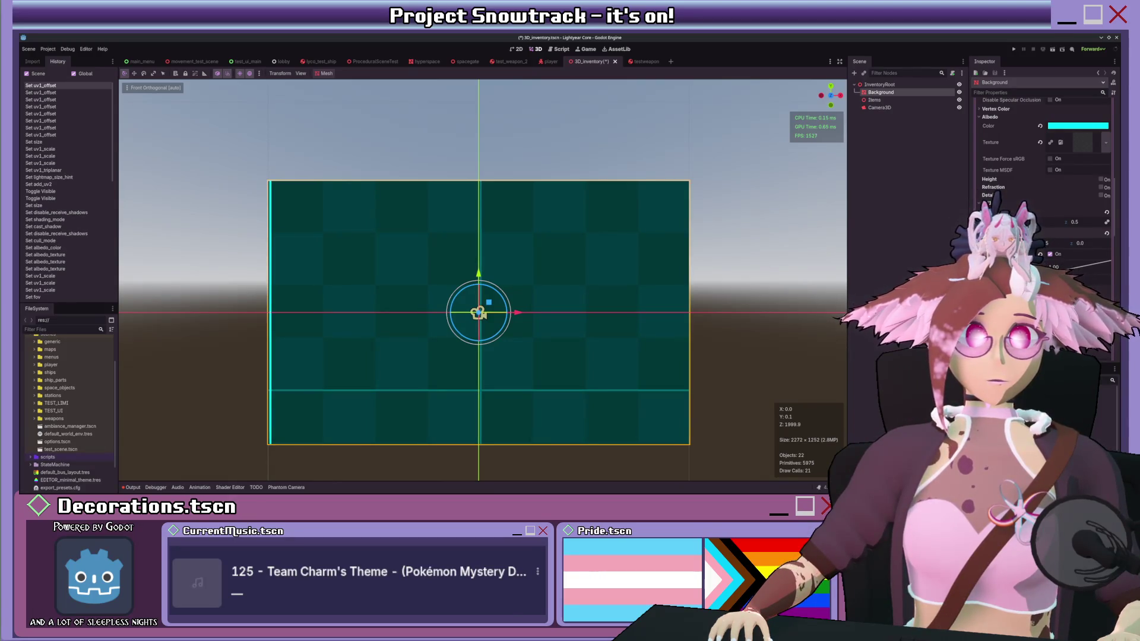
left_click_drag(1039, 243, 1043, 243)
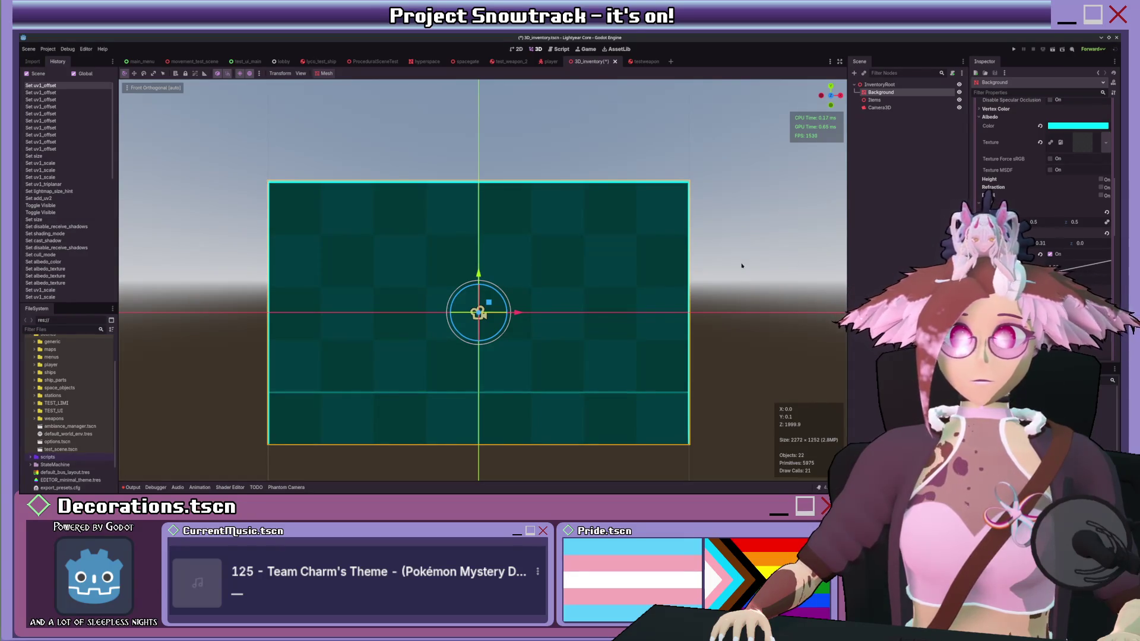
scroll(742, 265, "down", 3)
left_click_drag(741, 265, 733, 282)
scroll(722, 283, "up", 3)
scroll(733, 278, "down", 2)
scroll(736, 276, "up", 1)
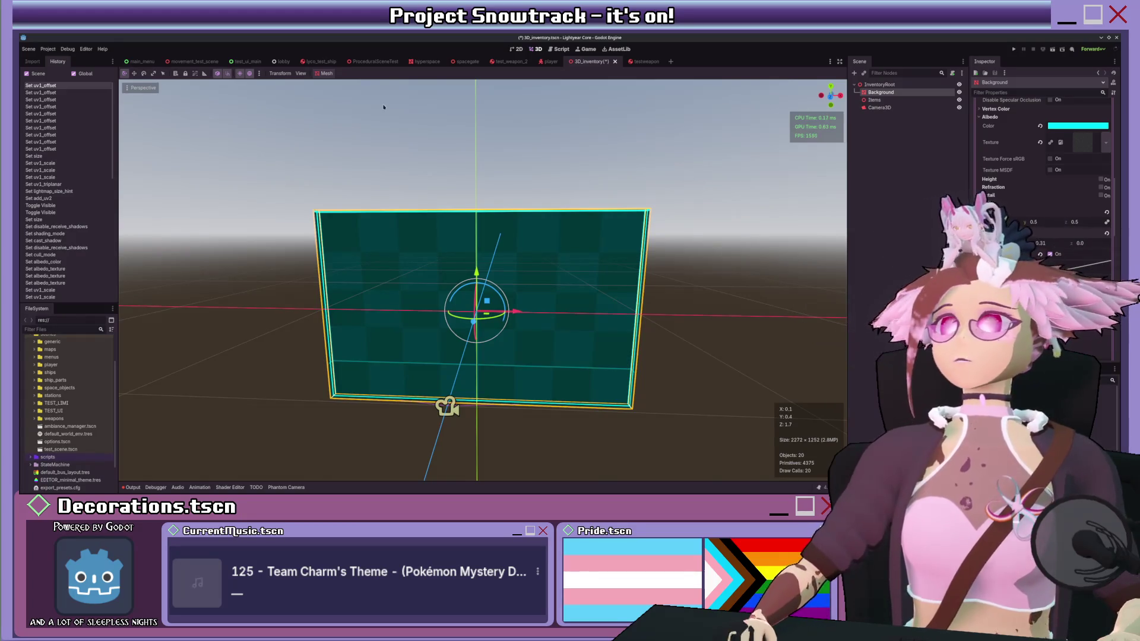
Step: Save 3D_inventory, check the player's Inventory node, then return to 3D_inventory
key("ctrl+s")
left_click(548, 61)
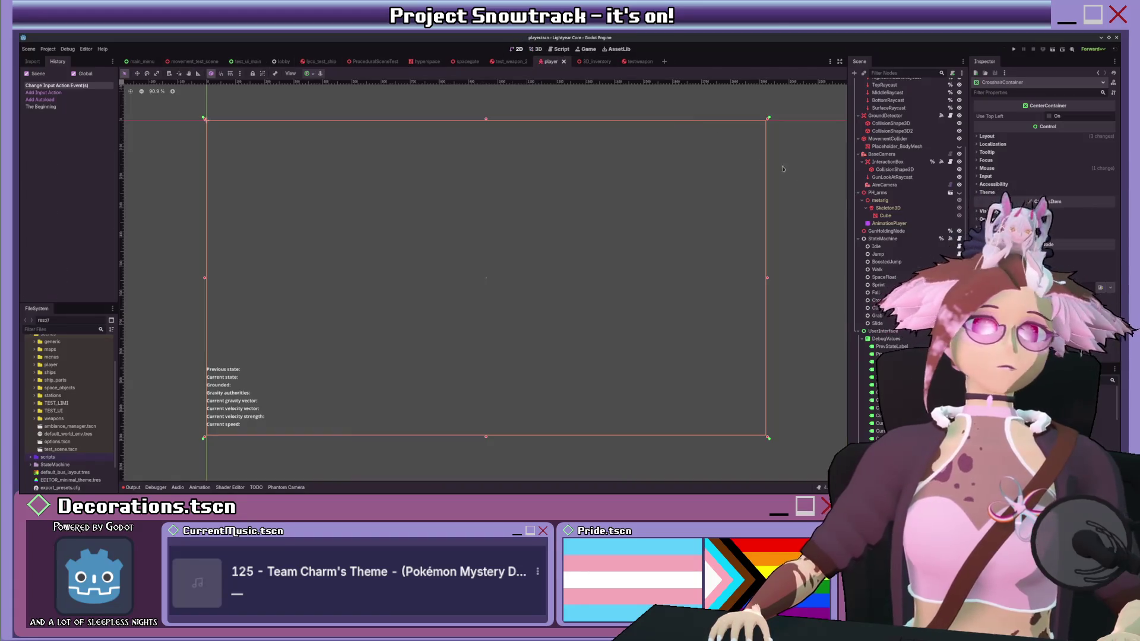
scroll(862, 330, "down", 1)
left_click(885, 430)
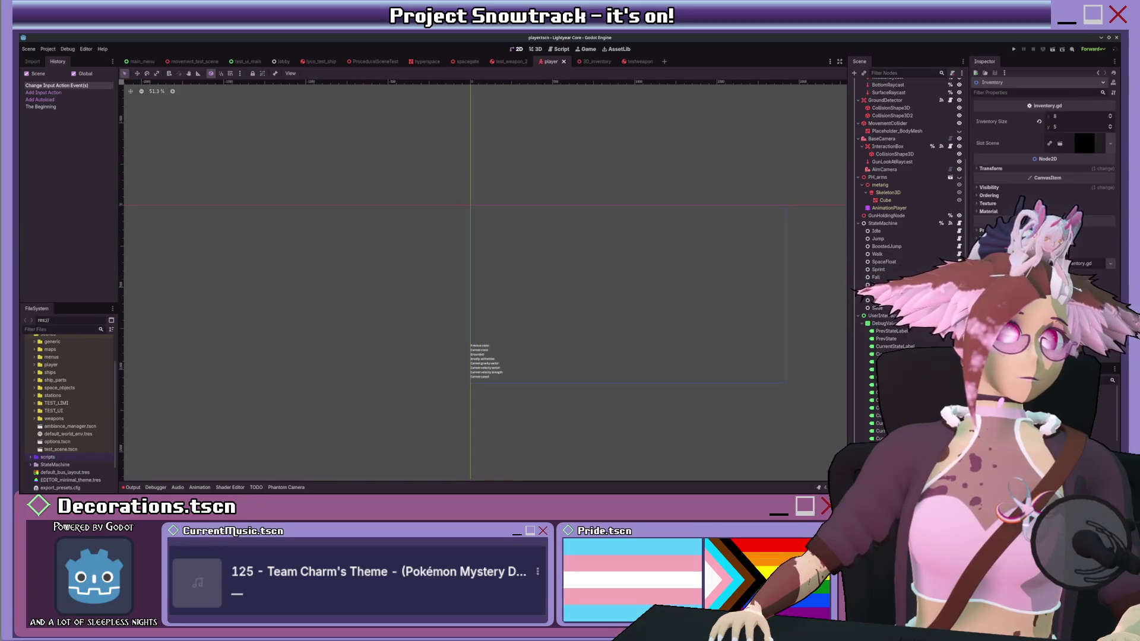
scroll(754, 257, "up", 3)
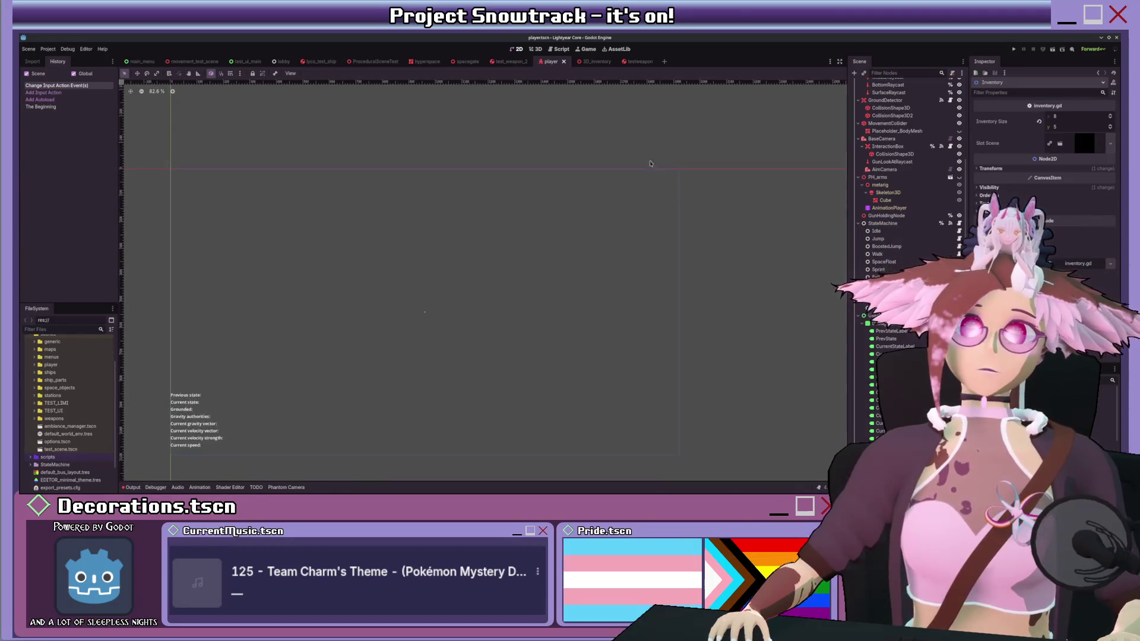
left_click(591, 61)
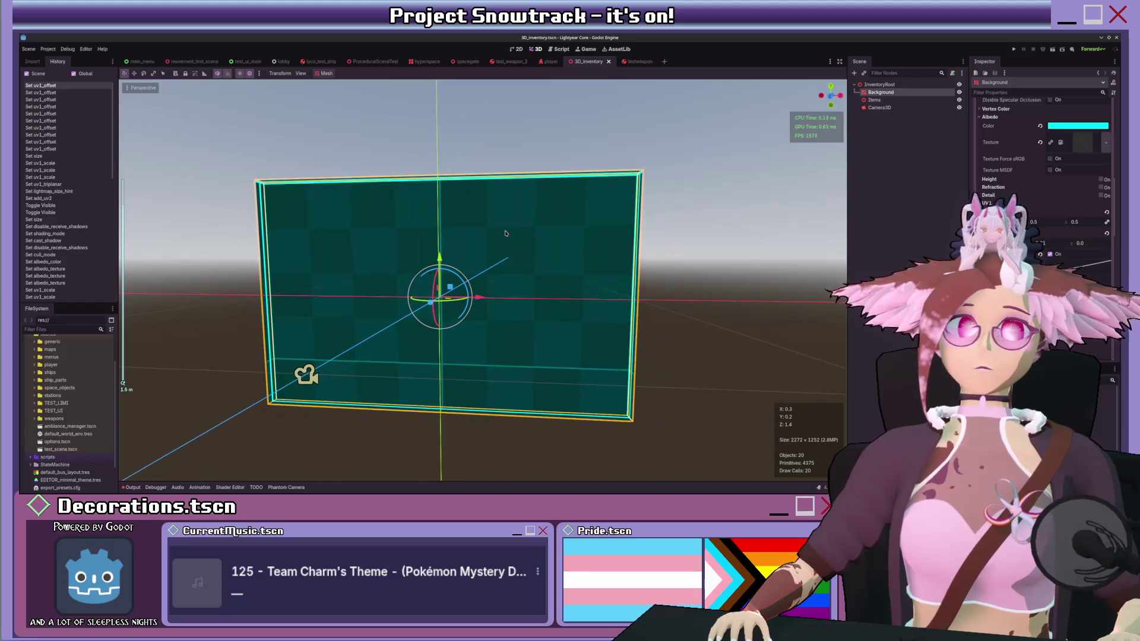
scroll(1044, 178, "up", 3)
scroll(1041, 178, "up", 5)
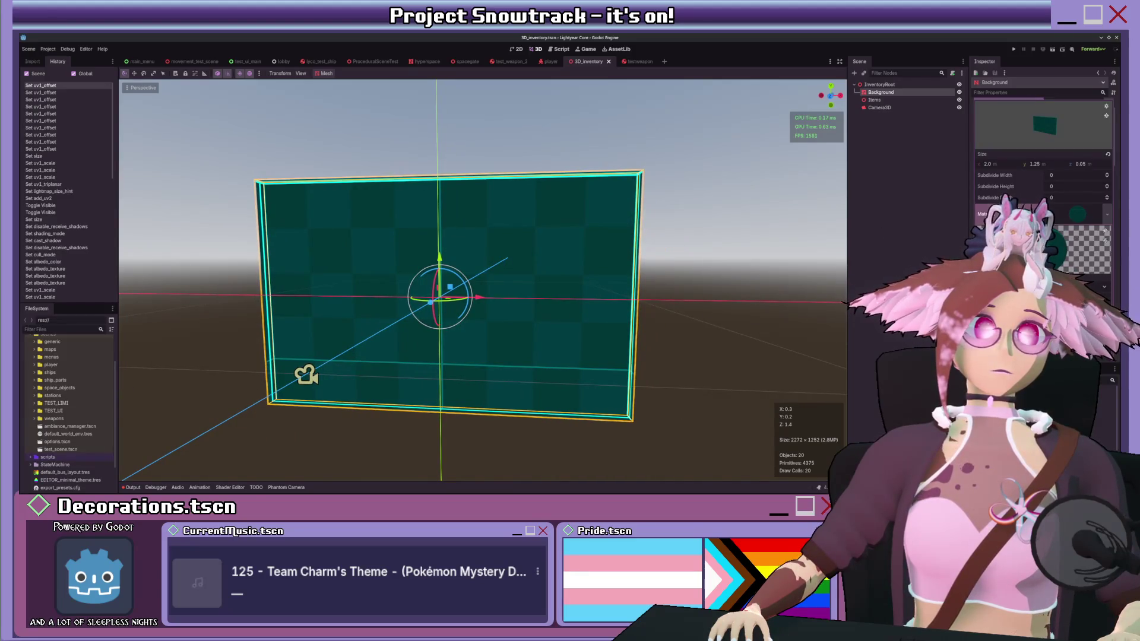
scroll(1041, 178, "up", 2)
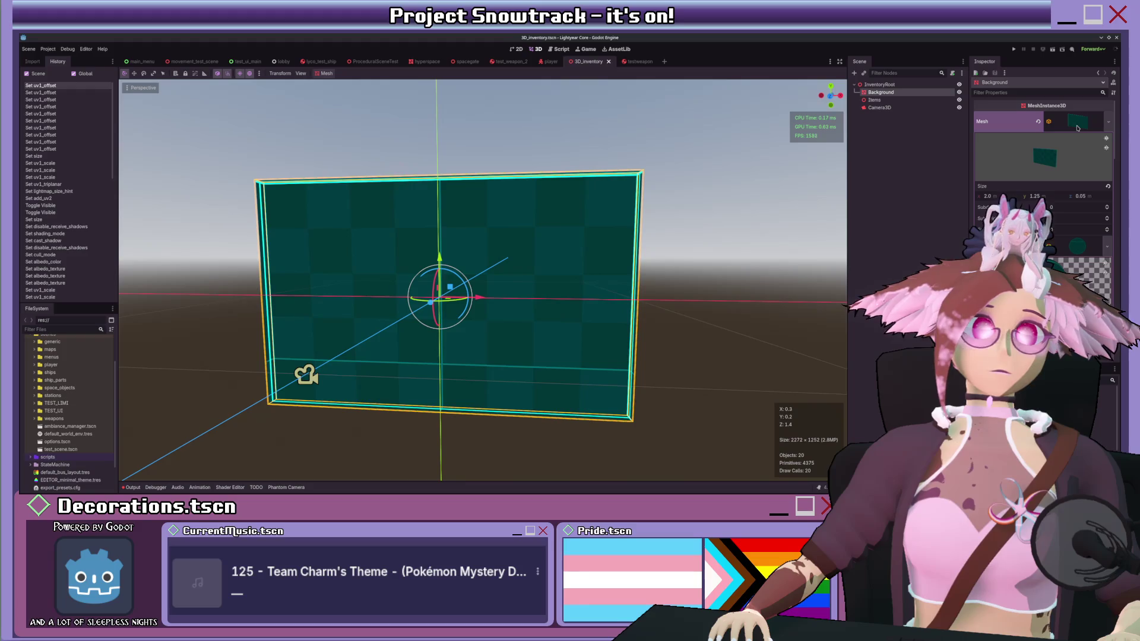
left_click(1085, 120)
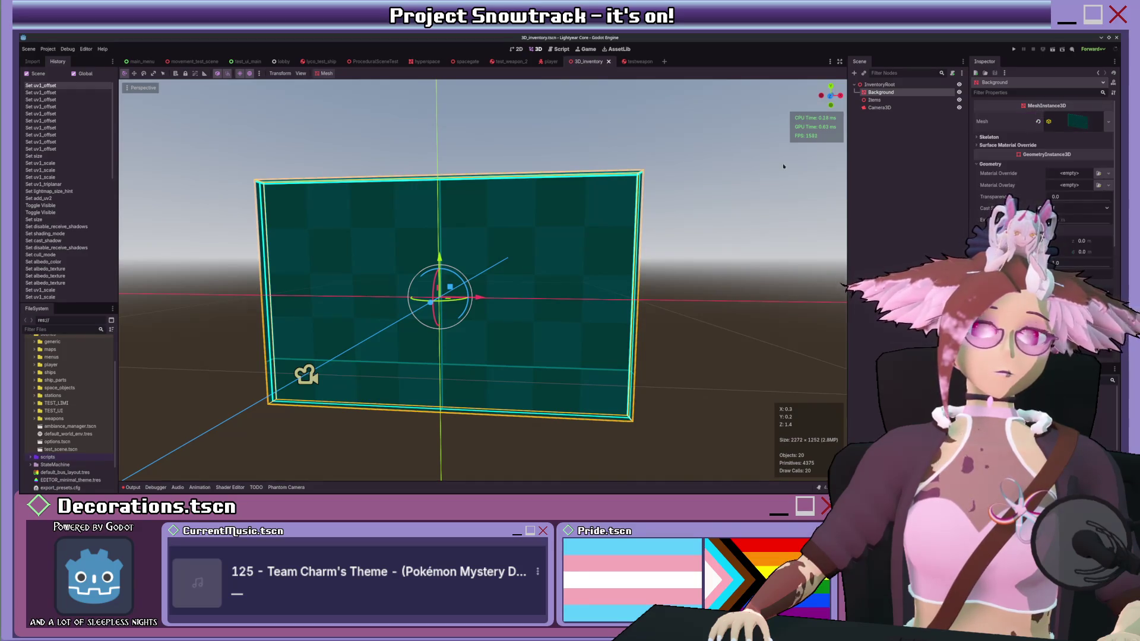
scroll(635, 190, "down", 2)
left_click_drag(636, 191, 624, 205)
scroll(624, 206, "down", 5)
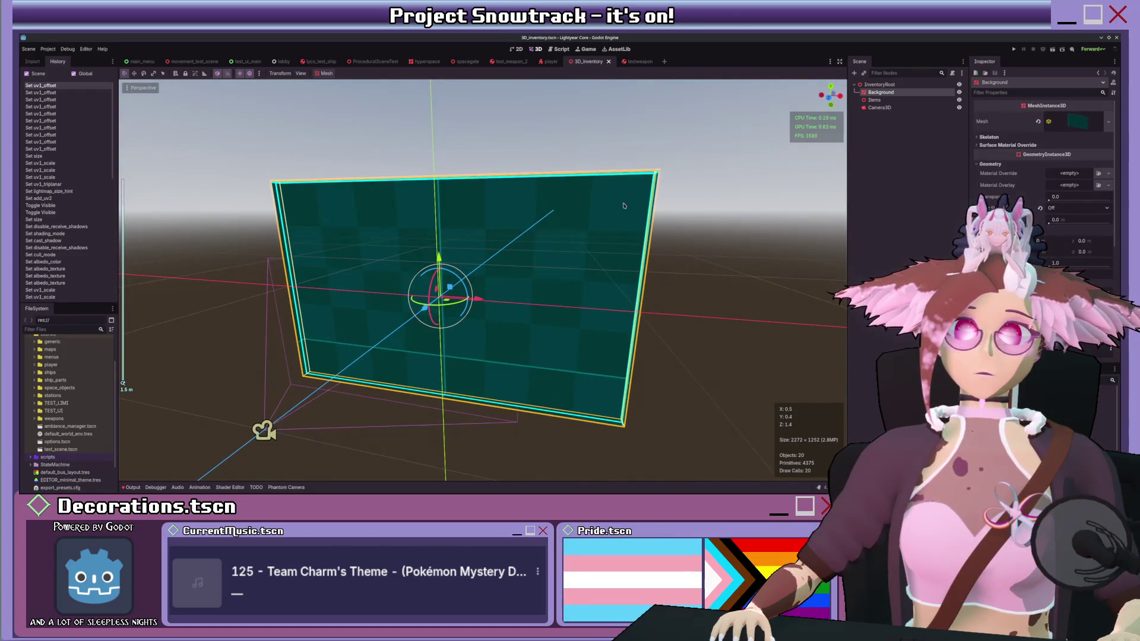
scroll(623, 205, "up", 3)
left_click_drag(618, 208, 584, 219)
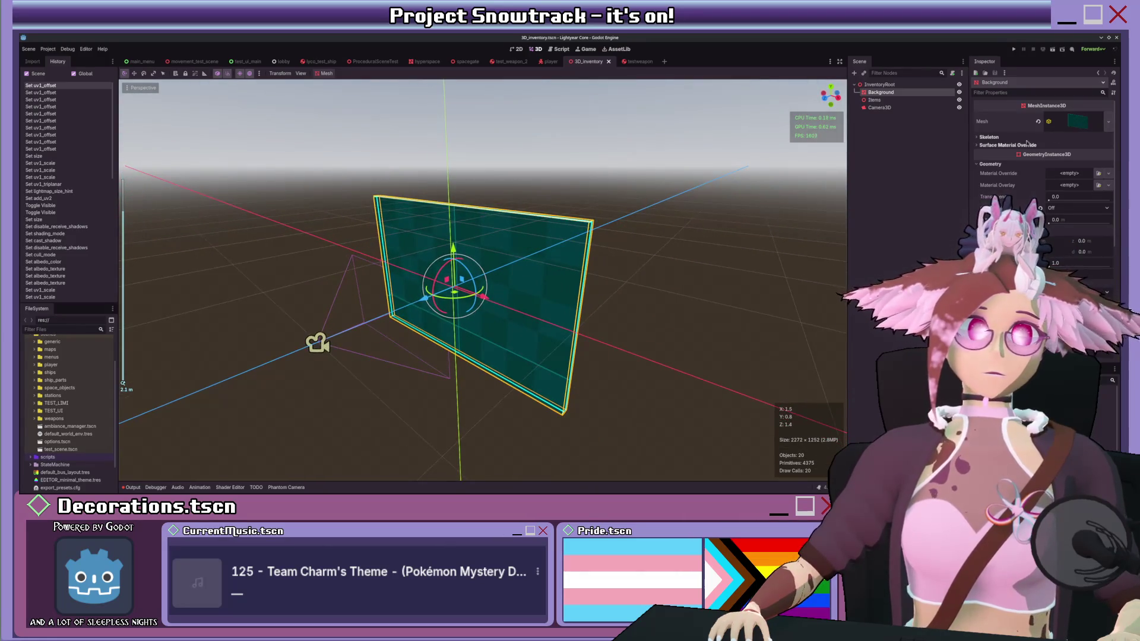
left_click(1094, 122)
left_click(879, 84)
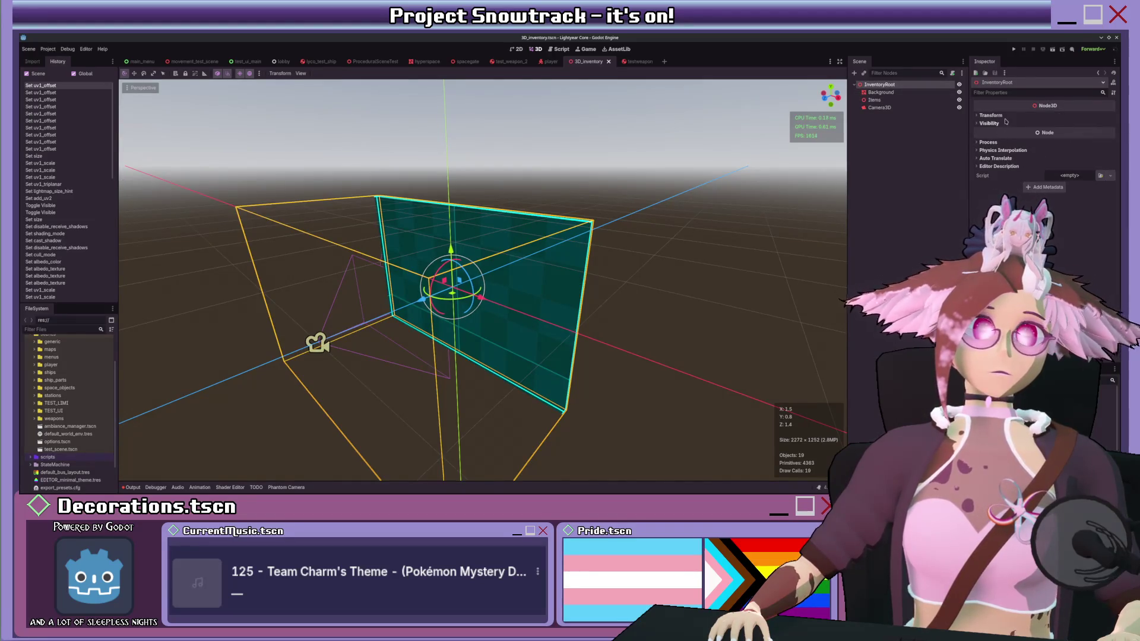
left_click(990, 115)
mouse_move(1005, 180)
left_mouse_down()
mouse_move(979, 180)
mouse_move(1016, 176)
left_mouse_up()
left_click(890, 92)
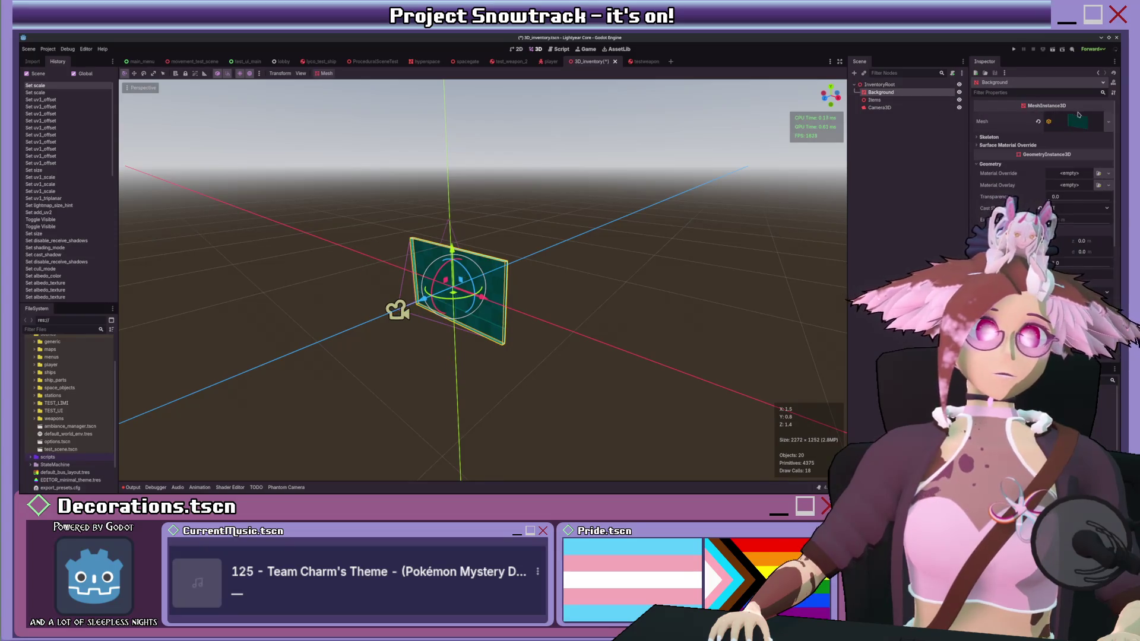
left_click(879, 85)
key("ctrl+z")
key("ctrl+z")
scroll(559, 224, "up", 3)
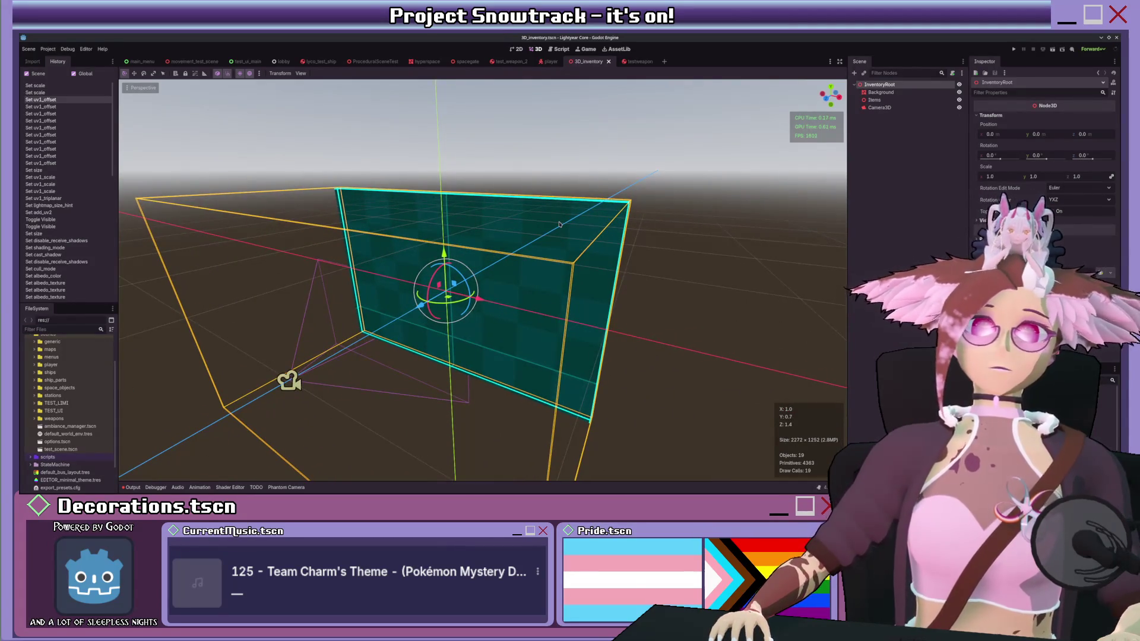
mouse_move(631, 67)
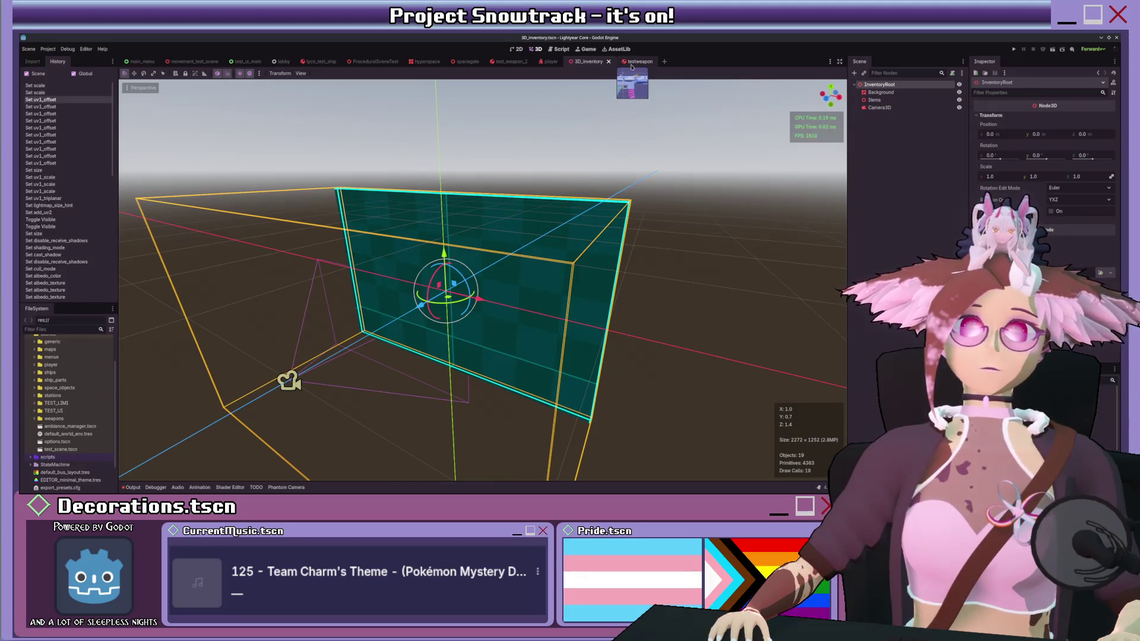
left_click(632, 62)
left_click(879, 84)
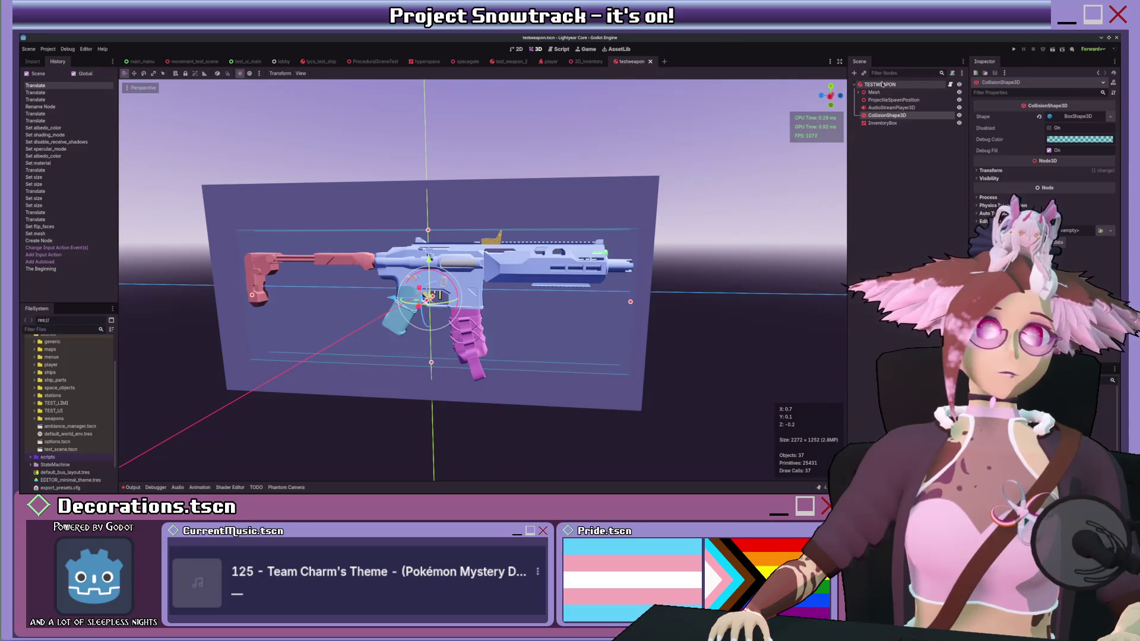
left_click(588, 61)
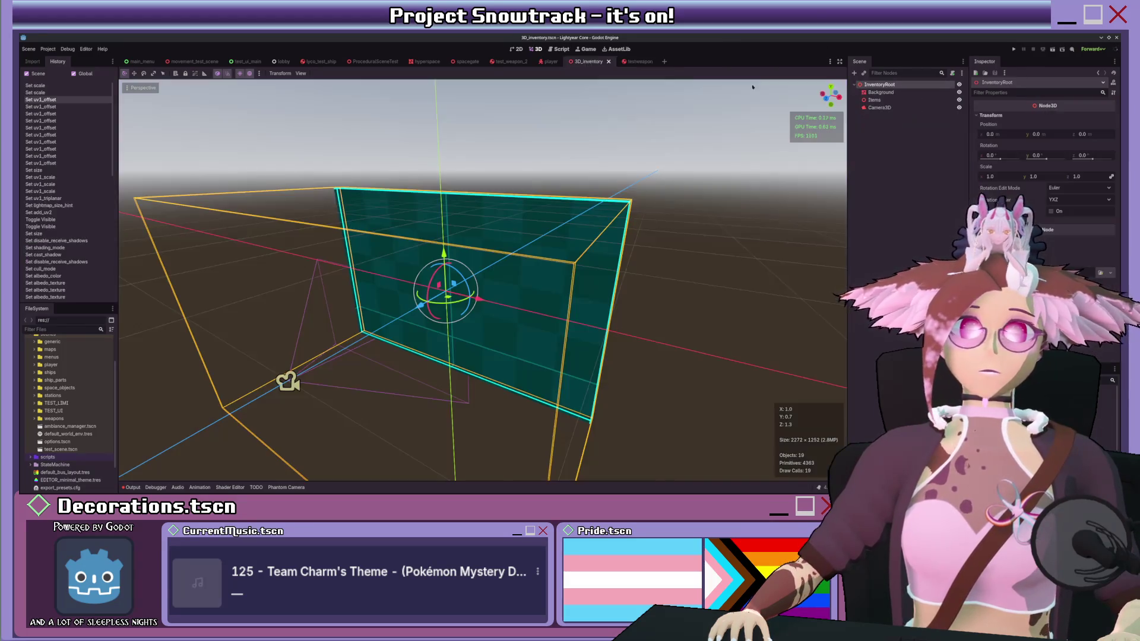
left_click(874, 100)
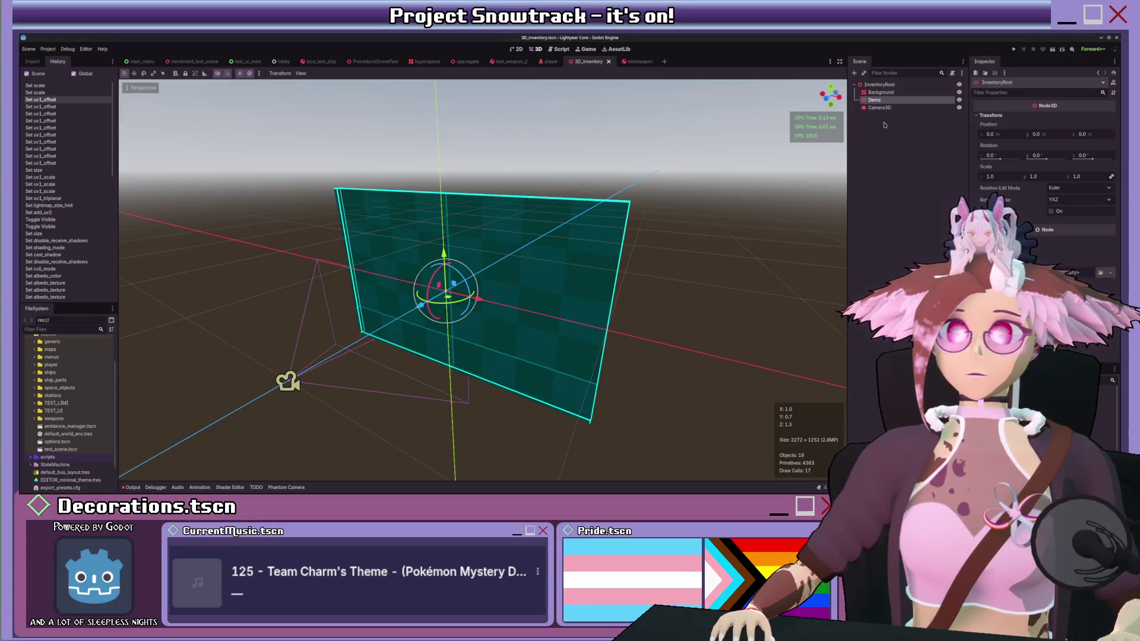
Step: Instance testweapon.tscn under Items, turn it to face front, and place it upper-left
key("ctrl+shift+a")
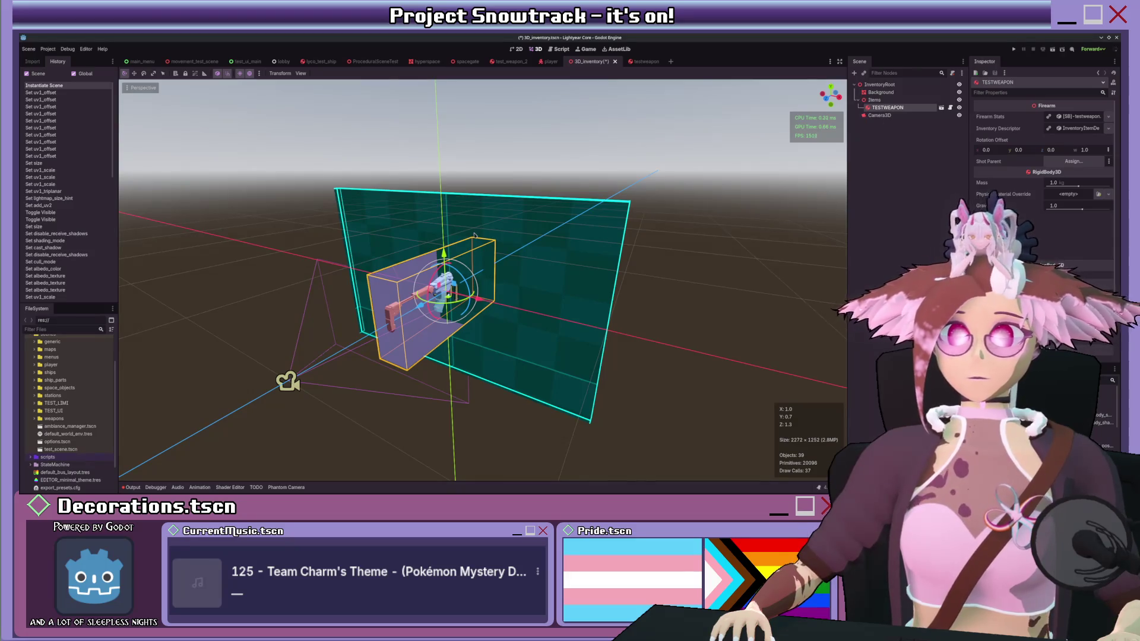
left_click_drag(463, 297, 441, 310)
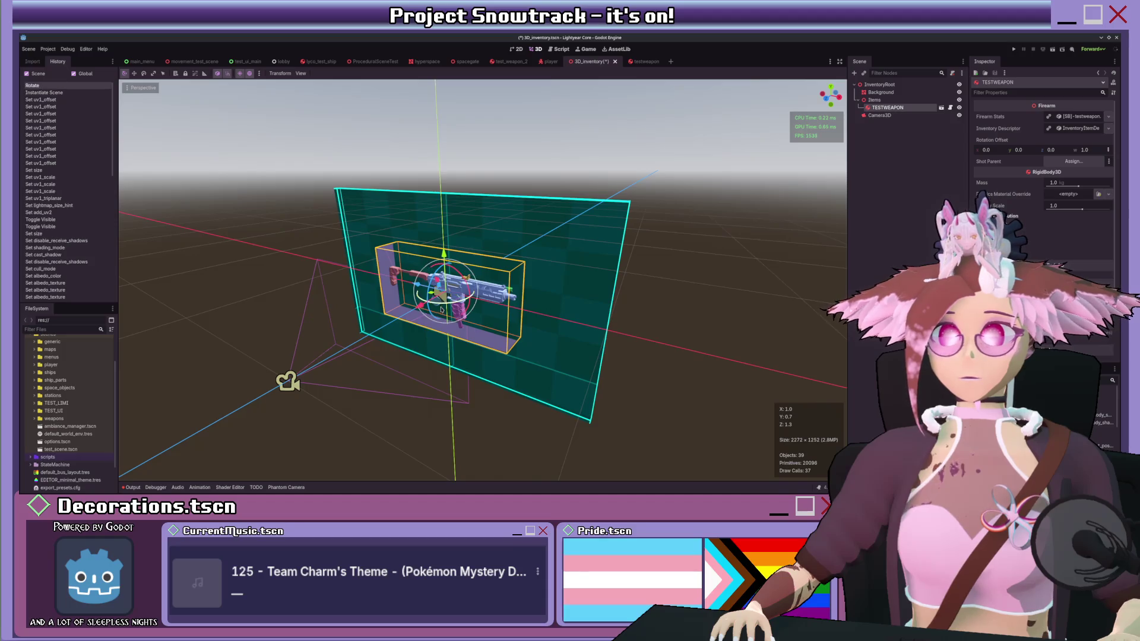
key("KP_1")
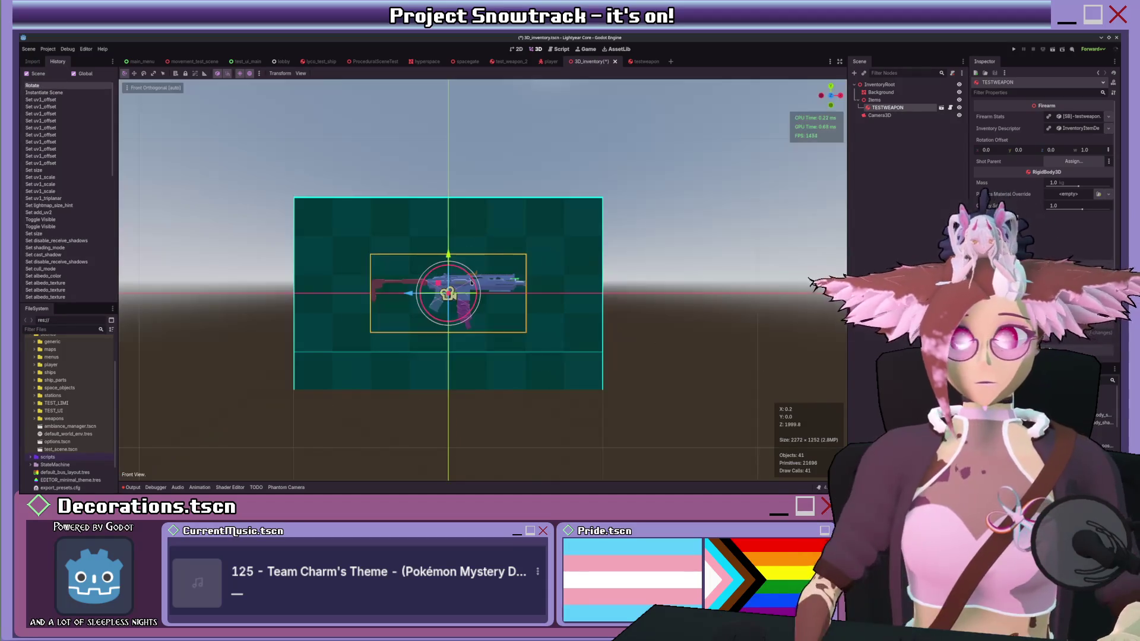
scroll(463, 246, "up", 5)
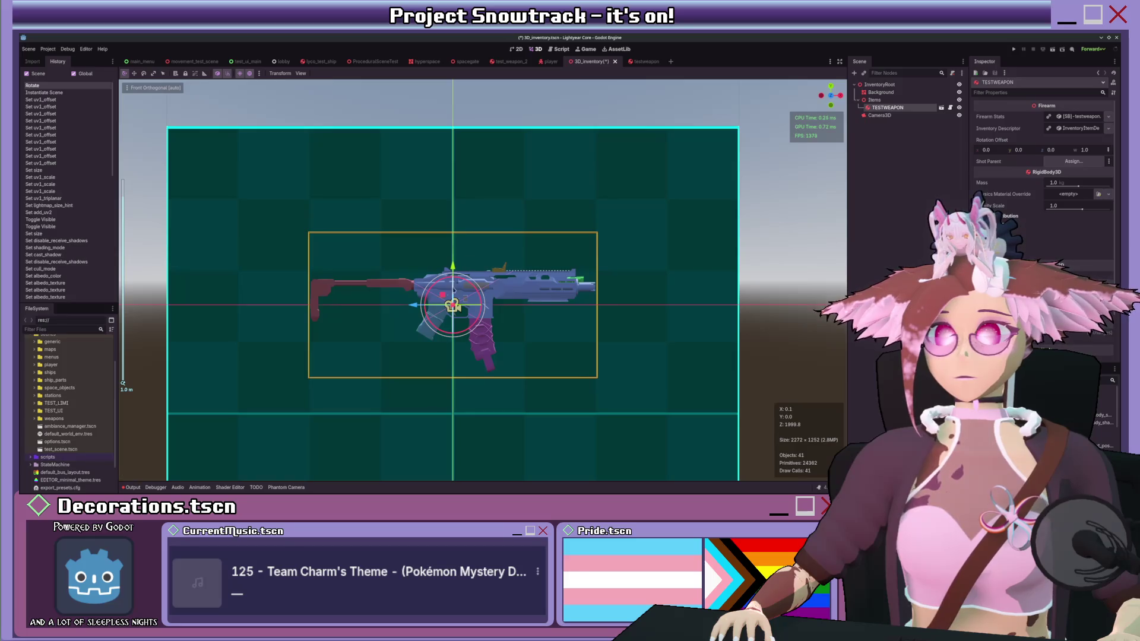
left_click_drag(539, 332, 556, 338)
key("KP_1")
mouse_move(452, 301)
left_mouse_down()
mouse_move(363, 213)
mouse_move(452, 303)
mouse_move(293, 195)
mouse_move(292, 222)
mouse_move(296, 190)
mouse_move(296, 221)
mouse_move(296, 197)
mouse_move(153, 312)
left_mouse_up()
key("ctrl+z")
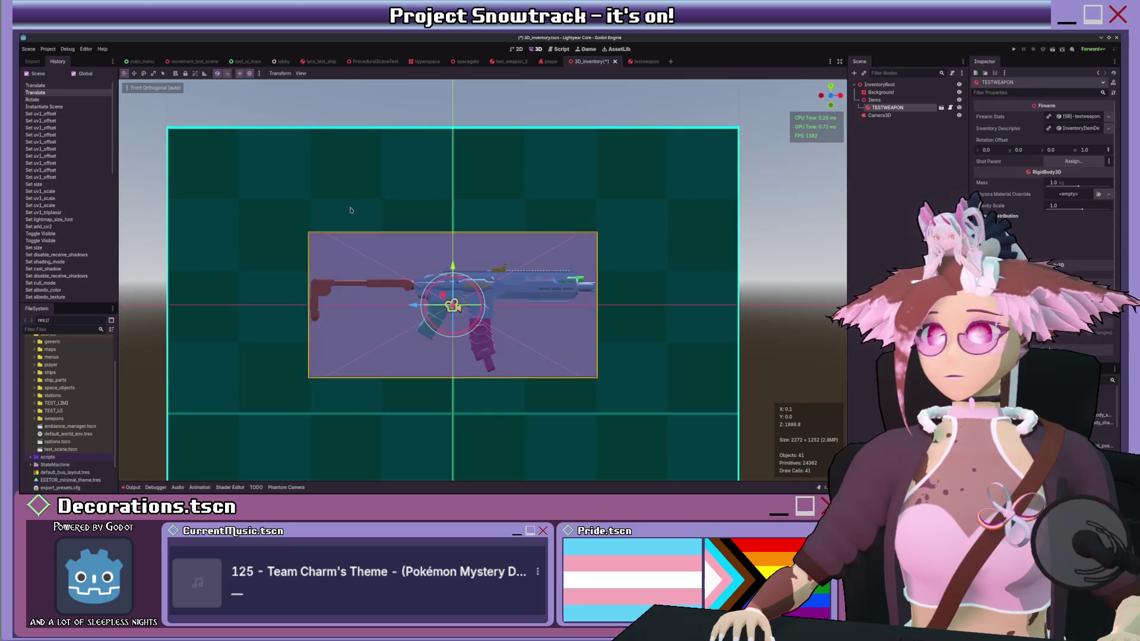
mouse_move(443, 294)
left_mouse_down()
mouse_move(338, 198)
mouse_move(300, 189)
left_mouse_up()
scroll(301, 189, "down", 2)
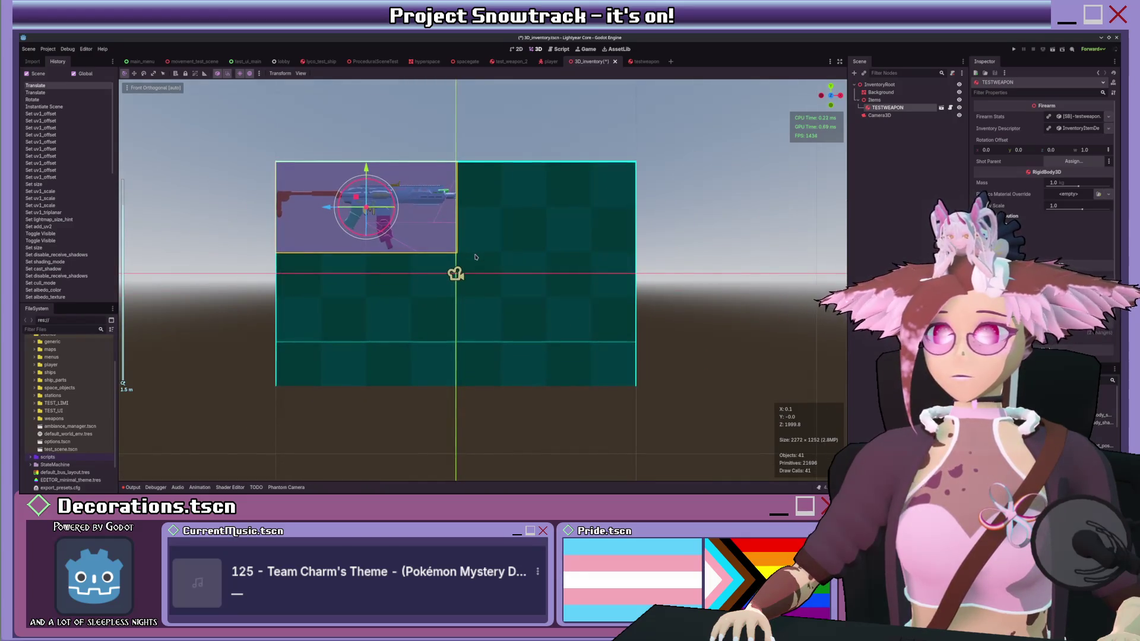
mouse_move(520, 263)
left_mouse_down()
mouse_move(372, 274)
mouse_move(483, 263)
mouse_move(496, 249)
left_mouse_up()
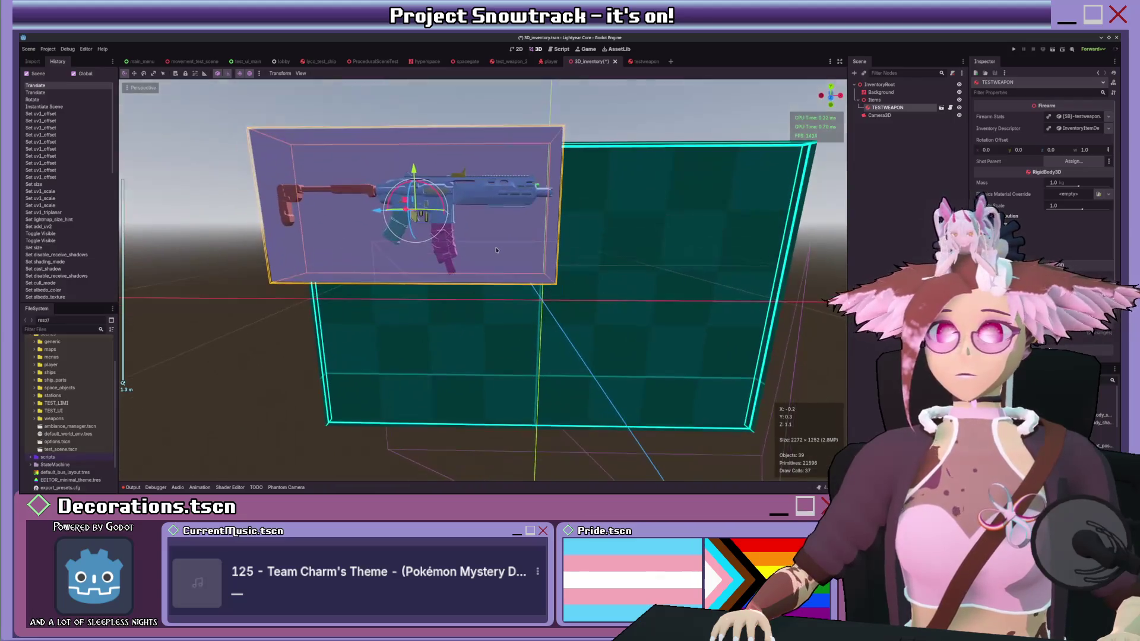
key("KP_1")
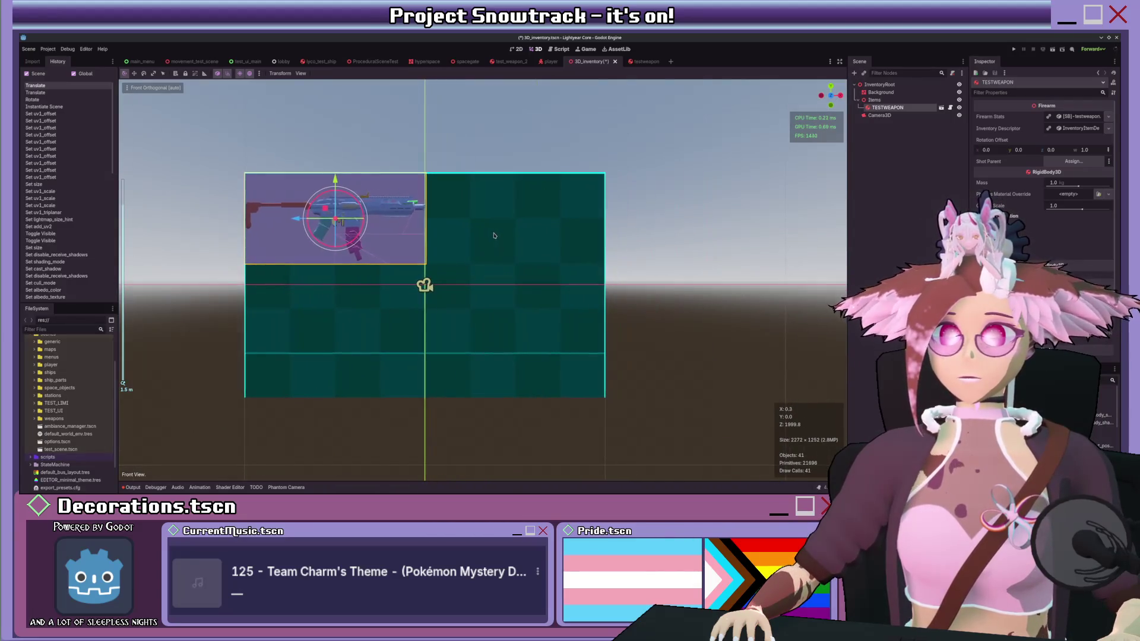
Step: Add a TestWeapon2 instance under Items and rotate it by -45 degrees
left_click(874, 100)
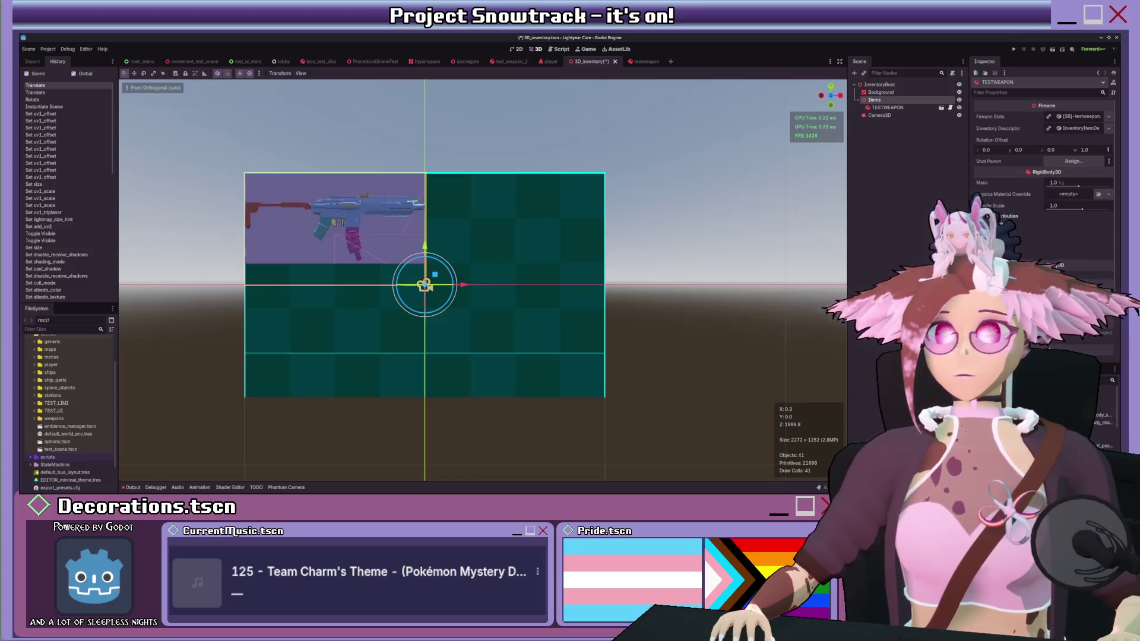
left_click_drag(523, 208, 531, 205)
mouse_move(457, 273)
left_mouse_down()
mouse_move(292, 407)
mouse_move(420, 300)
mouse_move(426, 314)
left_mouse_up()
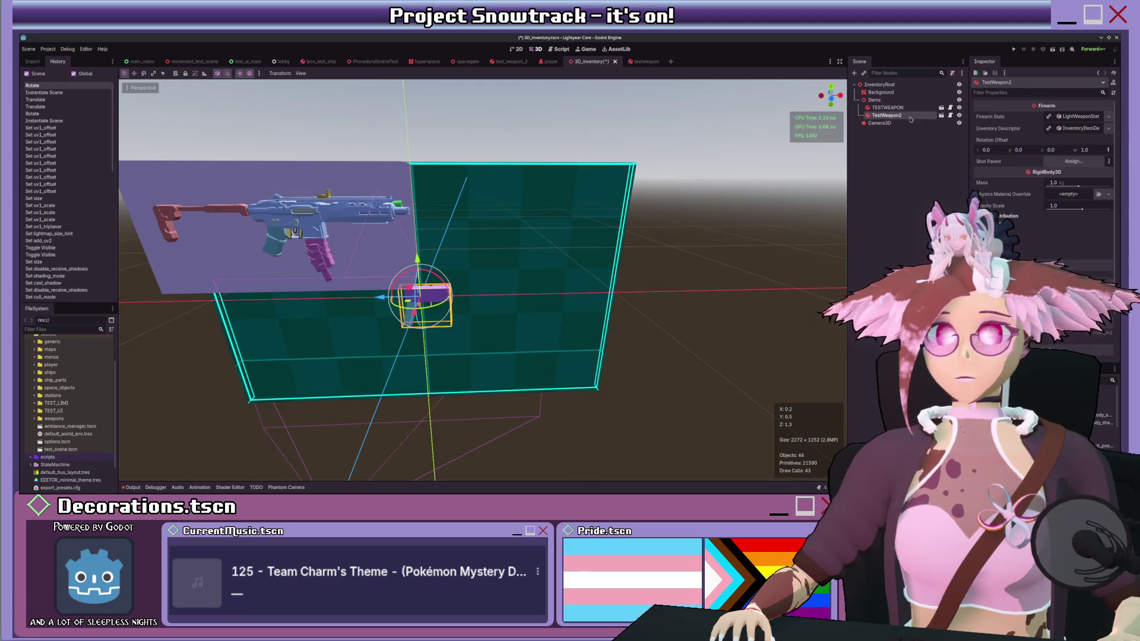
Step: Open the TestWeapon2 scene in right-side view and add a MeshInstance3D under its root
left_click(941, 115)
key("KP_3")
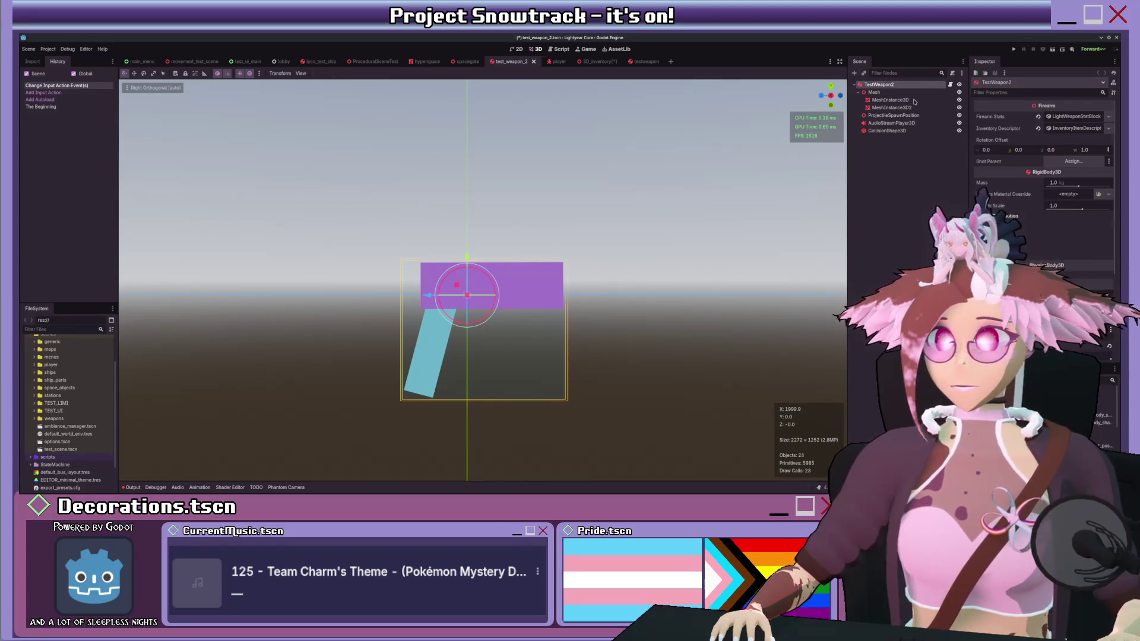
key("ctrl+a")
key("Return")
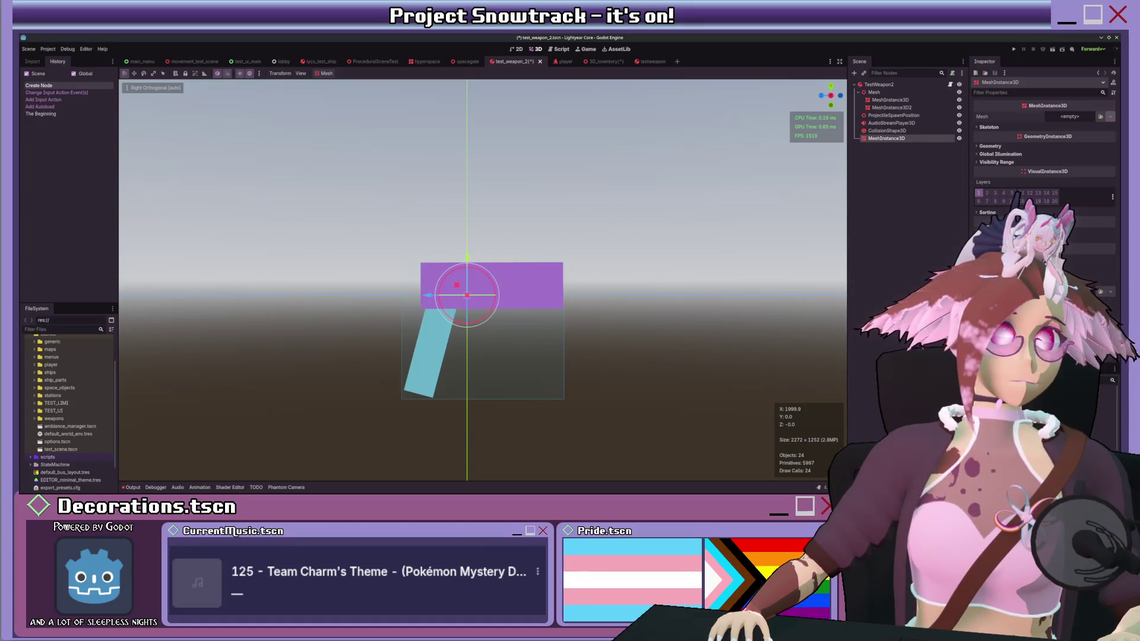
Step: Assign a new mesh to the MeshInstance3D, then undo it to leave the node empty
left_click(1110, 117)
left_click(948, 177)
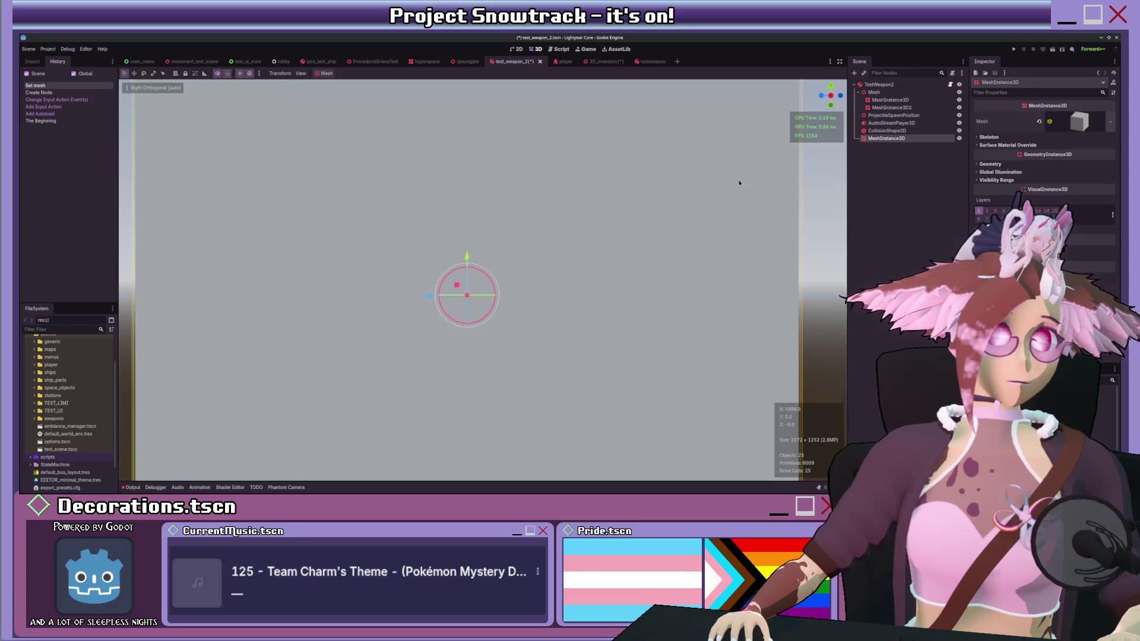
mouse_move(771, 190)
left_mouse_down()
mouse_move(679, 221)
mouse_move(665, 70)
left_mouse_up()
key("ctrl+z")
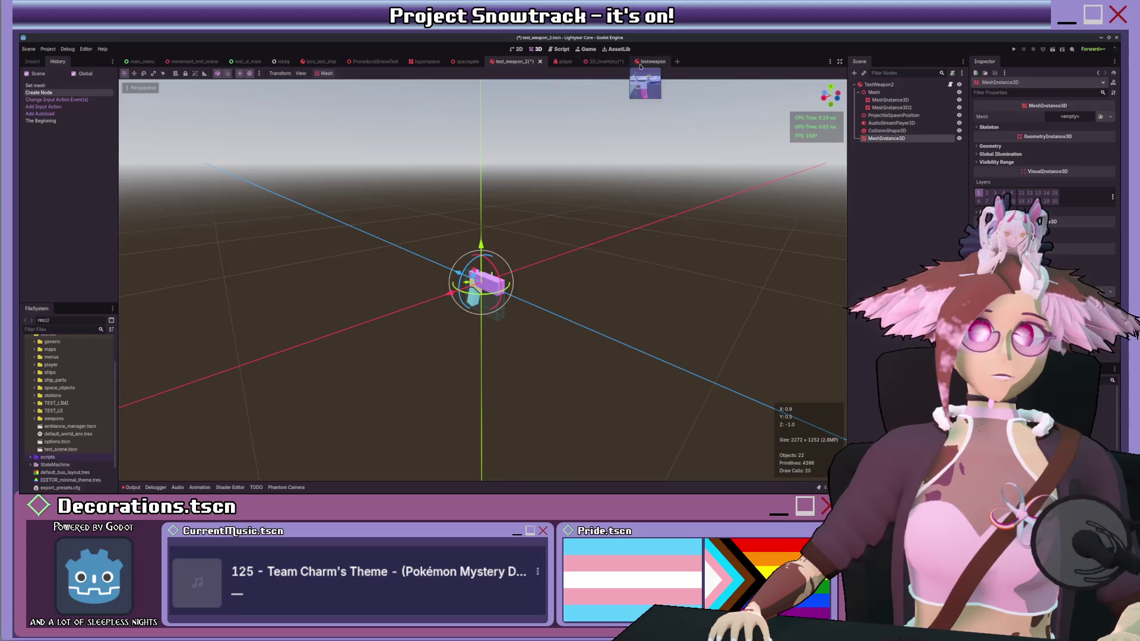
Step: Check how the InventoryBox mesh is set up in the testweapon scene
left_click(657, 62)
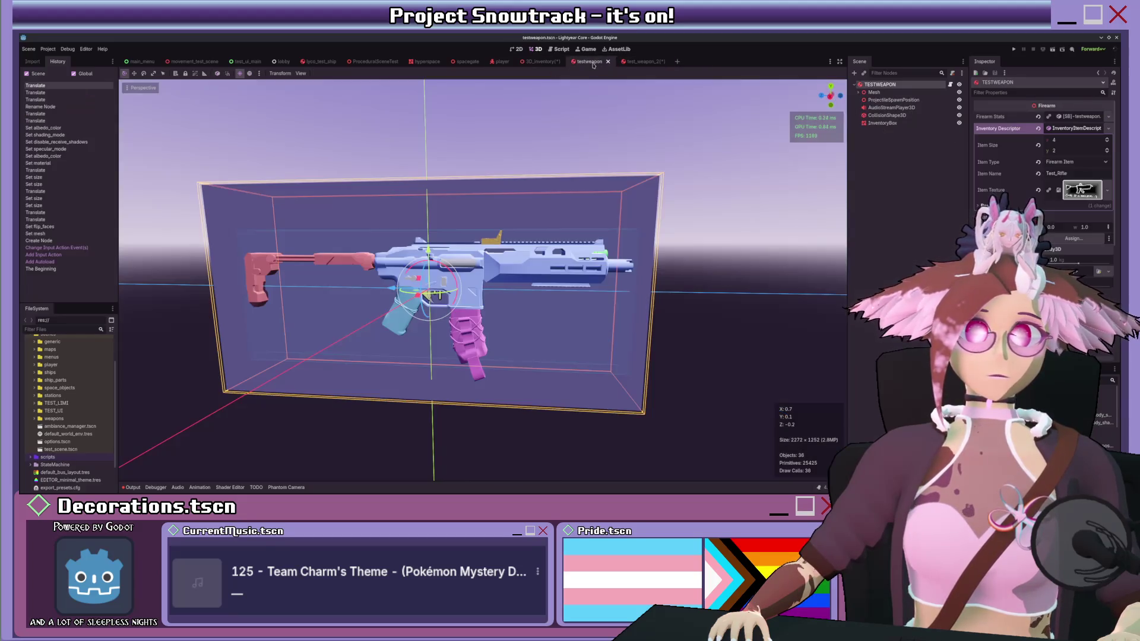
left_click(897, 123)
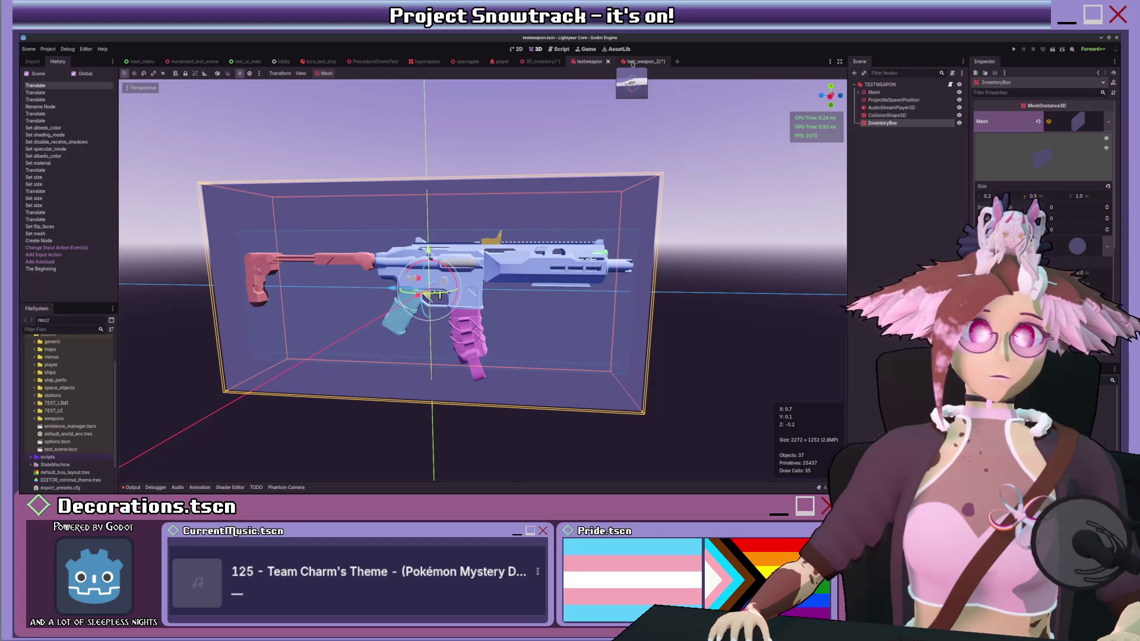
left_click(632, 64)
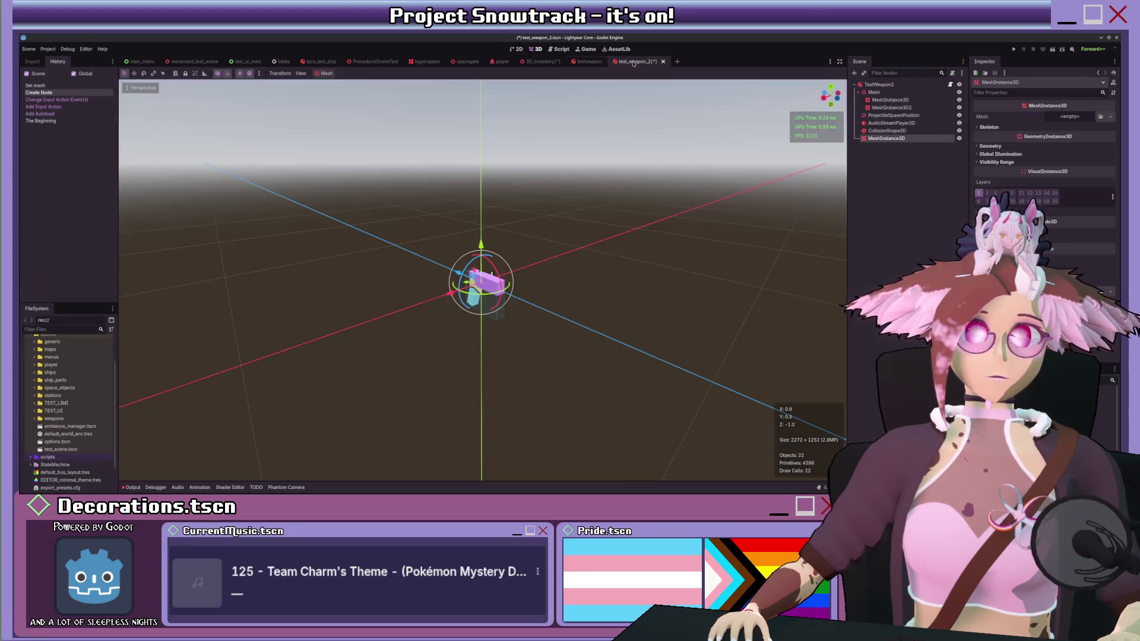
Step: Replace the empty MeshInstance3D with the pasted InventoryBox and expand its mesh size settings
left_click(893, 138)
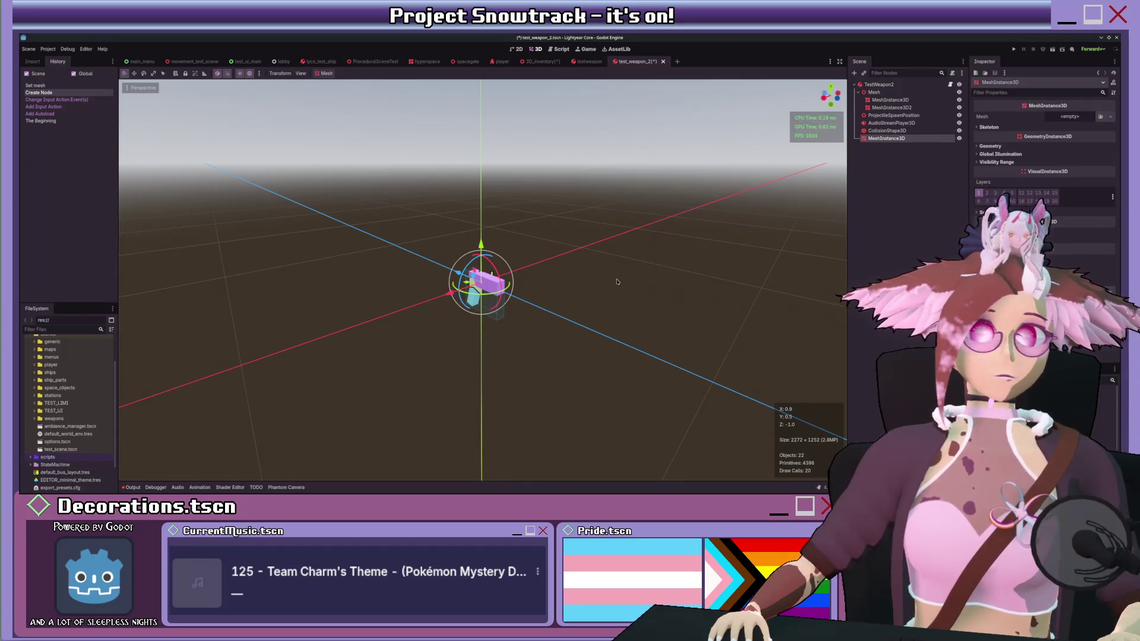
key("Delete")
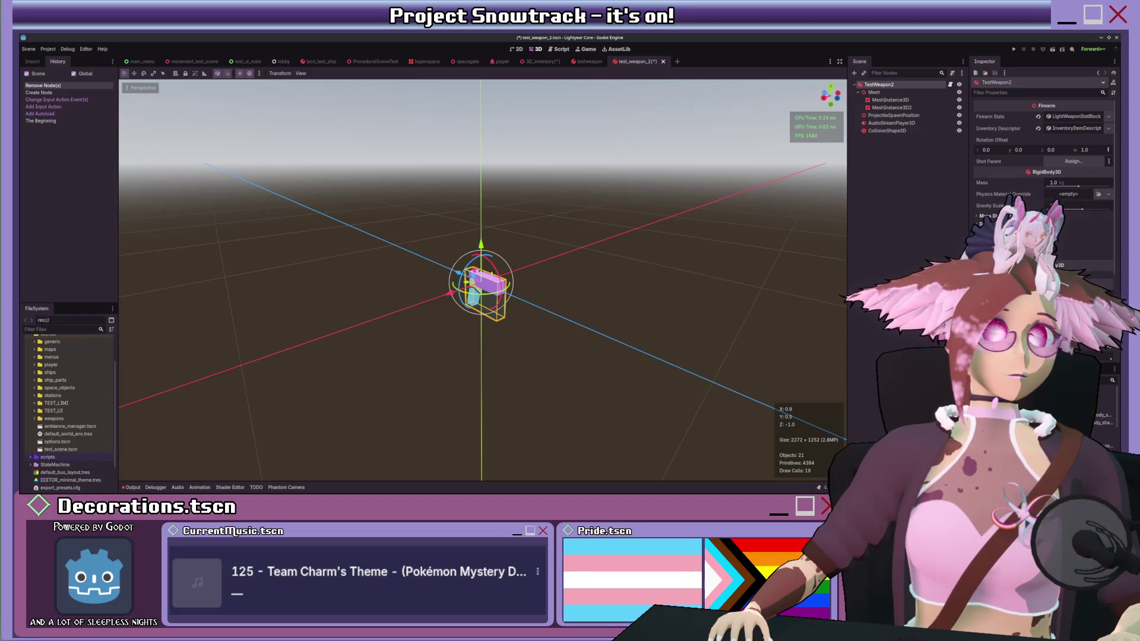
key("ctrl+v")
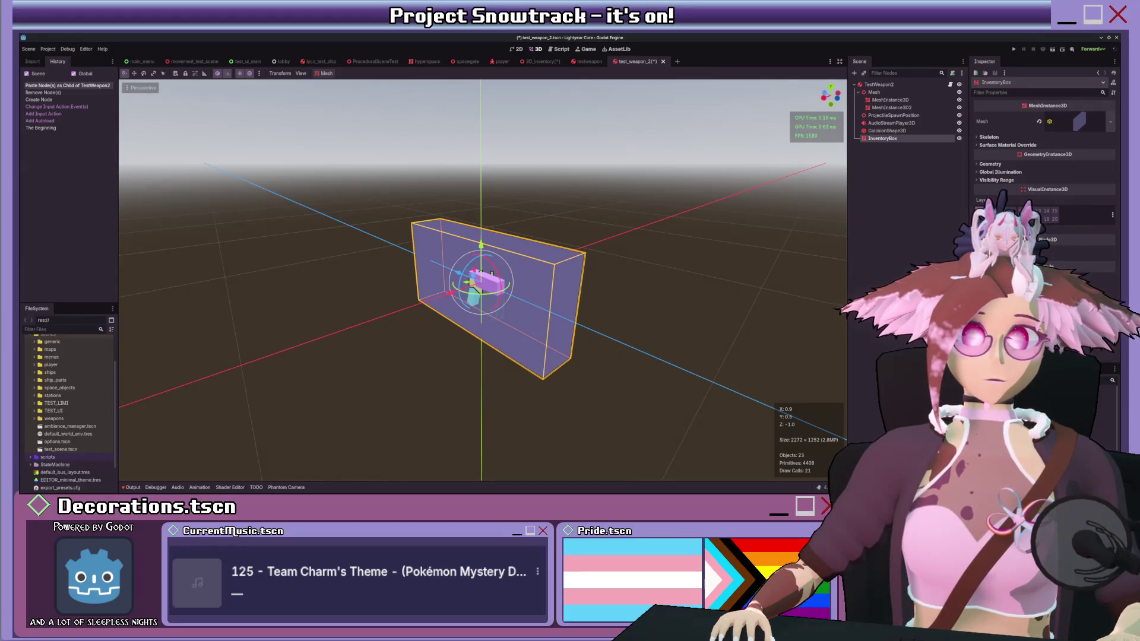
left_click(1078, 122)
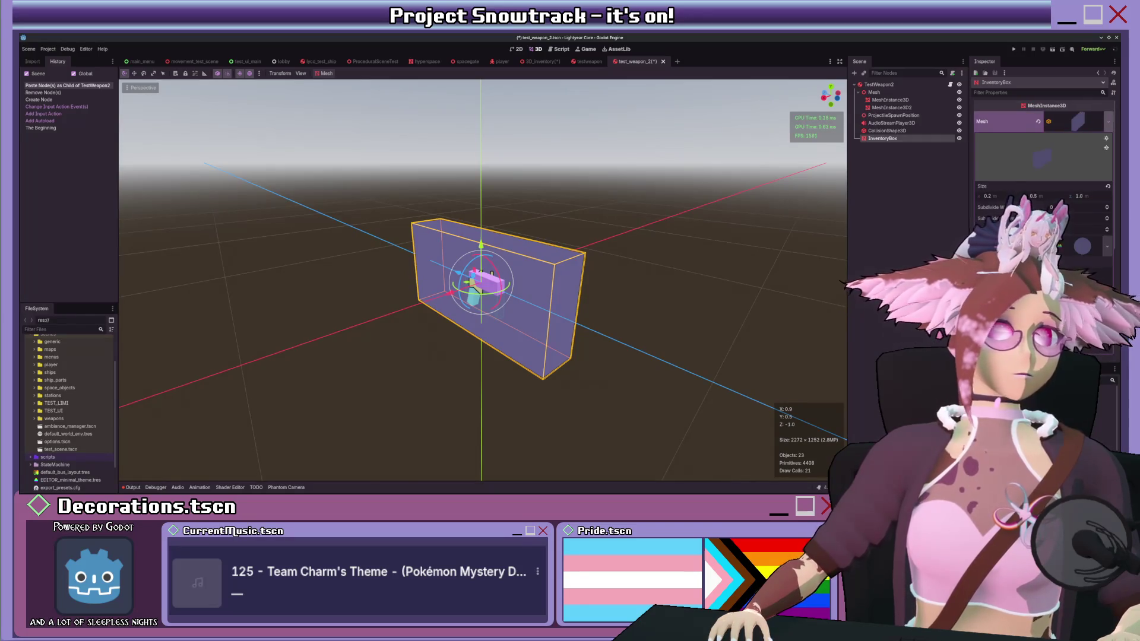
Step: In the right orthogonal view, try shrinking the InventoryBox's x size, then undo it
scroll(1042, 167, "down", 2)
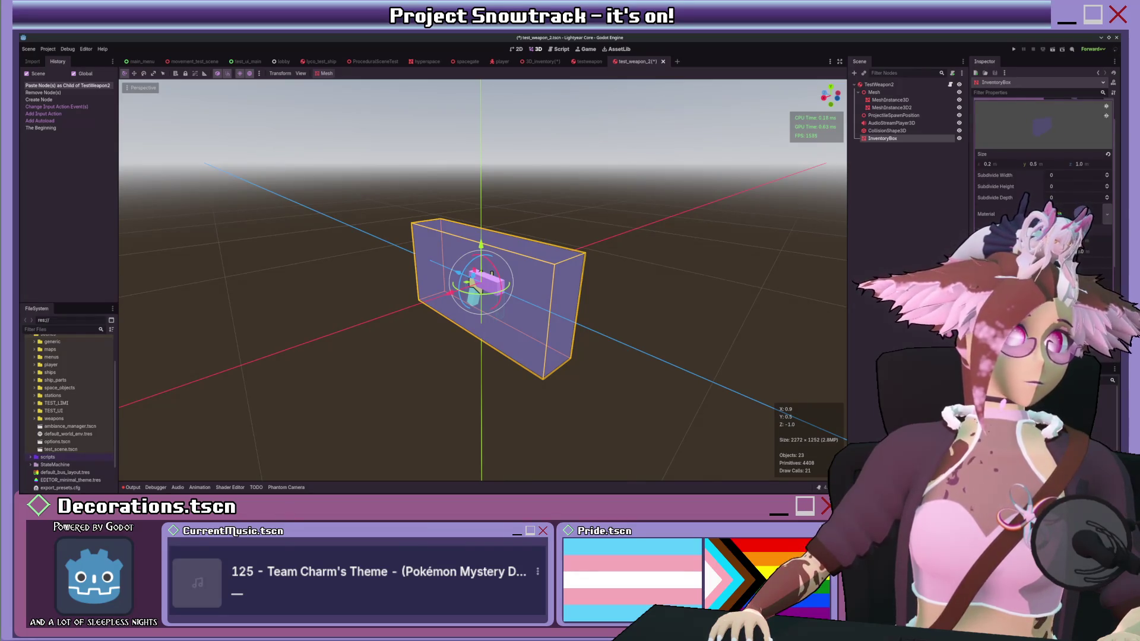
scroll(1042, 166, "up", 2)
key("KP_3")
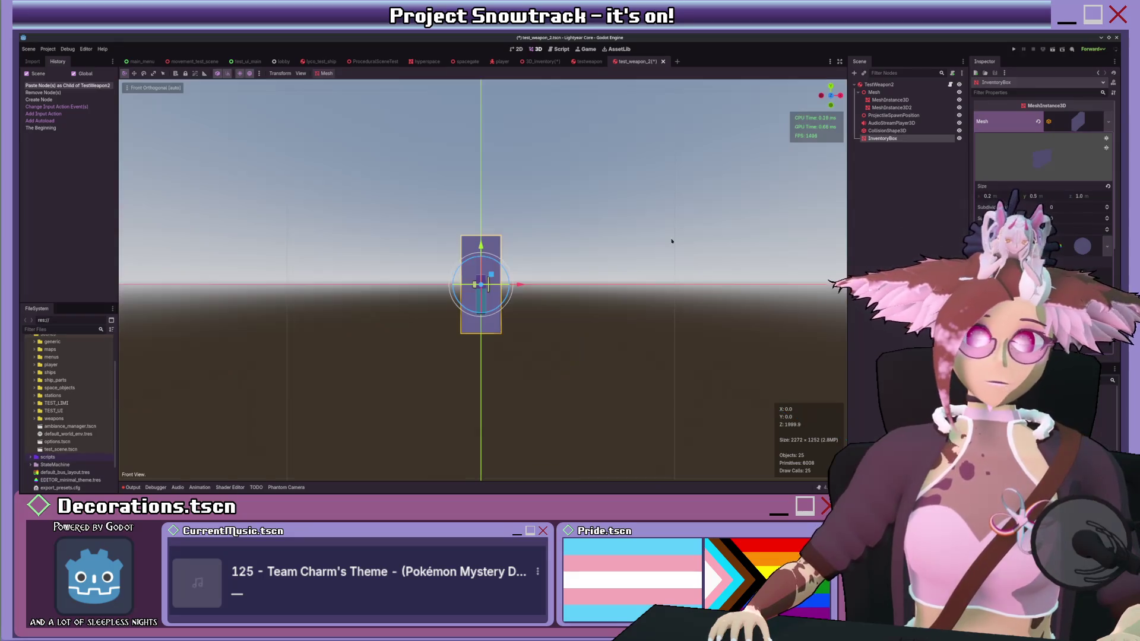
scroll(666, 241, "up", 7)
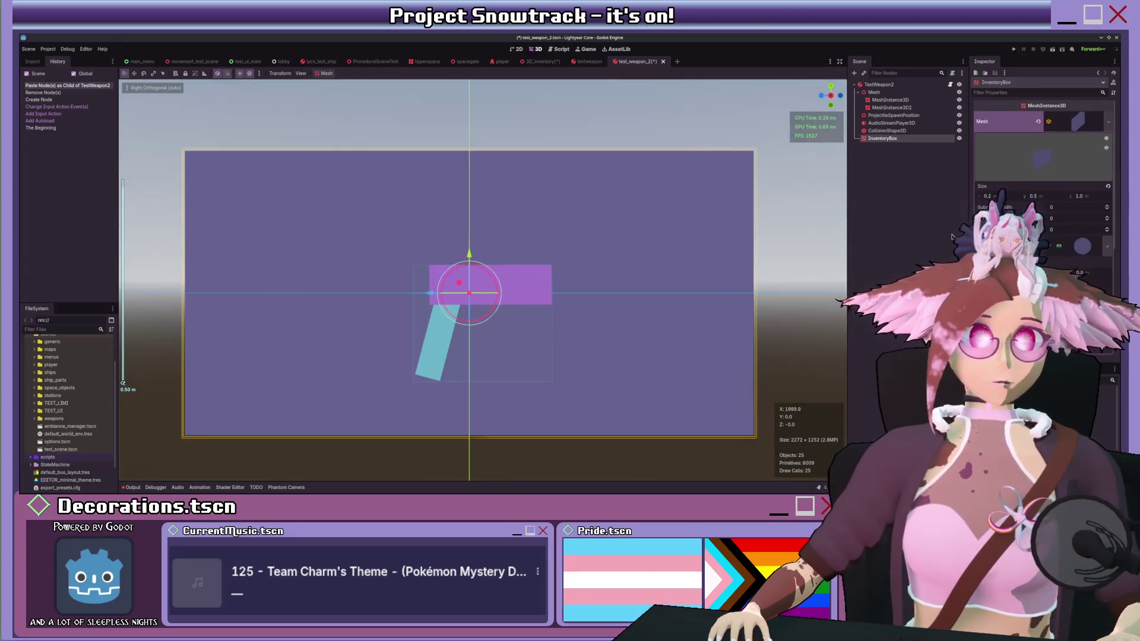
mouse_move(1006, 198)
left_mouse_down()
mouse_move(987, 199)
mouse_move(1024, 196)
mouse_move(998, 196)
left_mouse_up()
key("ctrl+z")
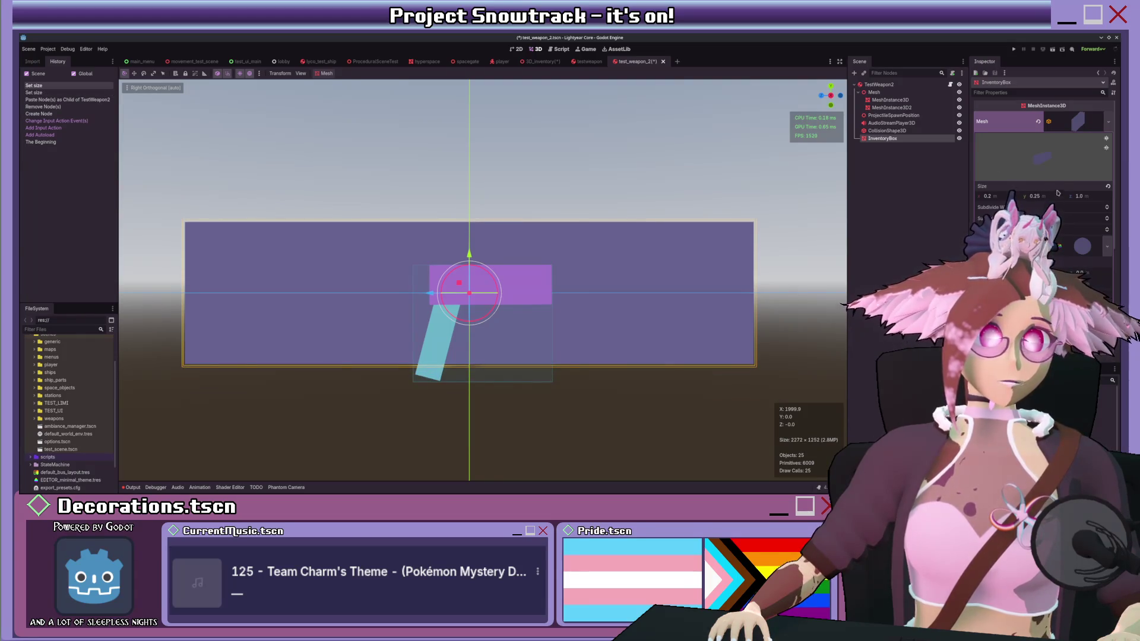
Step: Narrow the InventoryBox depth to 0.255 m and begin moving the weapon mesh inside it
left_click(588, 62)
left_click(635, 62)
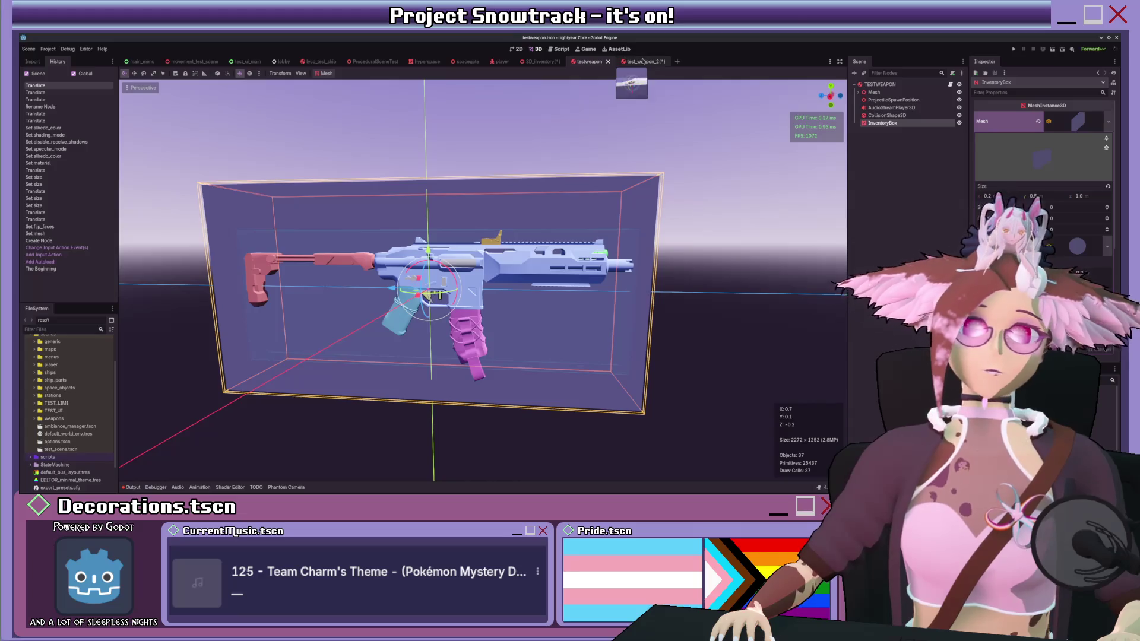
left_click_drag(1081, 196, 1010, 195)
left_click(874, 92)
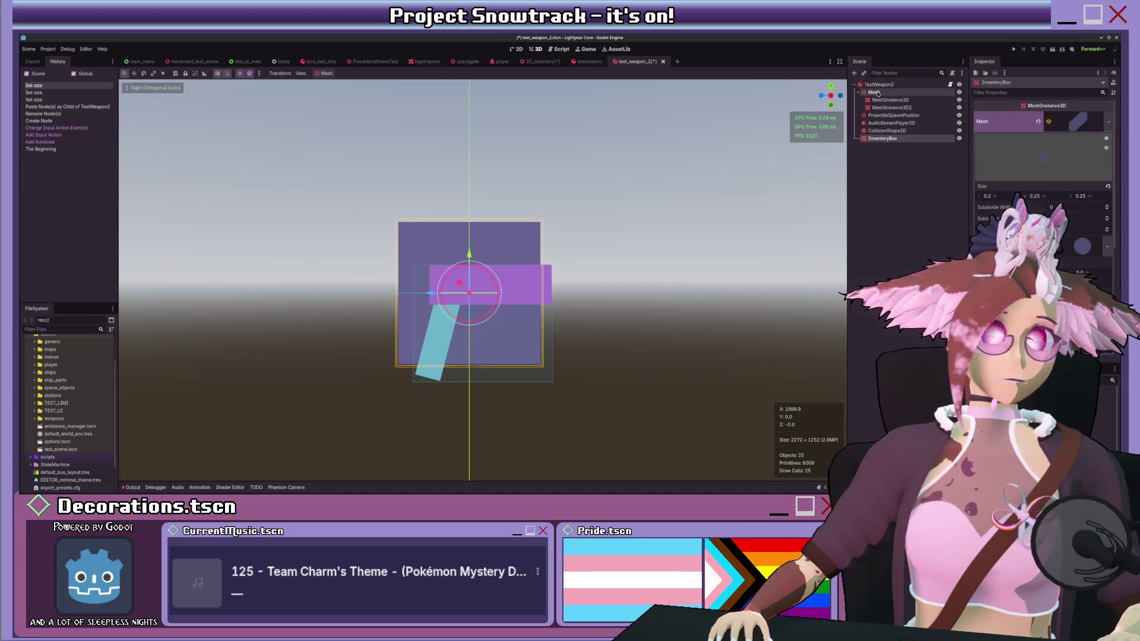
left_click_drag(472, 231, 480, 238)
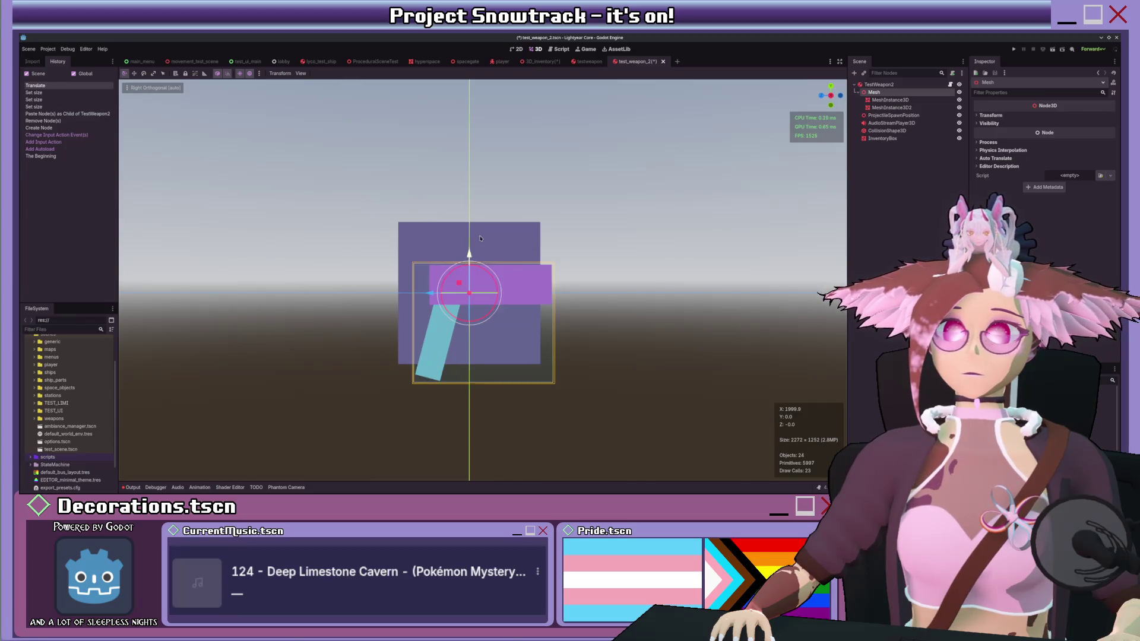
Step: Move the weapon mesh and its CollisionShape3D up-left to centre them in the box
left_click(460, 283)
left_click_drag(460, 284, 445, 256)
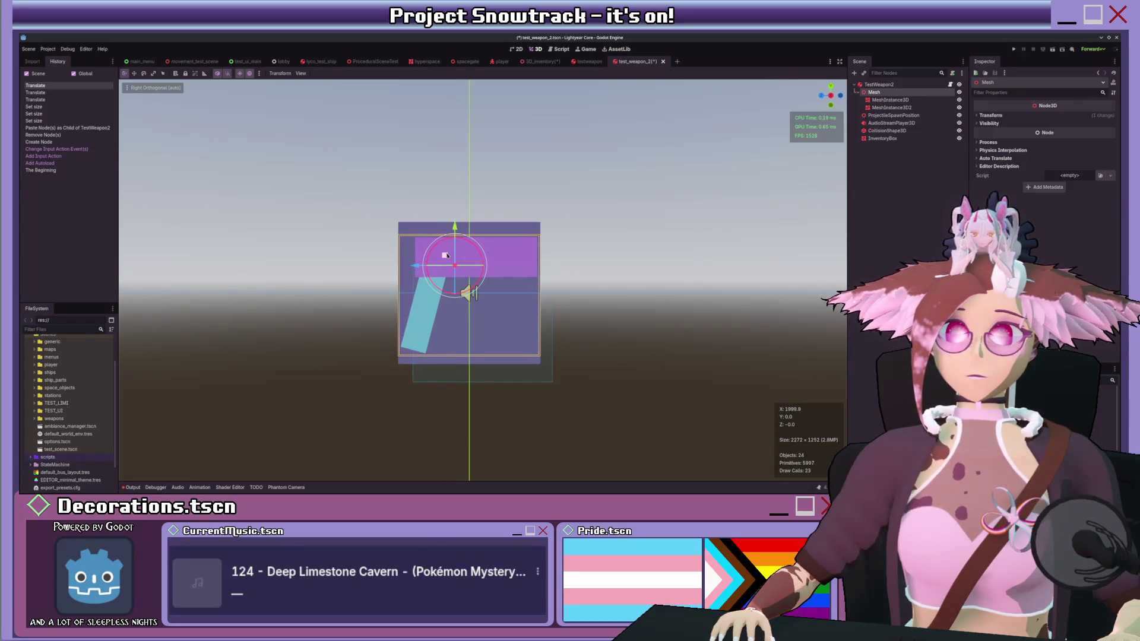
left_click(458, 292)
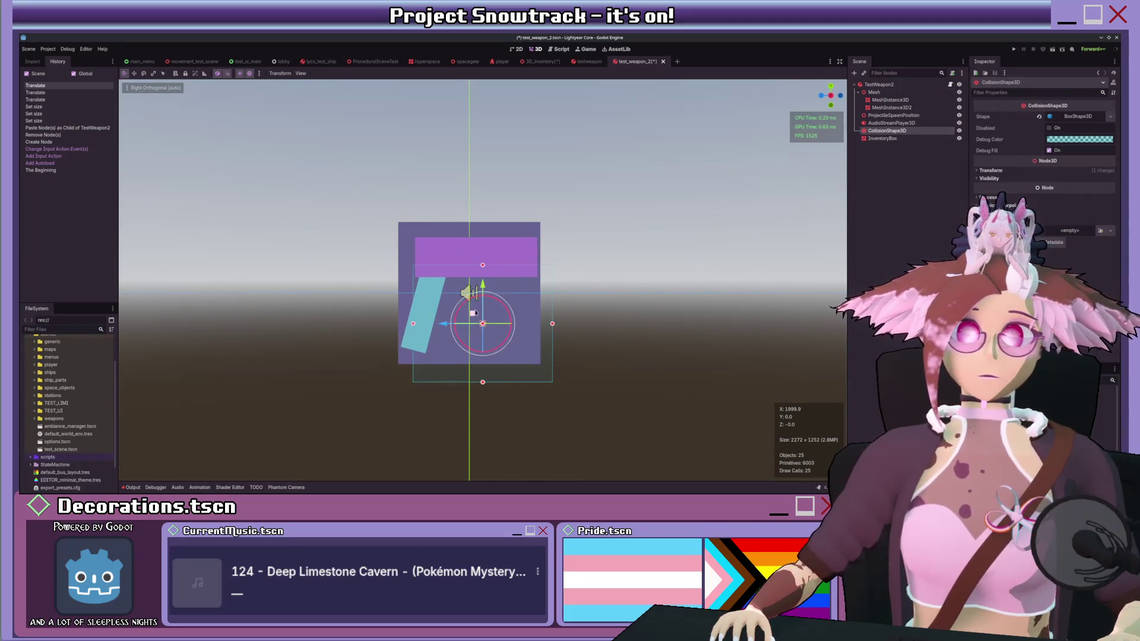
left_click_drag(473, 313, 459, 286)
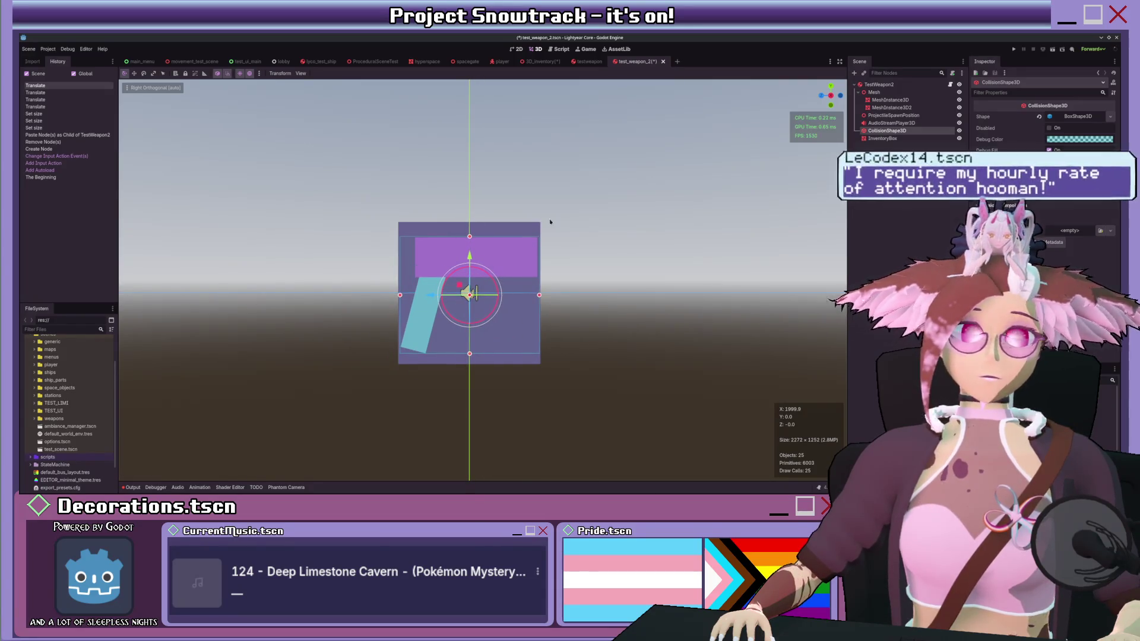
left_click_drag(590, 215, 724, 175)
Step: Resize the InventoryBox to fit the weapon, comparing against the testweapon scene
left_click(882, 138)
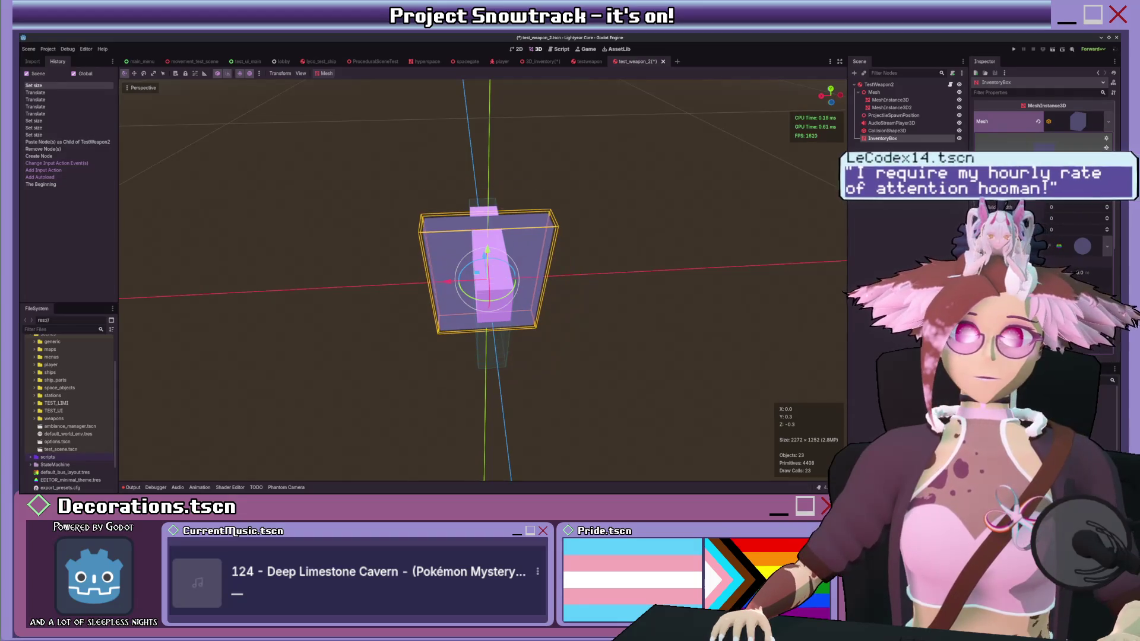
key("ctrl+z")
left_click_drag(1045, 178, 1003, 178)
scroll(742, 237, "down", 2)
mouse_move(705, 247)
left_mouse_down()
mouse_move(780, 230)
mouse_move(741, 237)
left_mouse_up()
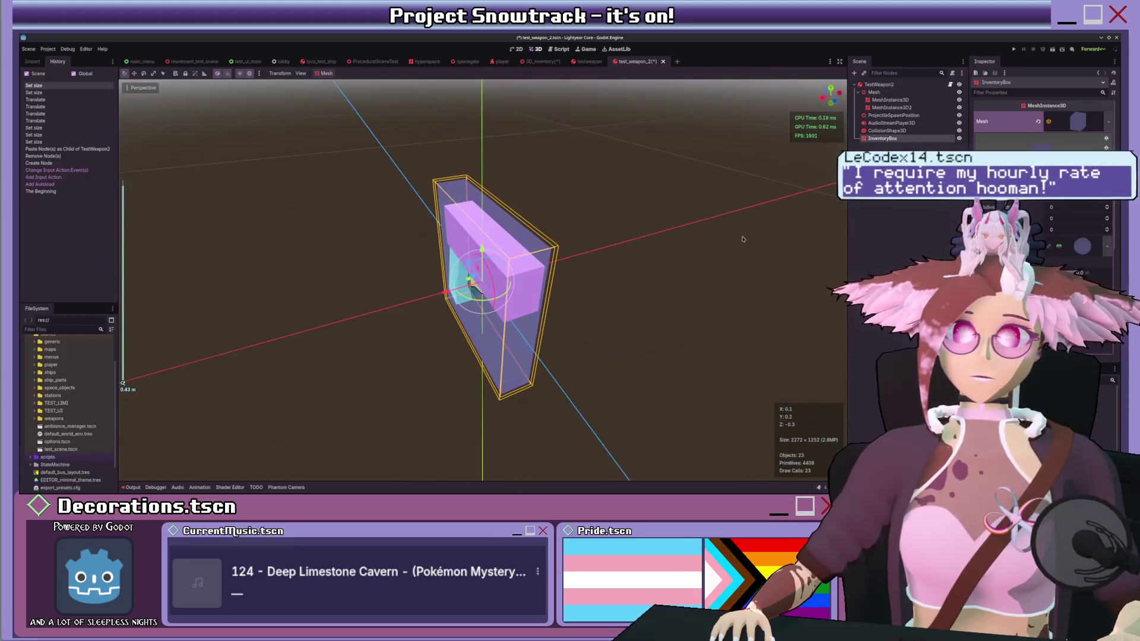
left_click(587, 61)
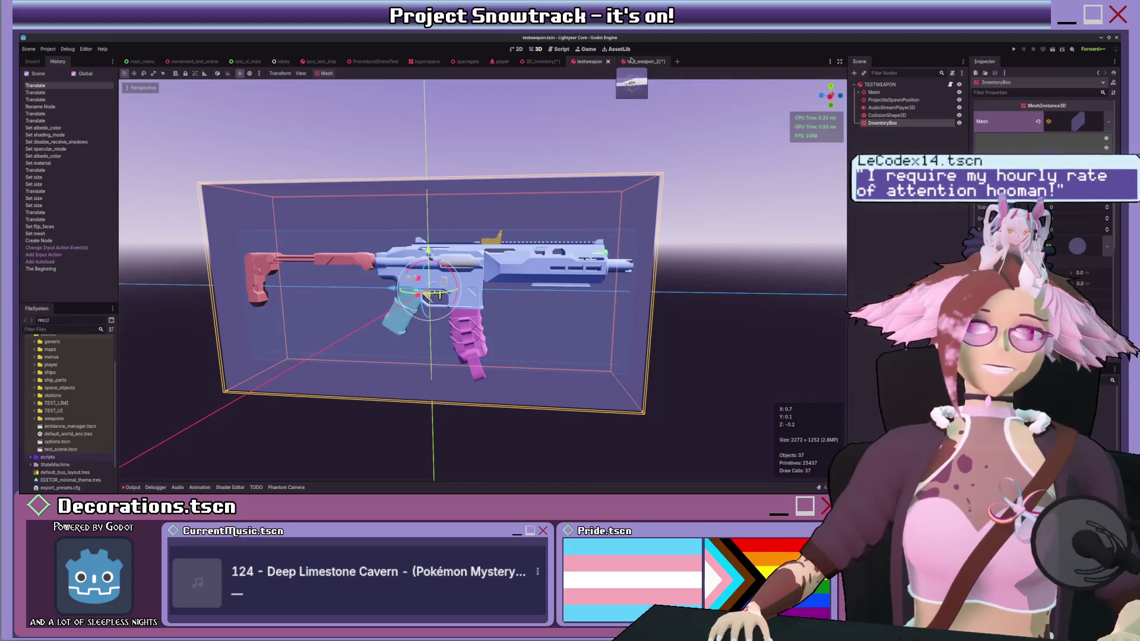
left_click(638, 61)
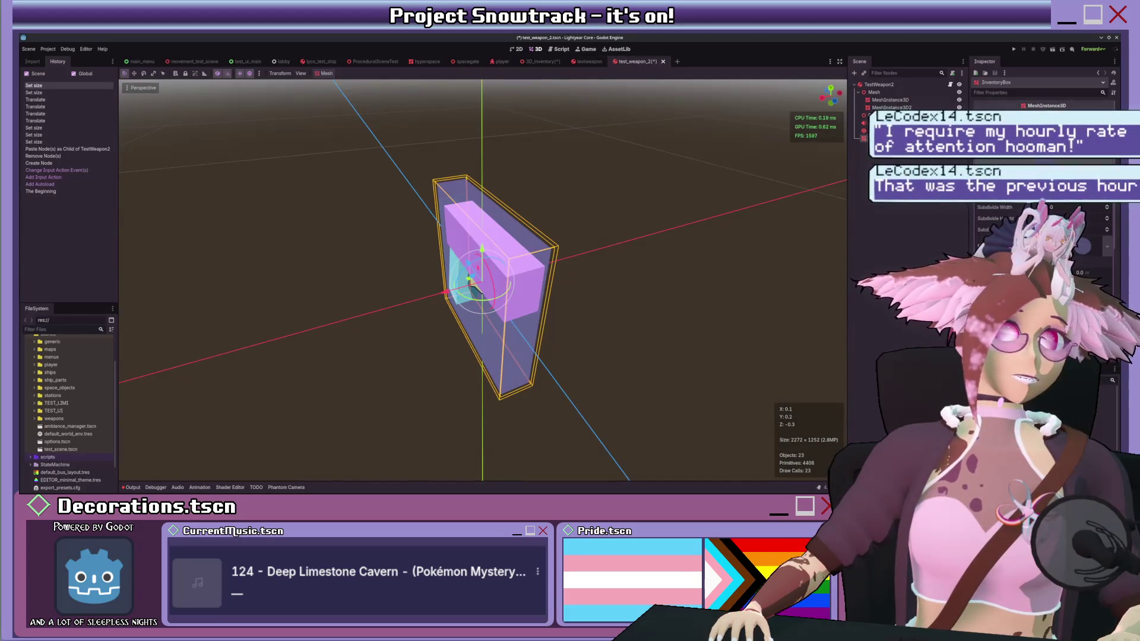
key("Return")
left_click_drag(644, 198, 611, 211)
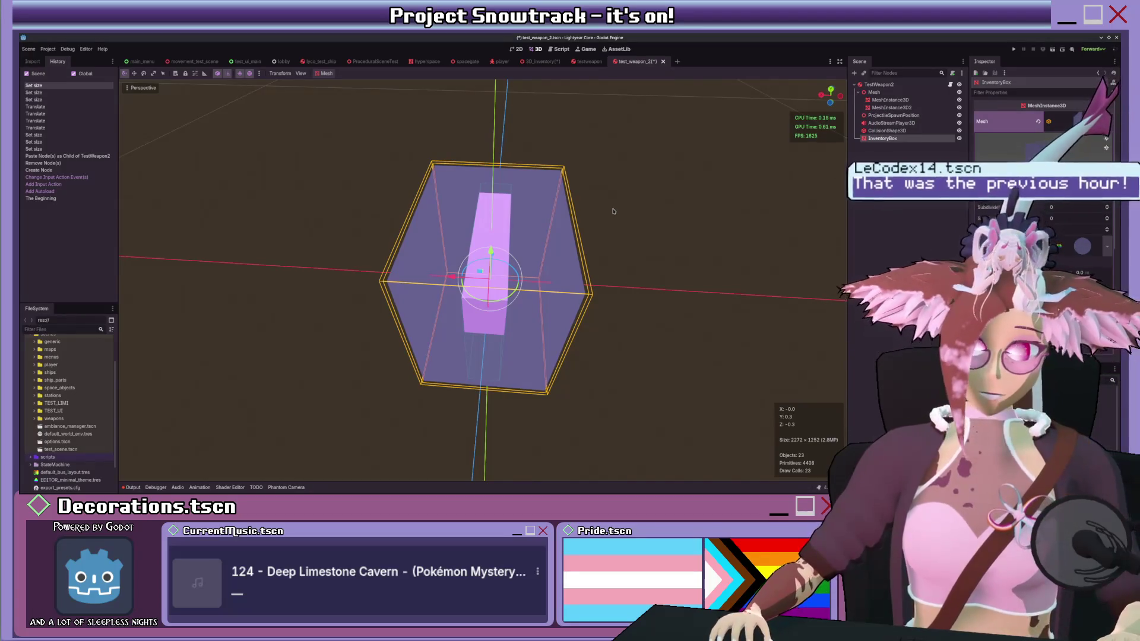
scroll(537, 178, "down", 3)
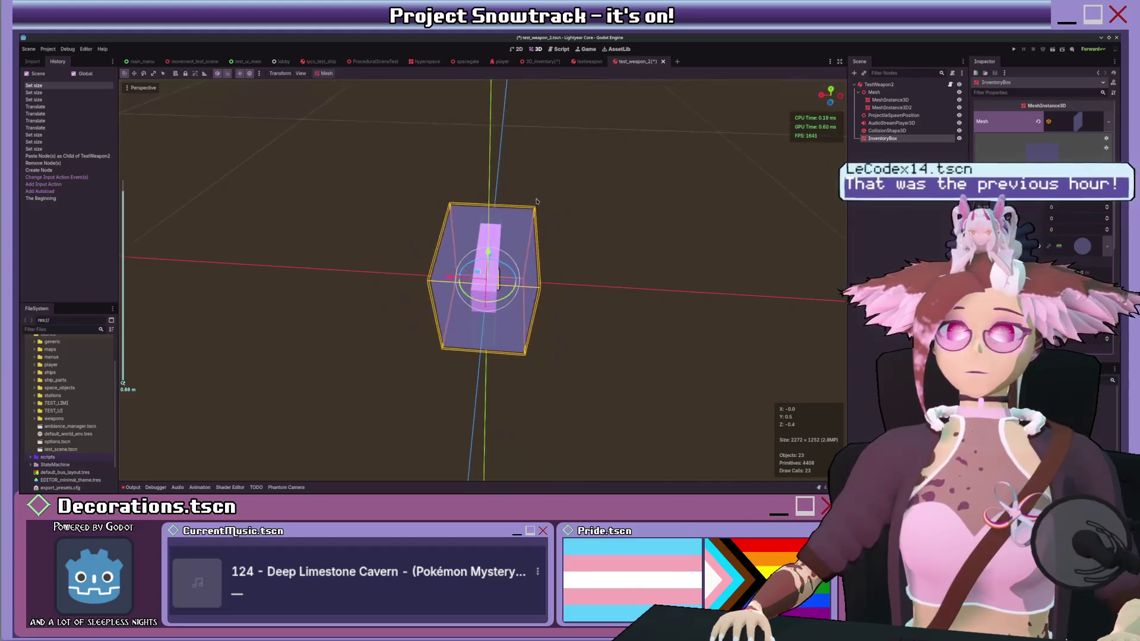
left_click_drag(536, 178, 606, 186)
scroll(605, 186, "up", 5)
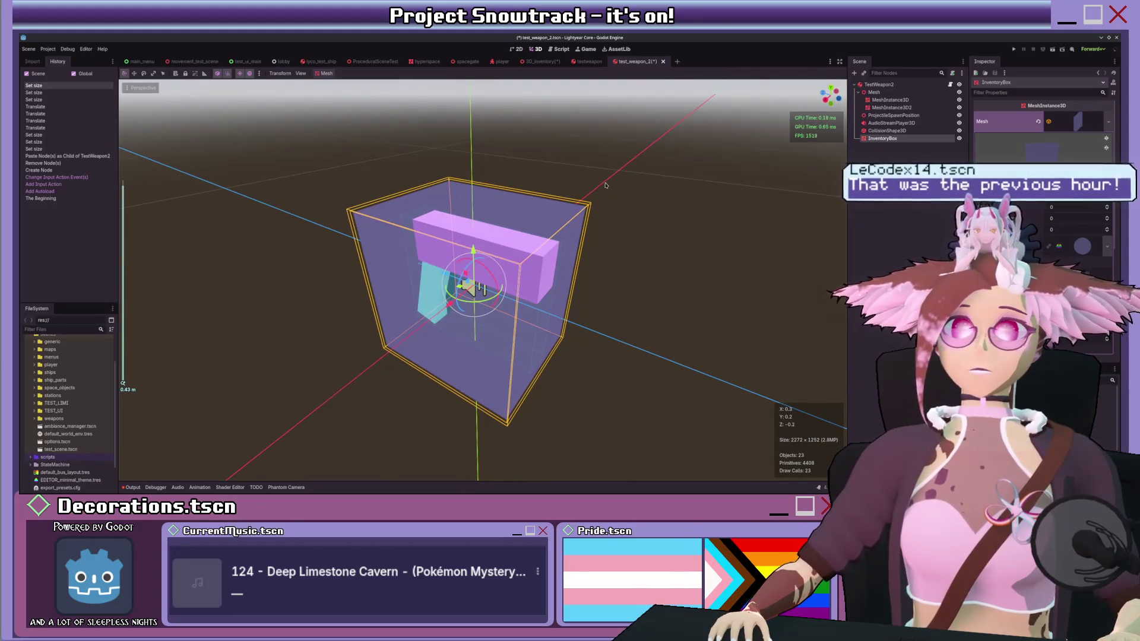
Step: Collapse the mesh properties, save test_weapon_2, and return to the 3D_inventory scene
left_click(1100, 126)
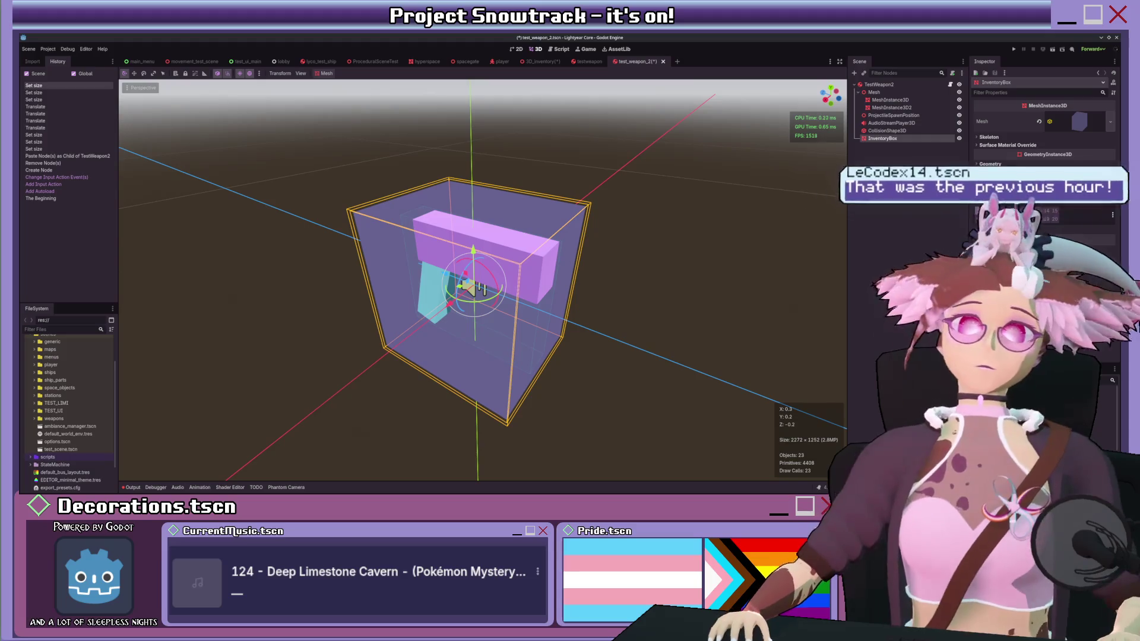
key("ctrl+s")
left_click(540, 61)
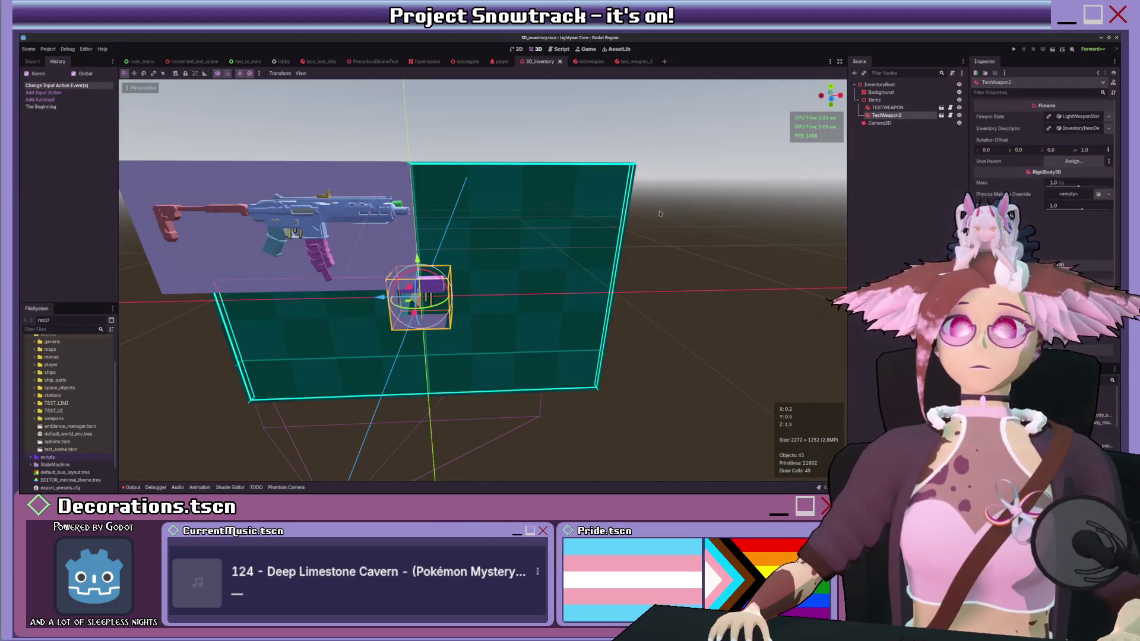
Step: In Front view, drag TestWeapon2 into the grid's top-row cells, then reselect its root in test_weapon_2
key("KP_1")
left_click_drag(498, 254, 369, 279)
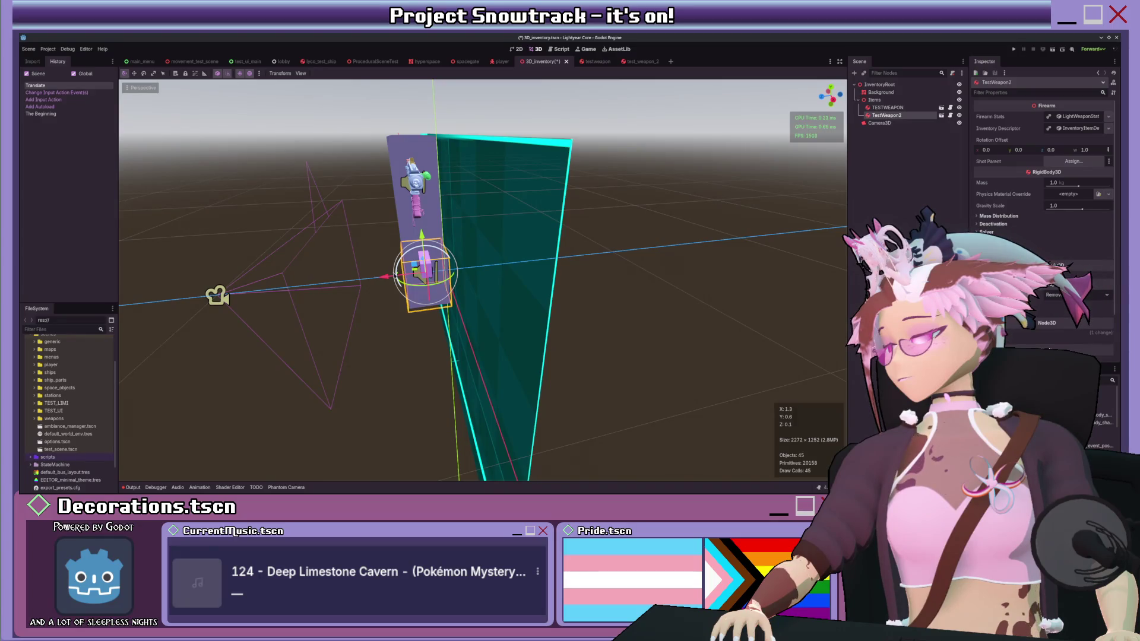
key("KP_1")
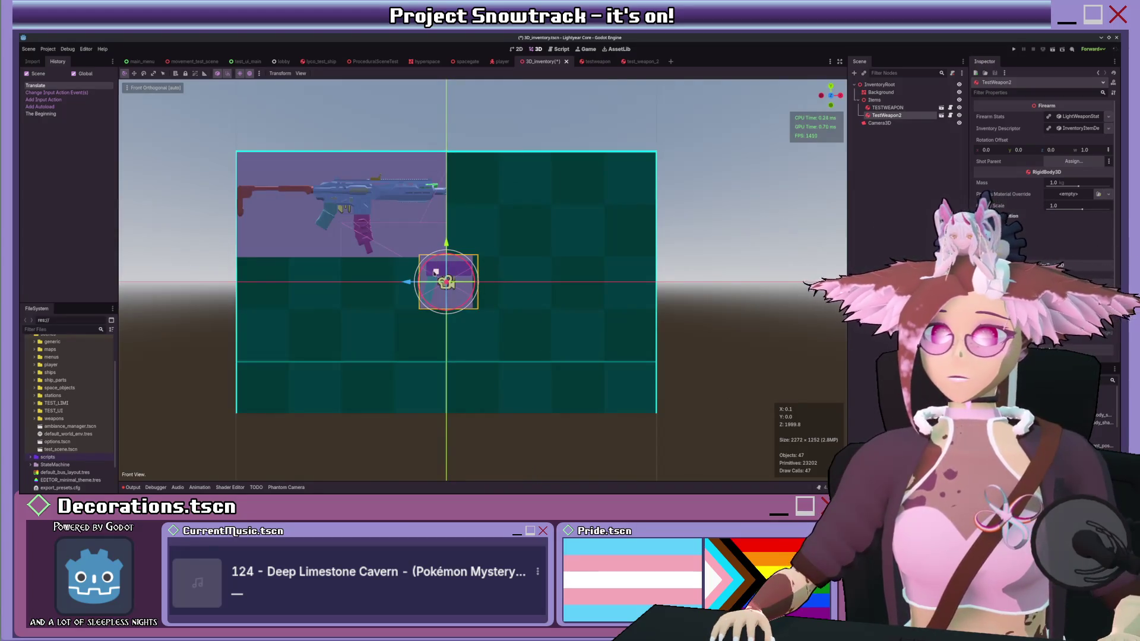
mouse_move(426, 277)
left_mouse_down()
mouse_move(483, 199)
mouse_move(445, 166)
mouse_move(466, 170)
left_mouse_up()
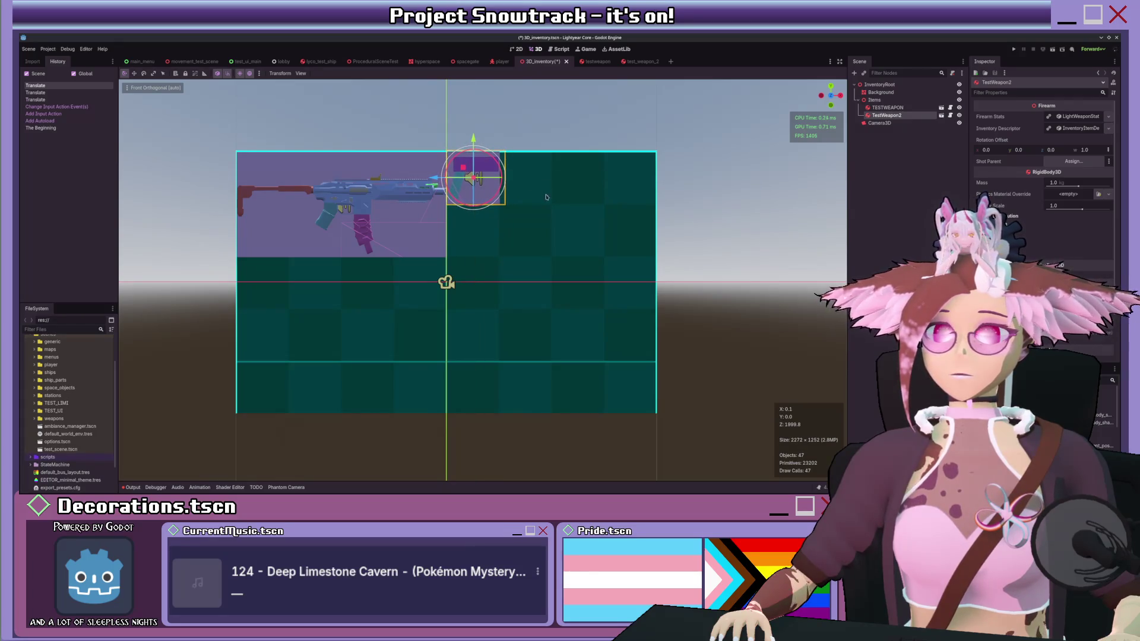
scroll(439, 225, "up", 2)
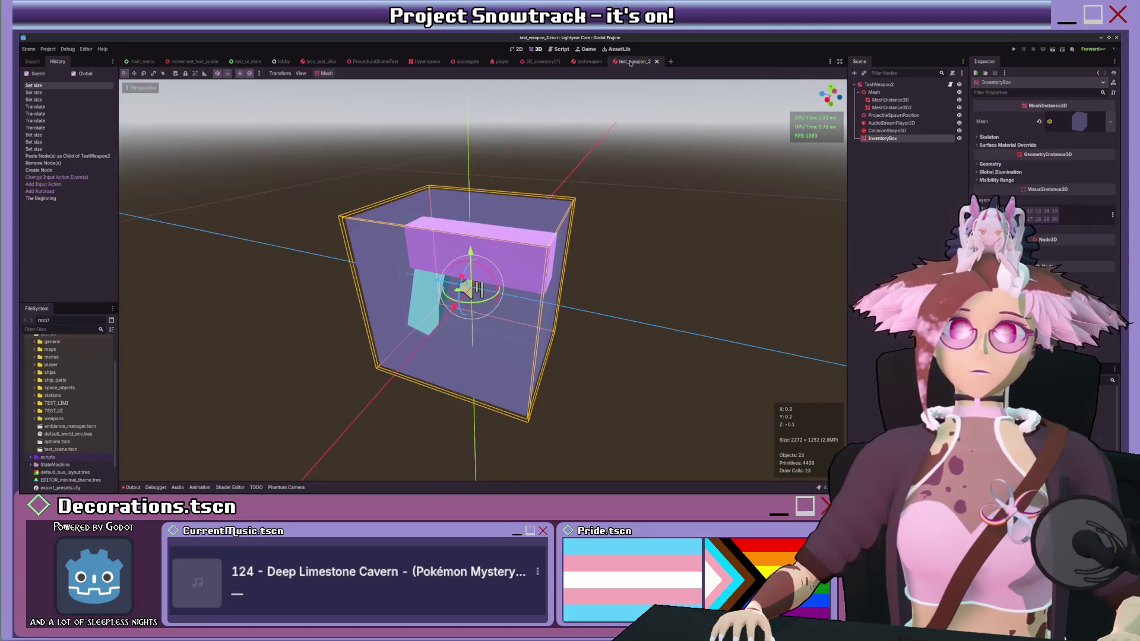
left_click(638, 61)
left_click(890, 85)
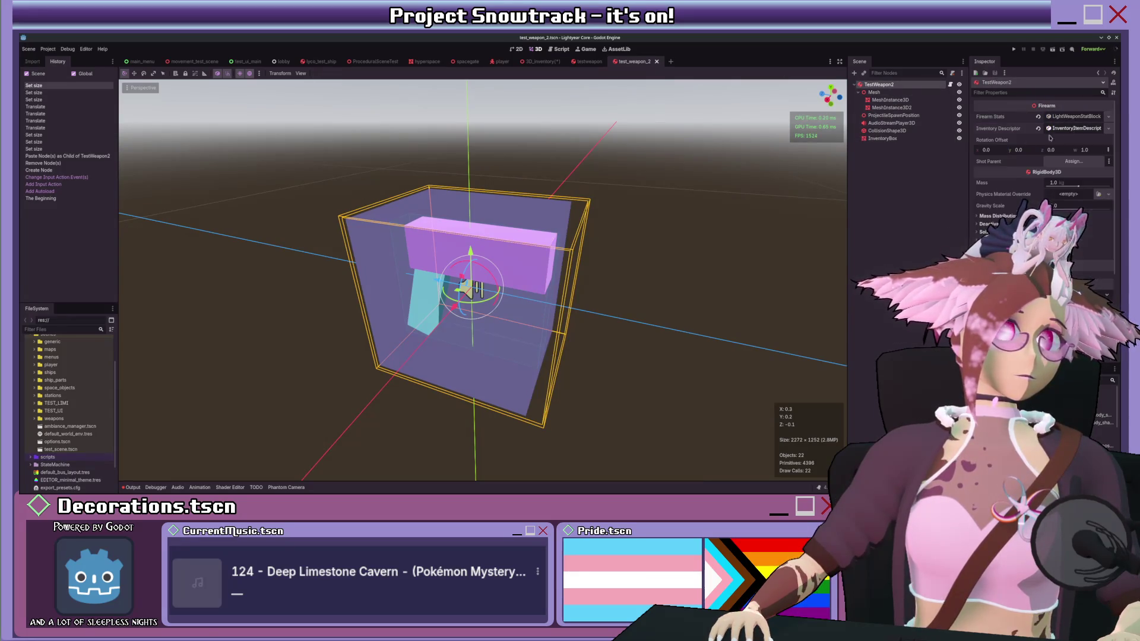
Step: Set the InventoryBox mesh size y and z to 0.5 m
key("KP_1")
key("KP_3")
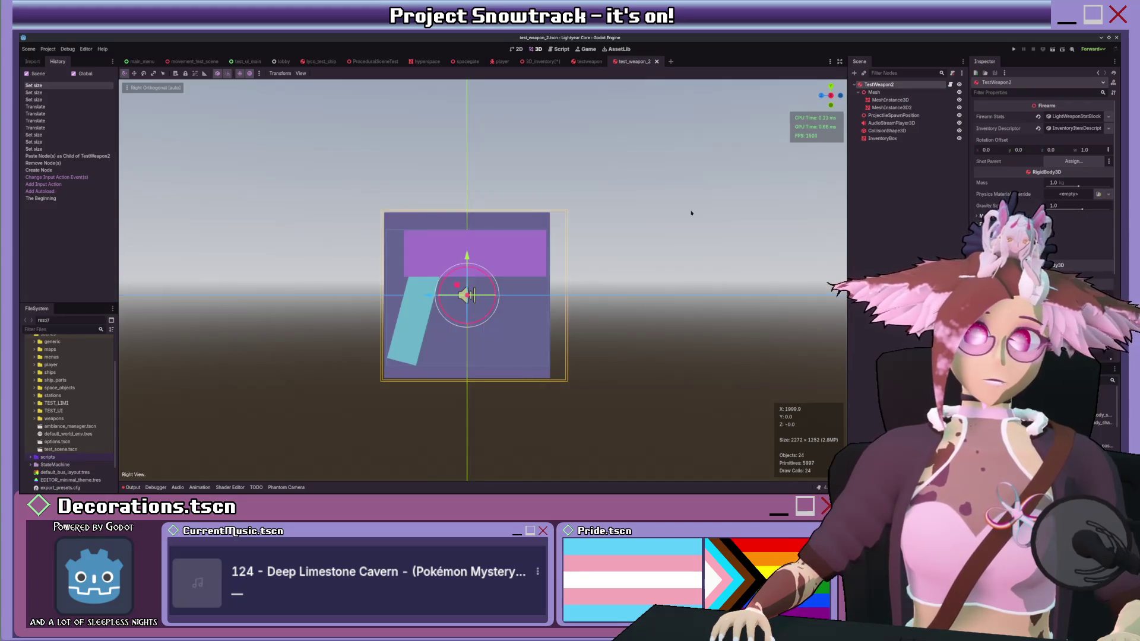
left_click(882, 138)
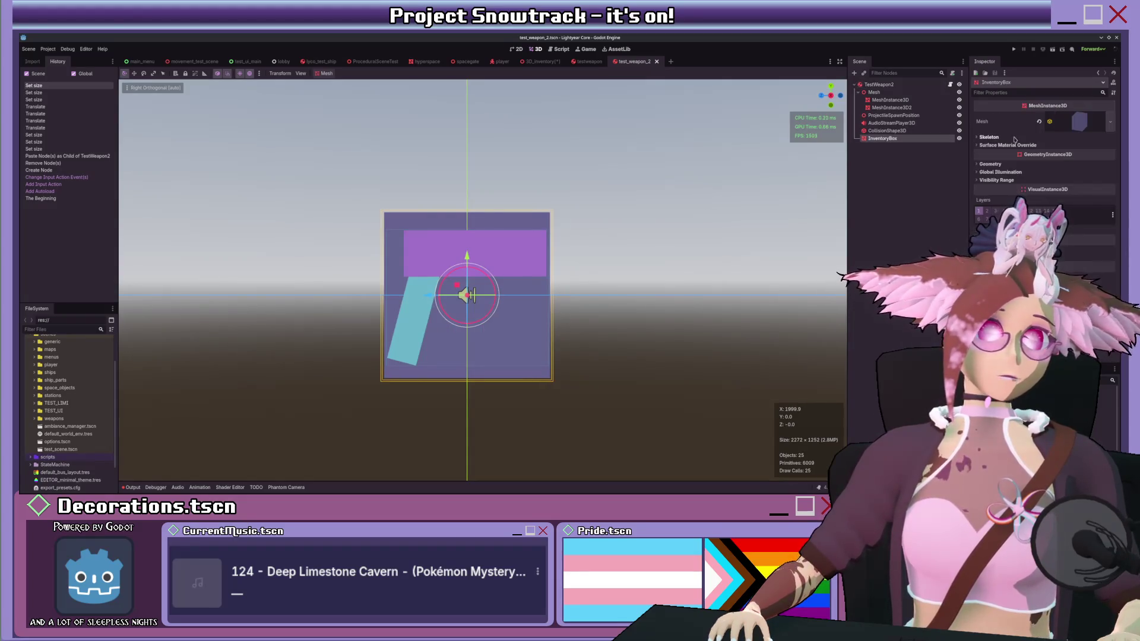
left_click(1094, 120)
left_click(1052, 197)
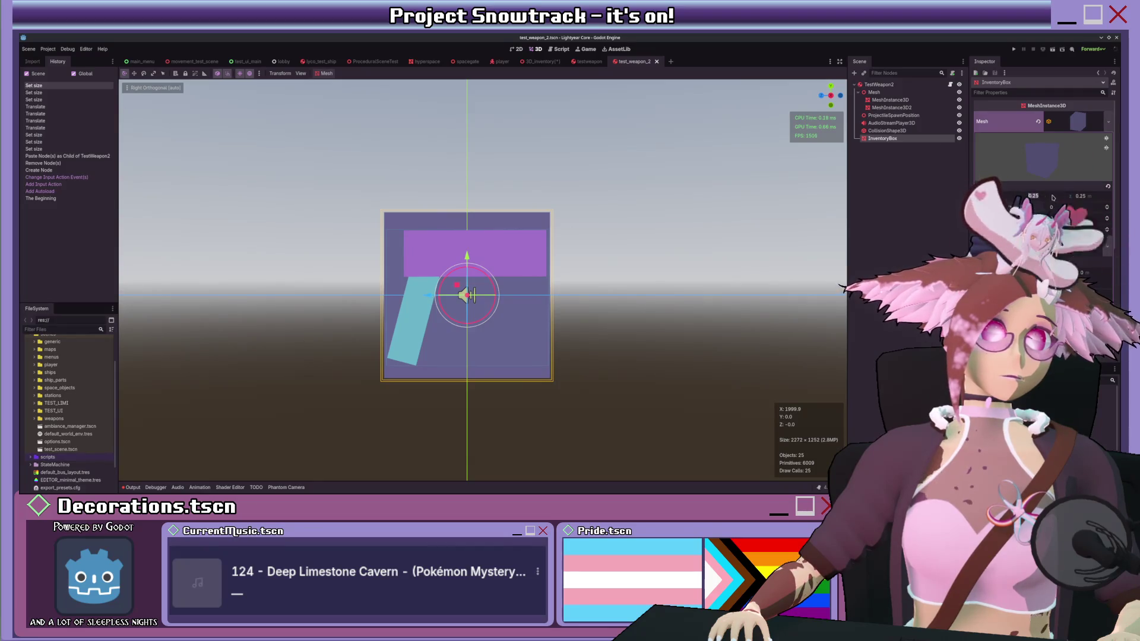
key("Tab")
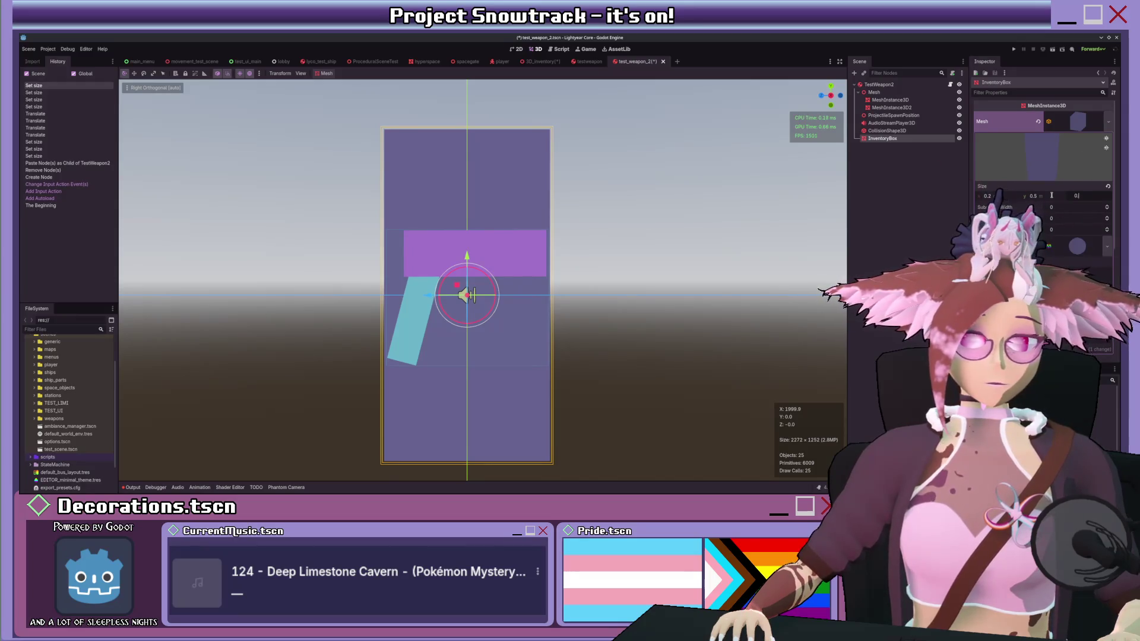
type(".5")
key("Return")
Step: Save test_weapon_2 and return to the 3D_inventory scene
scroll(613, 208, "down", 5)
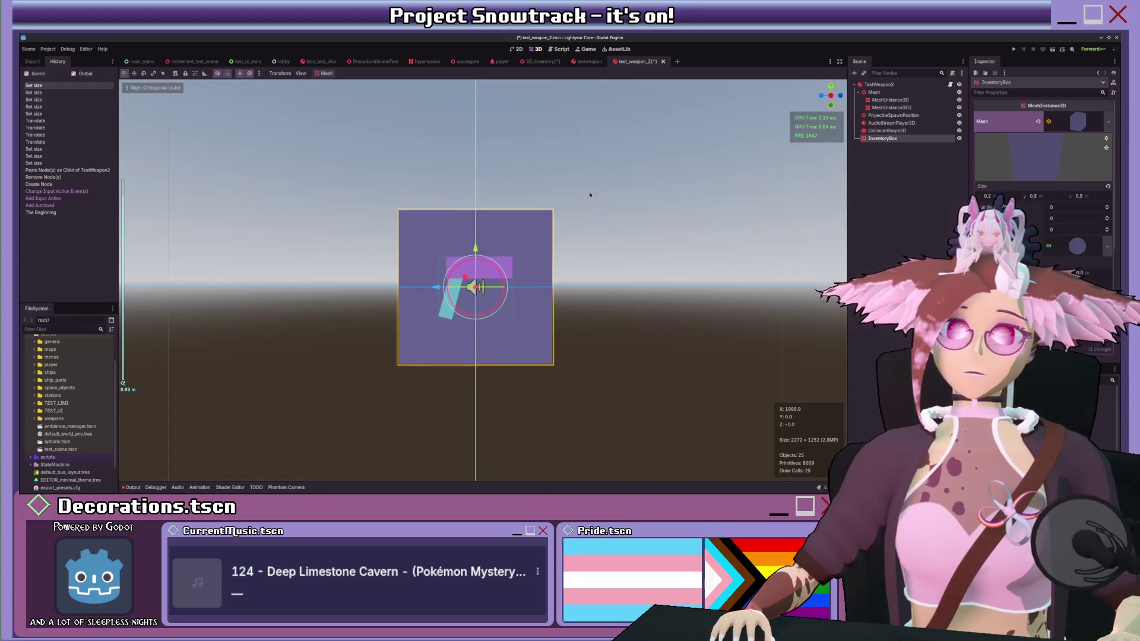
key("ctrl+s")
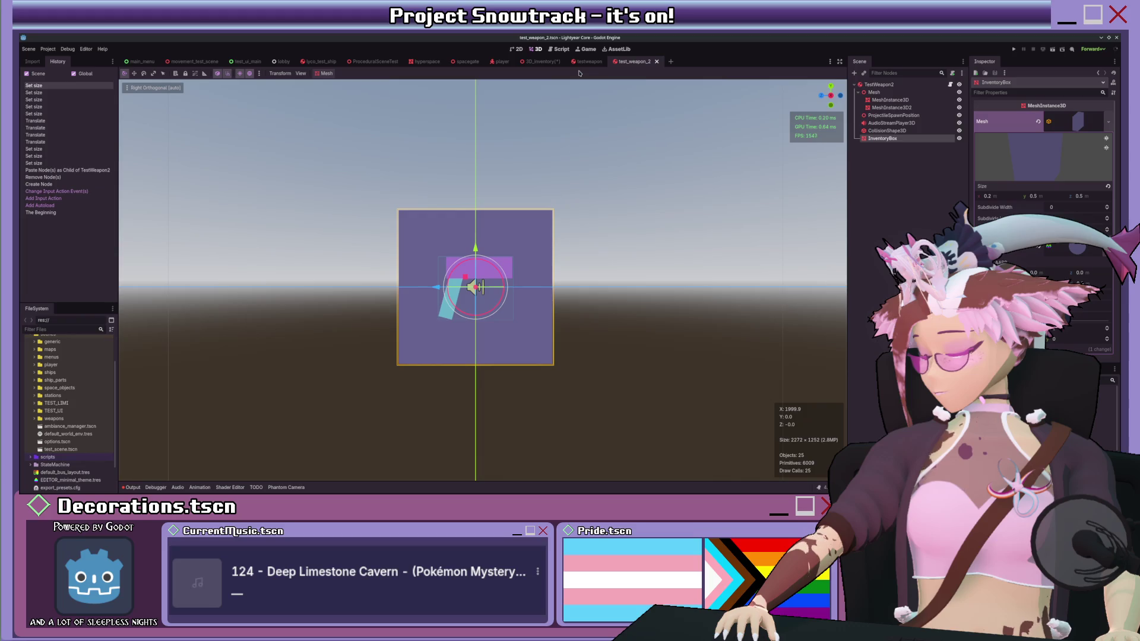
left_click(540, 61)
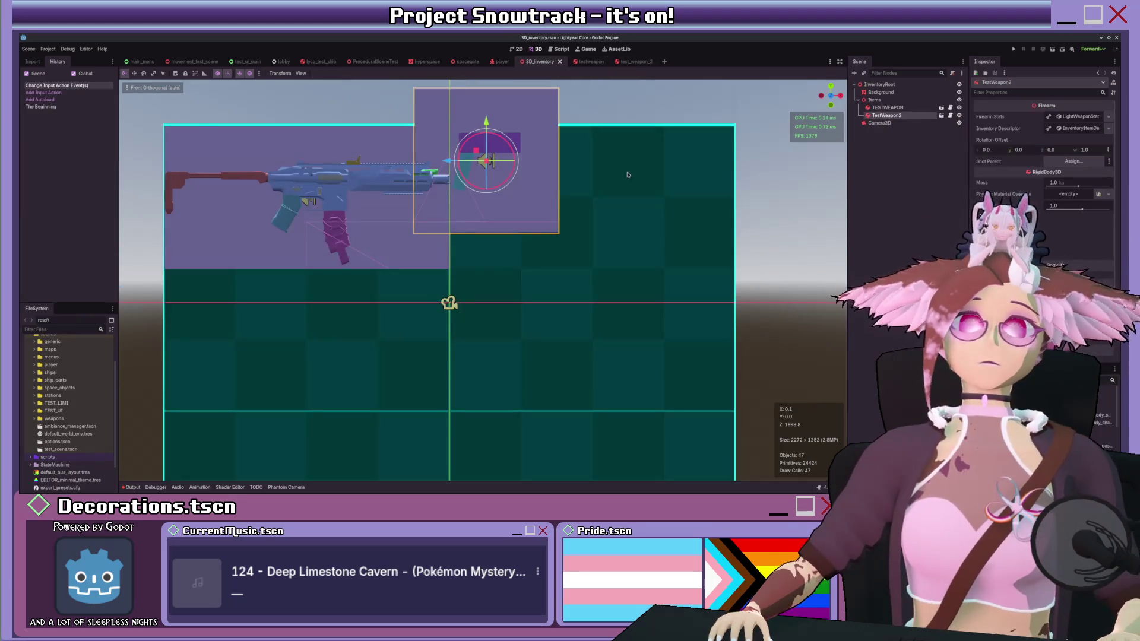
Step: Drag TestWeapon2 to the left-column cells below the rifle, check placement, then reopen test_weapon_2
mouse_move(509, 163)
left_mouse_down()
mouse_move(533, 187)
mouse_move(509, 211)
mouse_move(501, 193)
left_mouse_up()
scroll(510, 232, "down", 3)
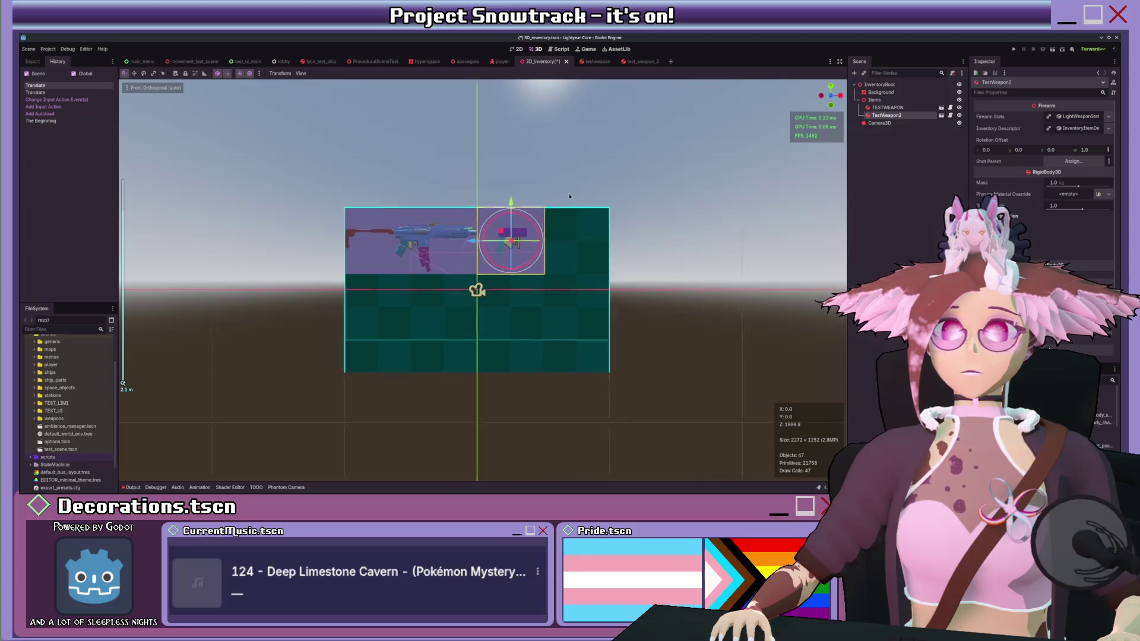
mouse_move(517, 234)
left_mouse_down()
mouse_move(380, 227)
mouse_move(393, 304)
mouse_move(391, 283)
mouse_move(375, 300)
mouse_move(380, 255)
mouse_move(380, 295)
left_mouse_up()
scroll(523, 285, "up", 2)
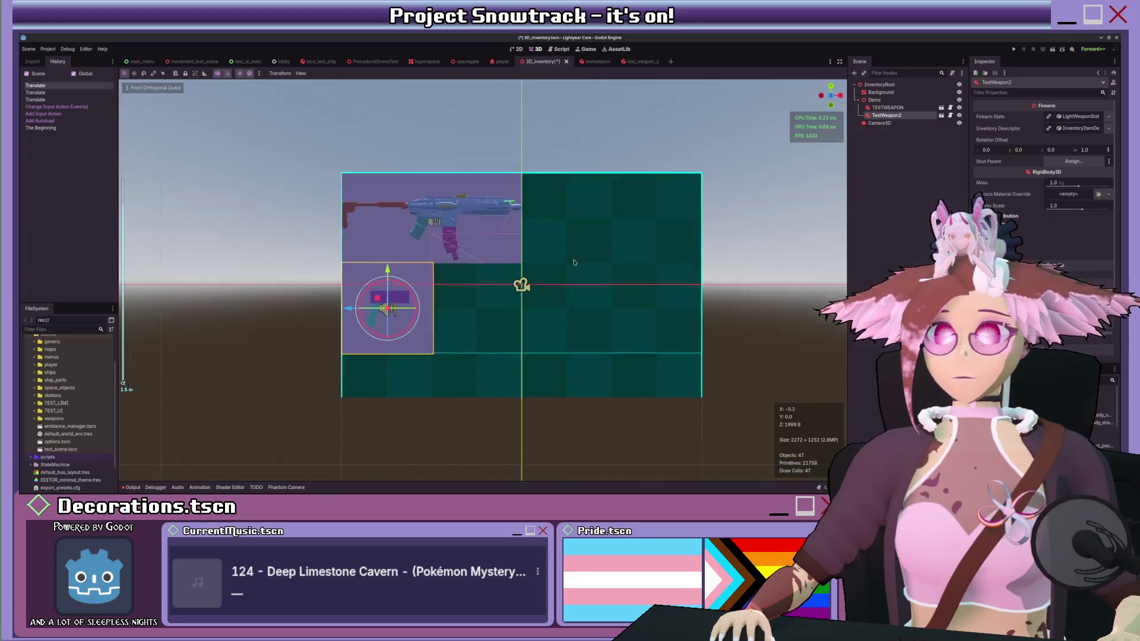
left_click(732, 255)
scroll(722, 254, "down", 2)
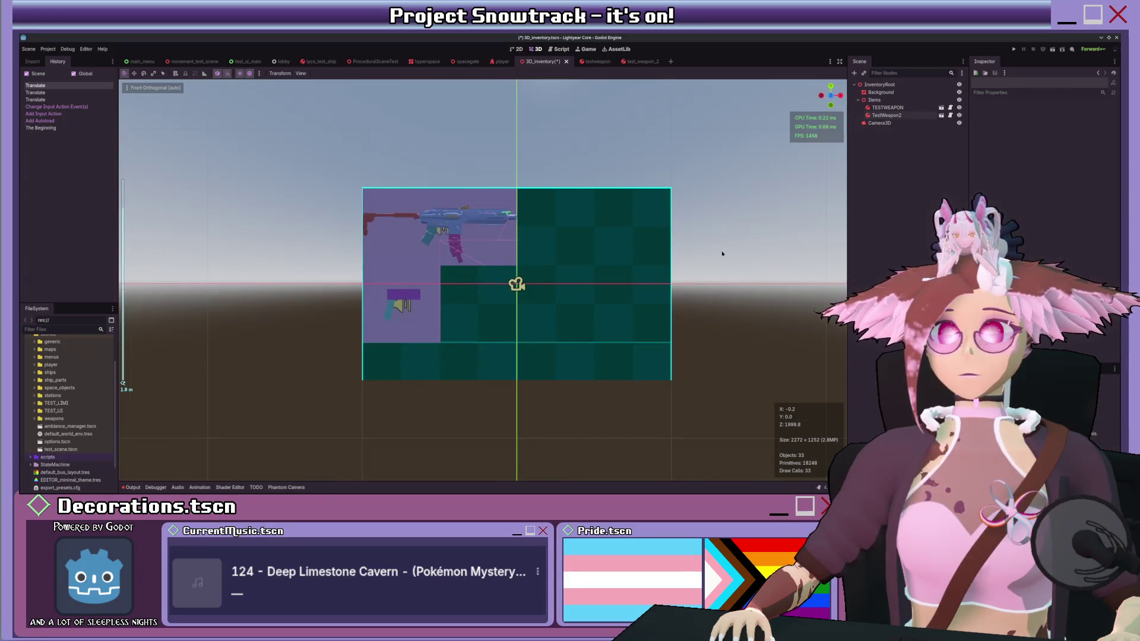
scroll(722, 254, "up", 8)
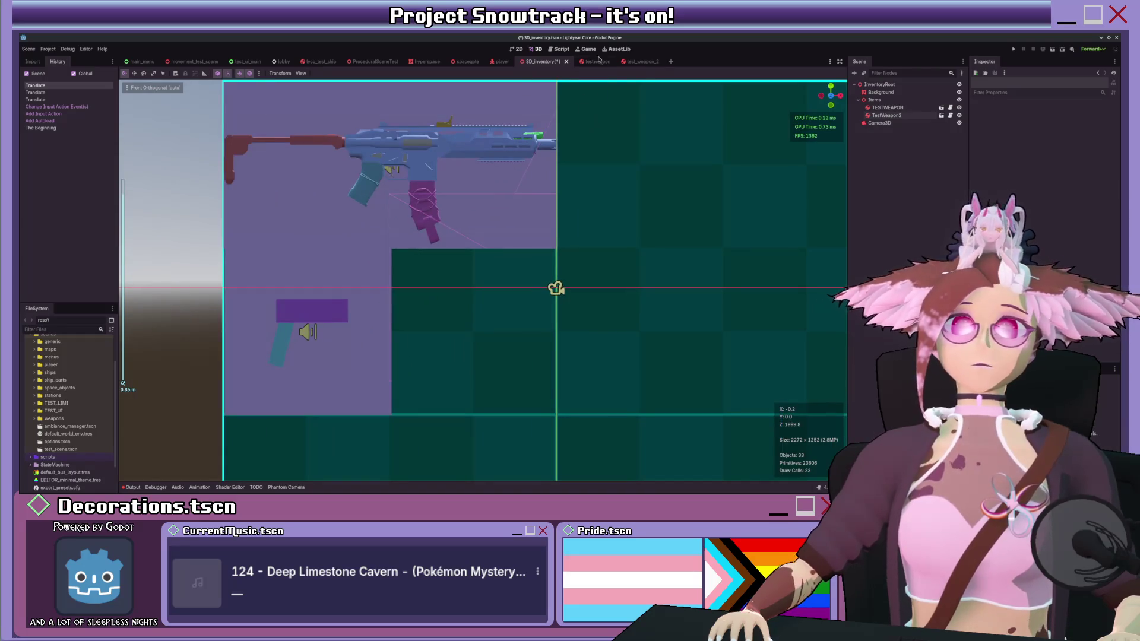
left_click(637, 63)
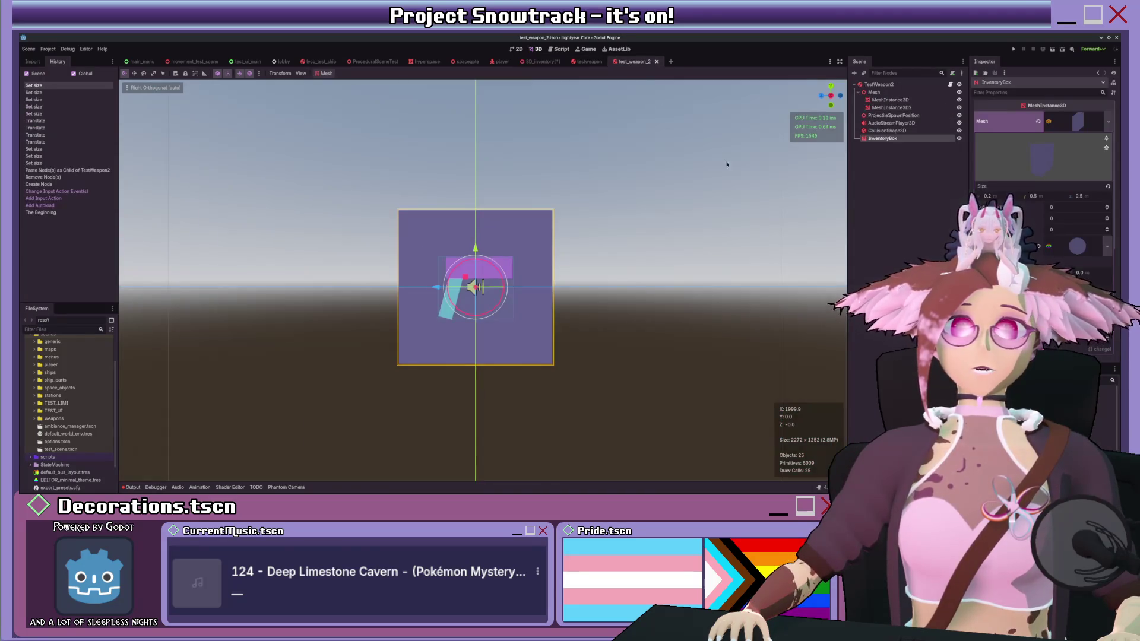
Step: Set the InventoryBox material's stencil mode to Outline with reference 2
scroll(1043, 178, "down", 3)
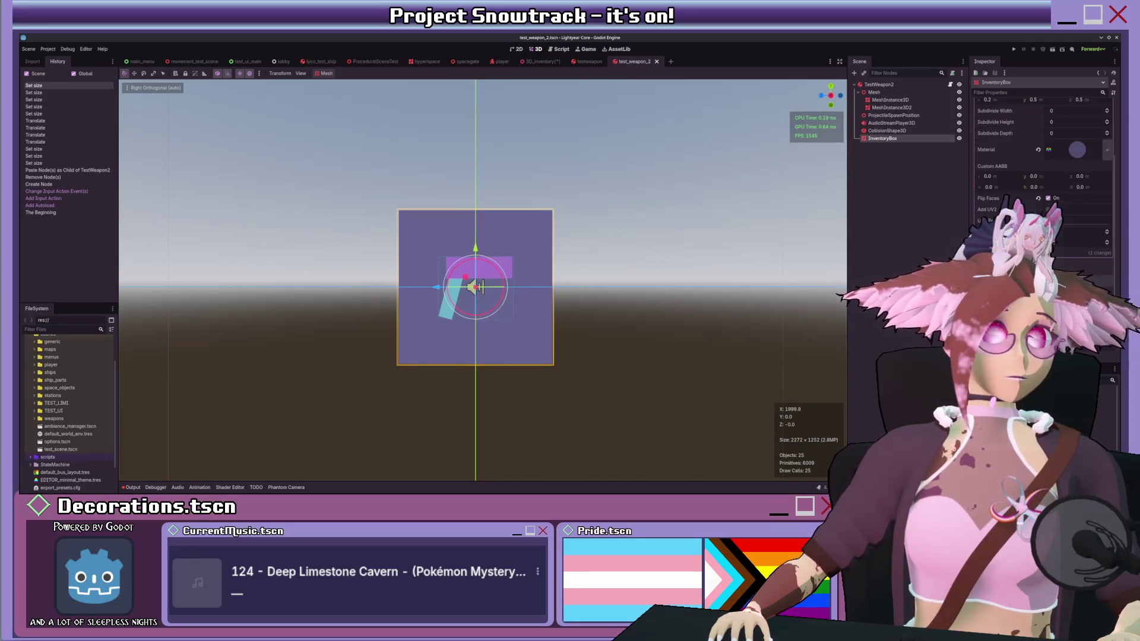
scroll(1043, 178, "up", 3)
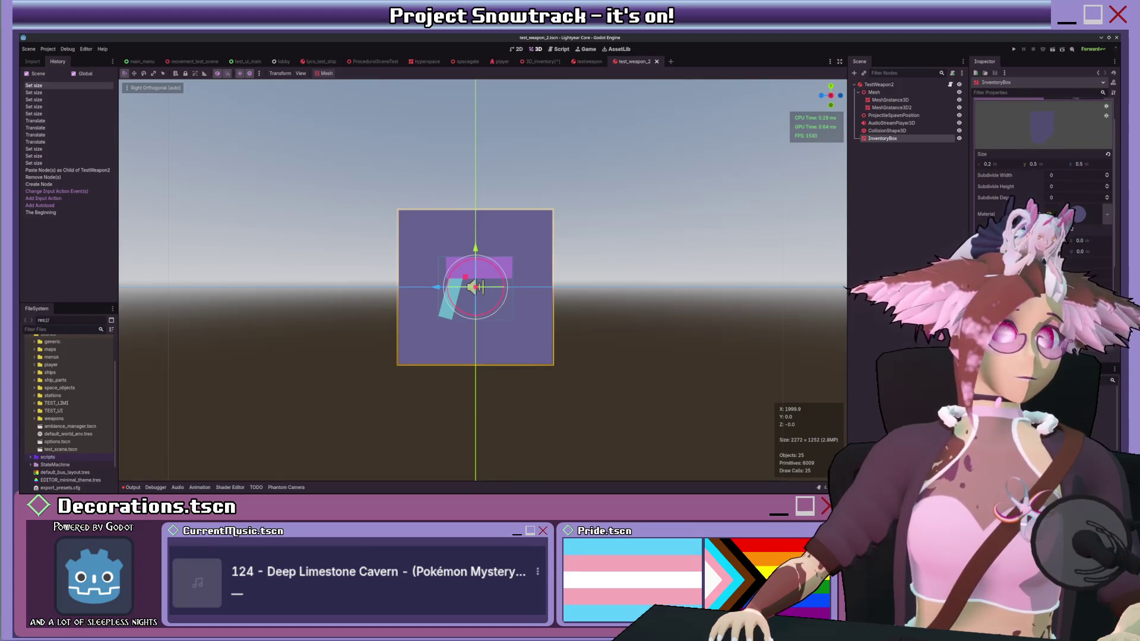
scroll(1021, 178, "down", 5)
scroll(1043, 178, "down", 3)
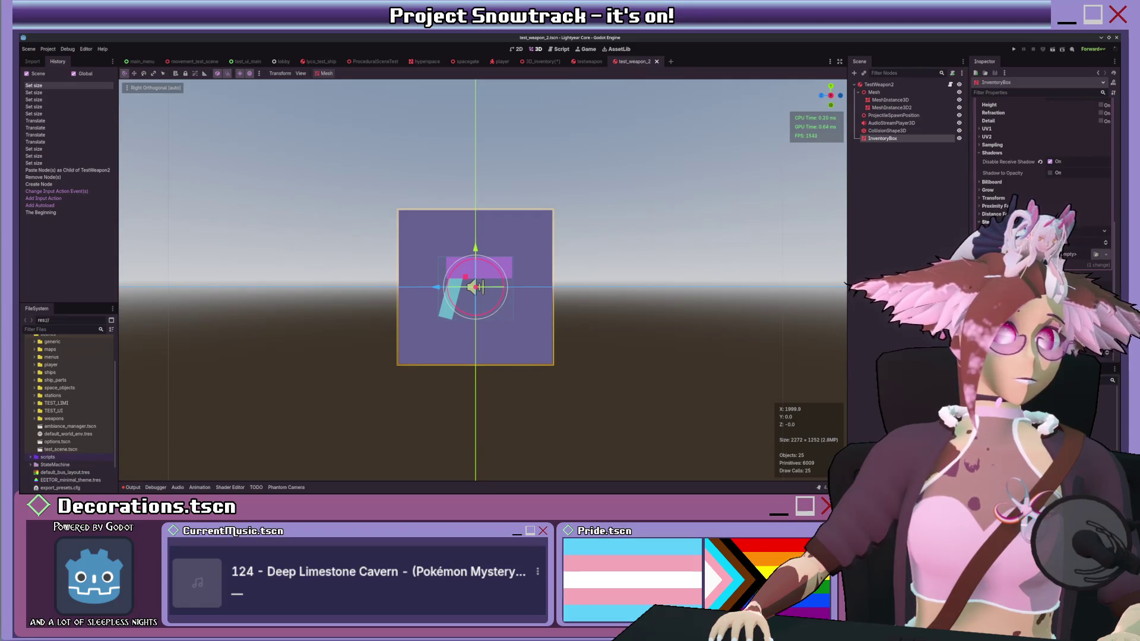
left_click(1084, 254)
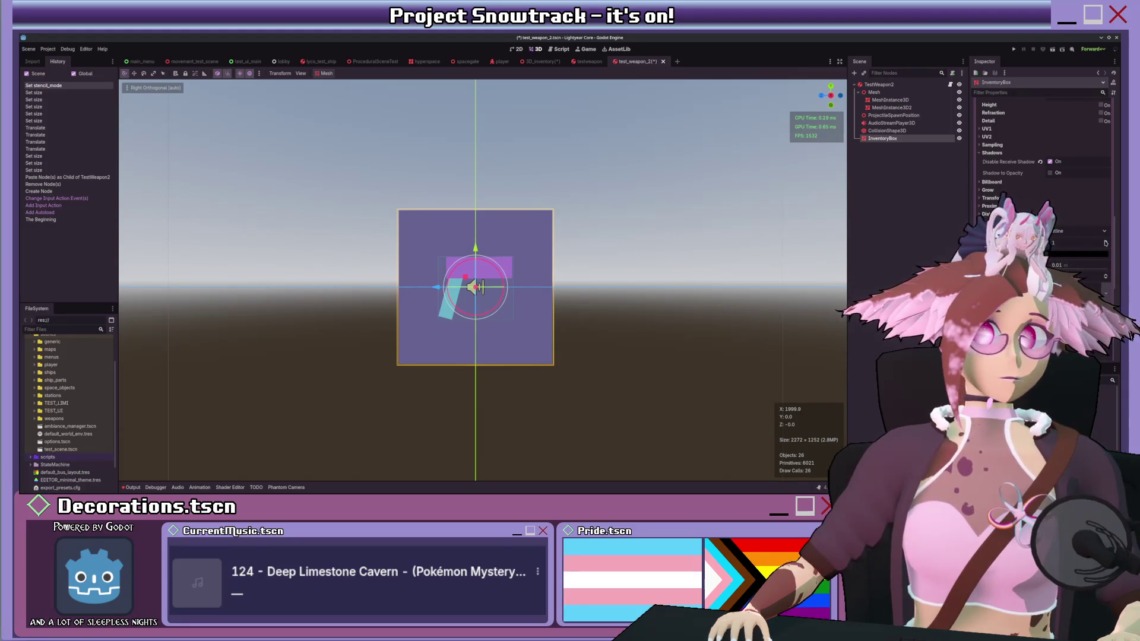
left_click(1105, 241)
left_click_drag(793, 228, 730, 267)
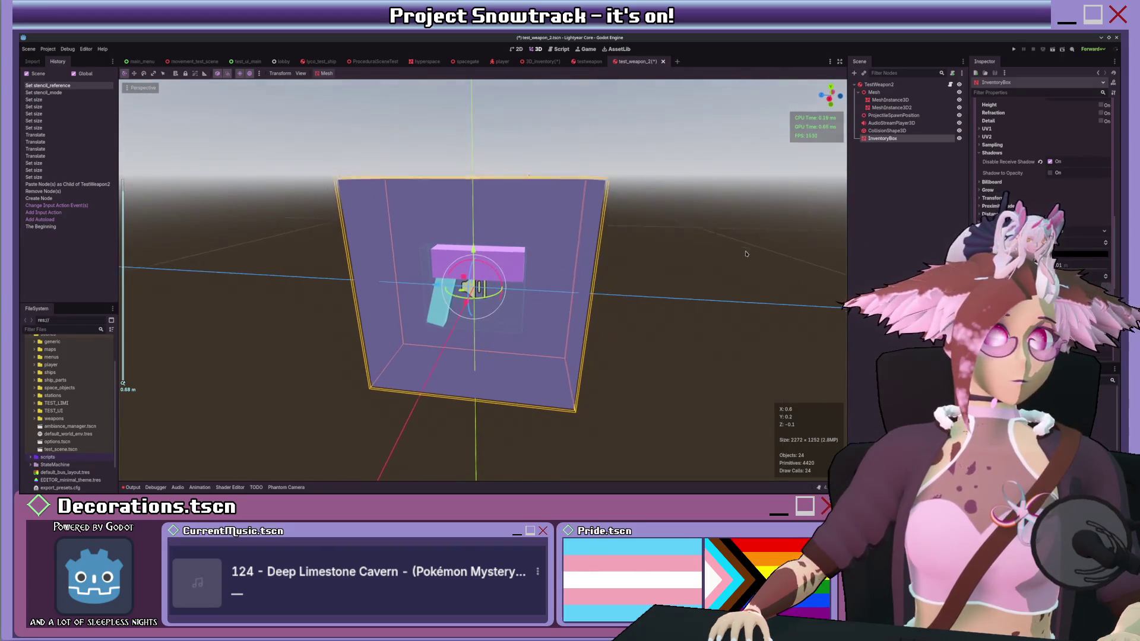
Step: Thicken the stencil outline to 0.135, save, and view the 3D_inventory scene
mouse_move(1055, 266)
left_mouse_down()
mouse_move(1083, 266)
mouse_move(1056, 265)
left_mouse_up()
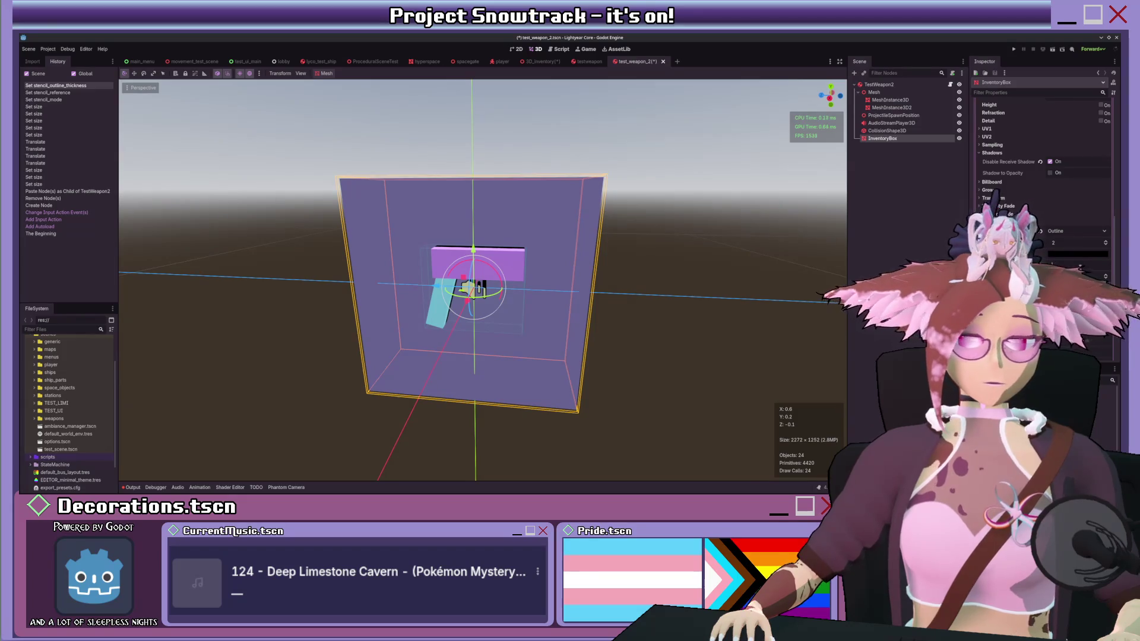
scroll(588, 263, "down", 3)
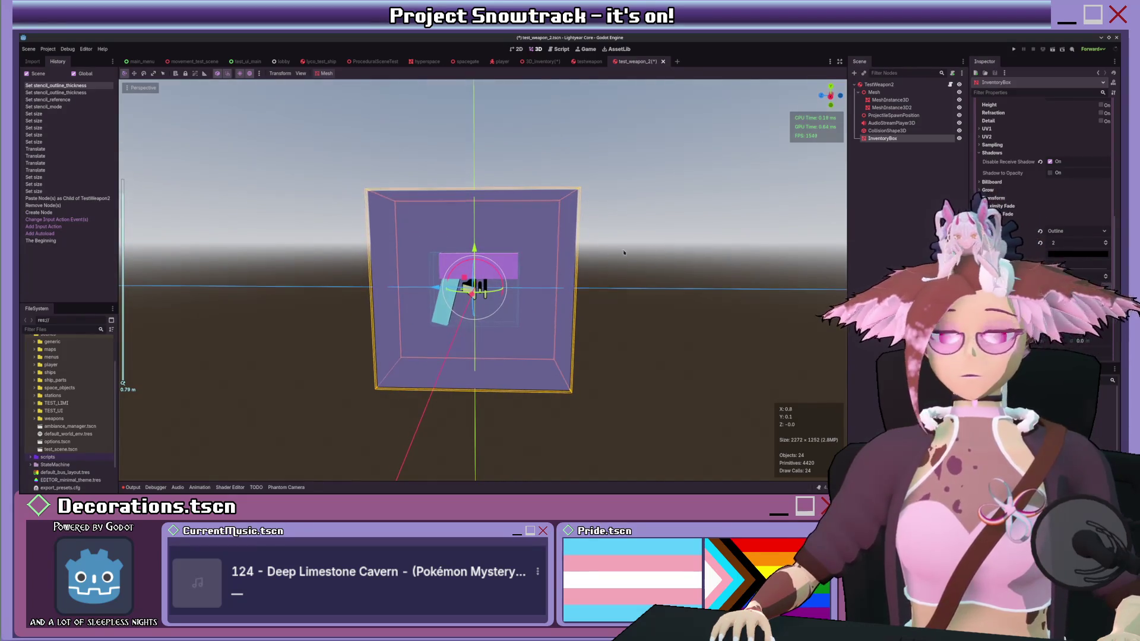
key("ctrl+s")
left_click(540, 61)
Step: Back in test_weapon_2, set the box's stencil mode to Custom with Read enabled
scroll(549, 187, "up", 3)
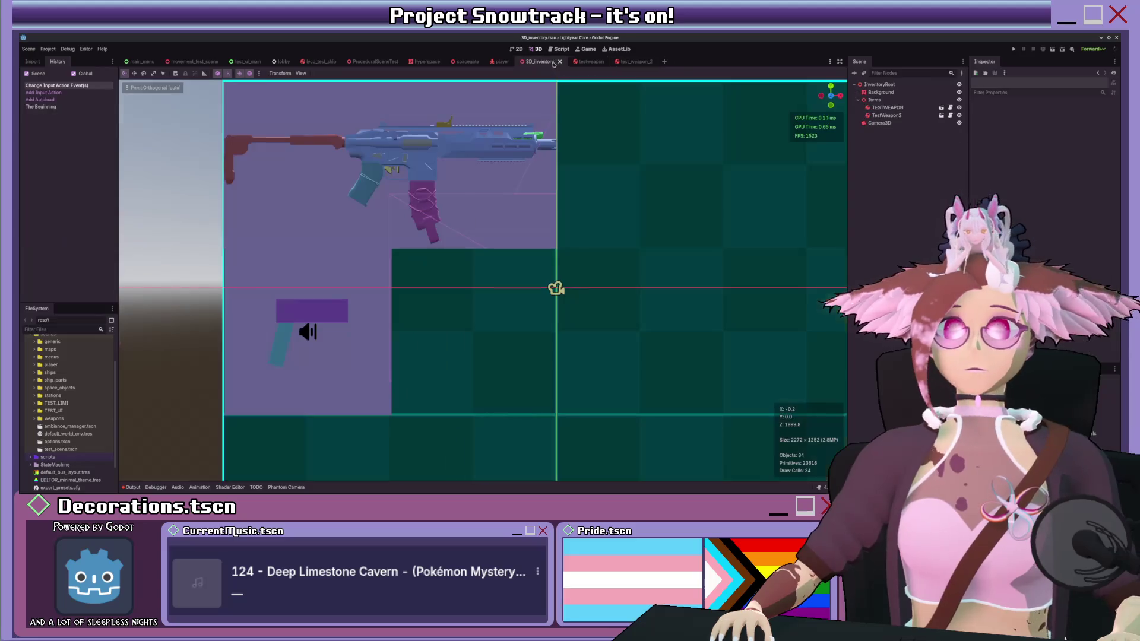
scroll(549, 188, "down", 5)
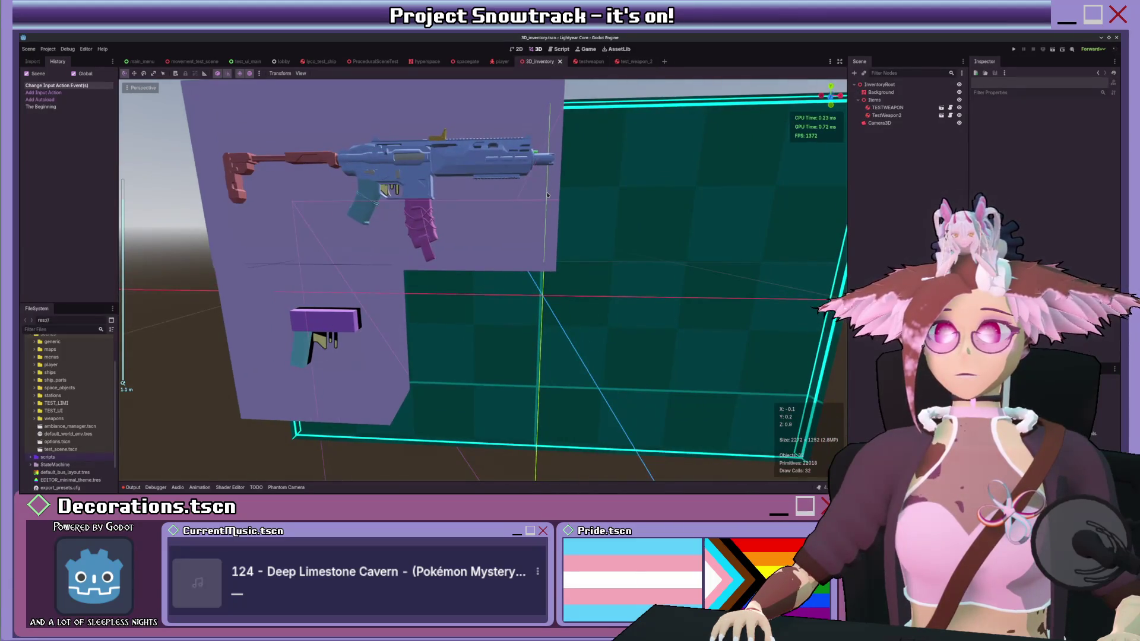
left_click(628, 62)
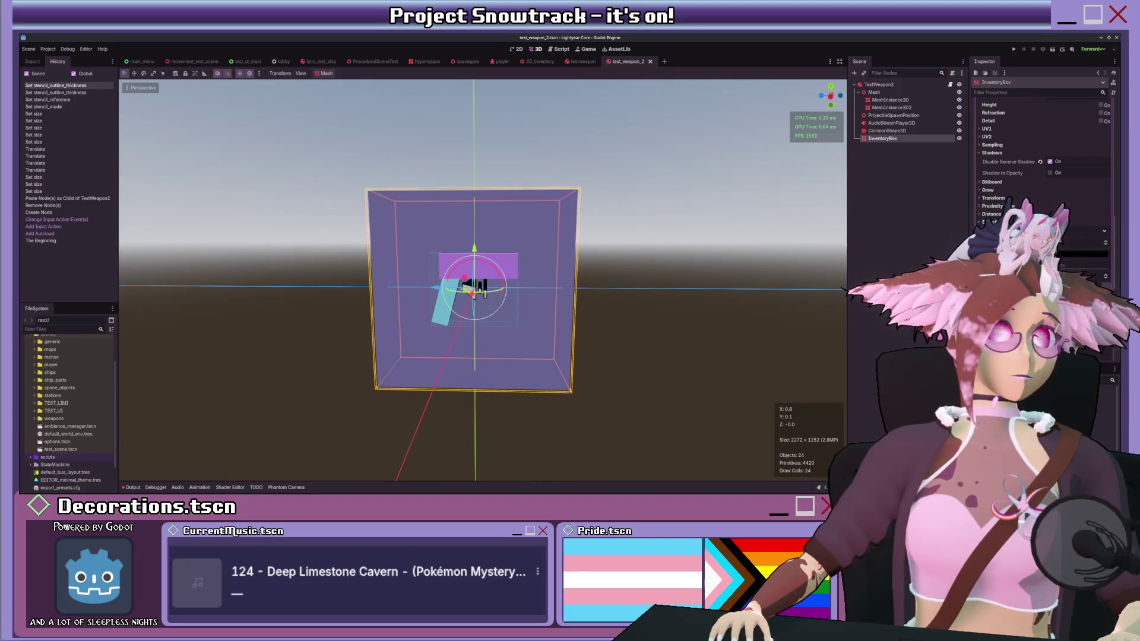
left_click(1062, 261)
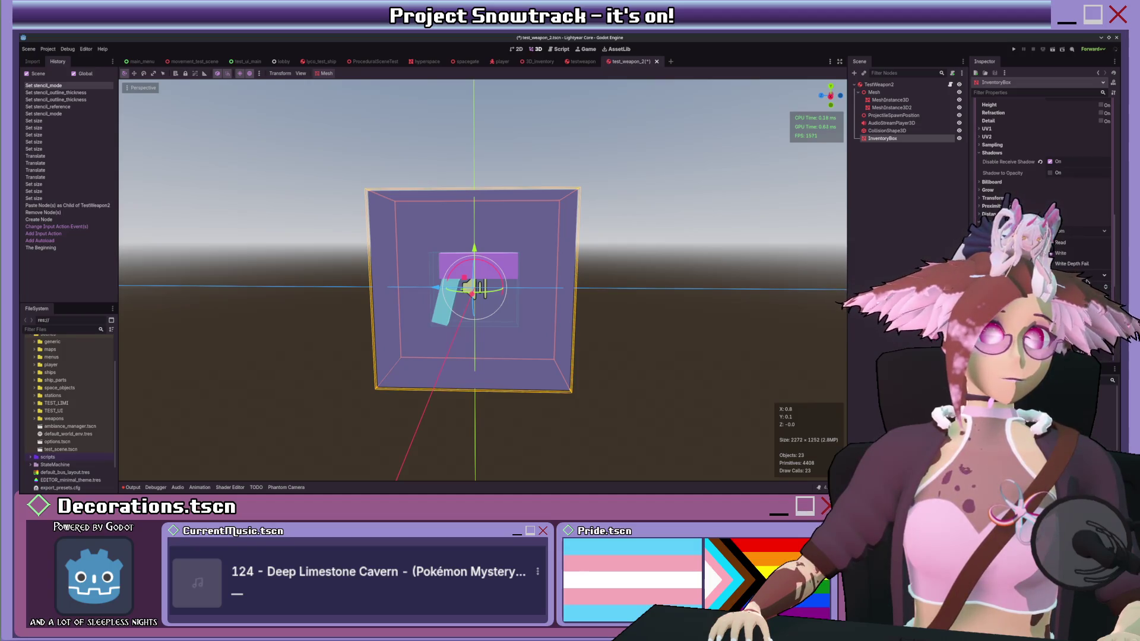
left_click(1062, 246)
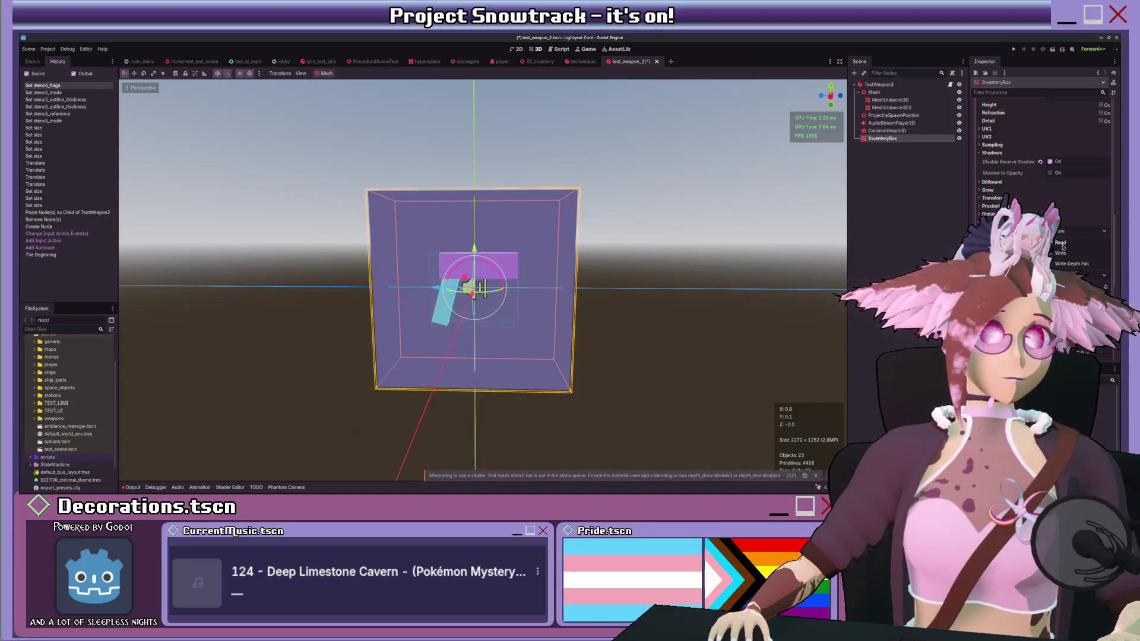
Step: Set transparency to Alpha and change stencil compare so only the outline shows, then check 3D_inventory
scroll(1064, 226, "up", 10)
left_click(1064, 225)
left_click(1064, 238)
scroll(684, 285, "down", 3)
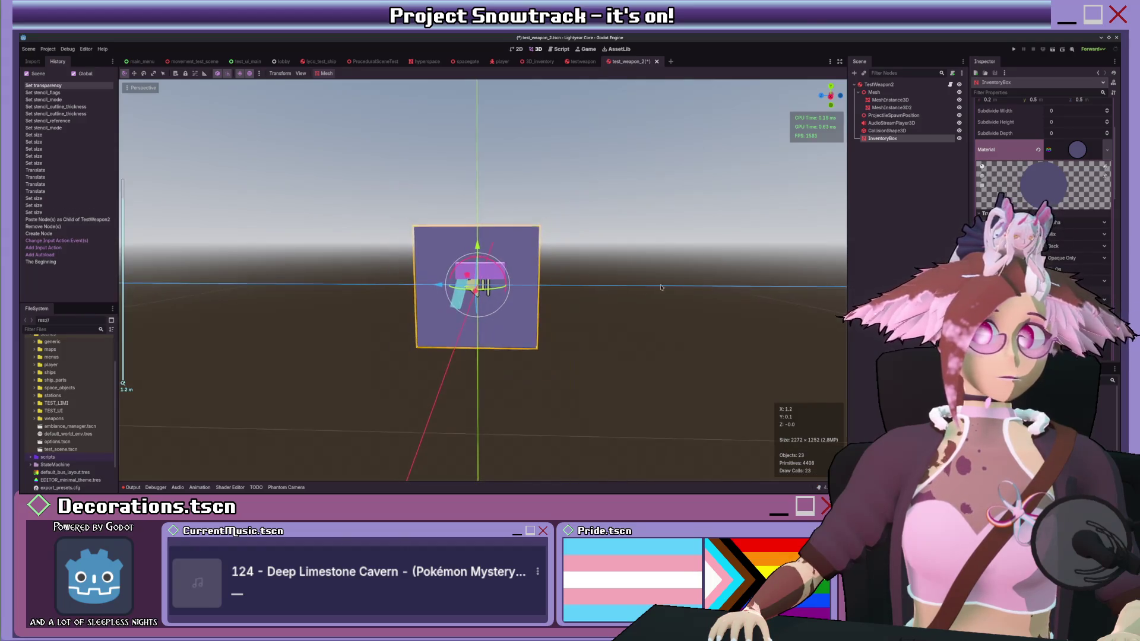
scroll(685, 286, "up", 5)
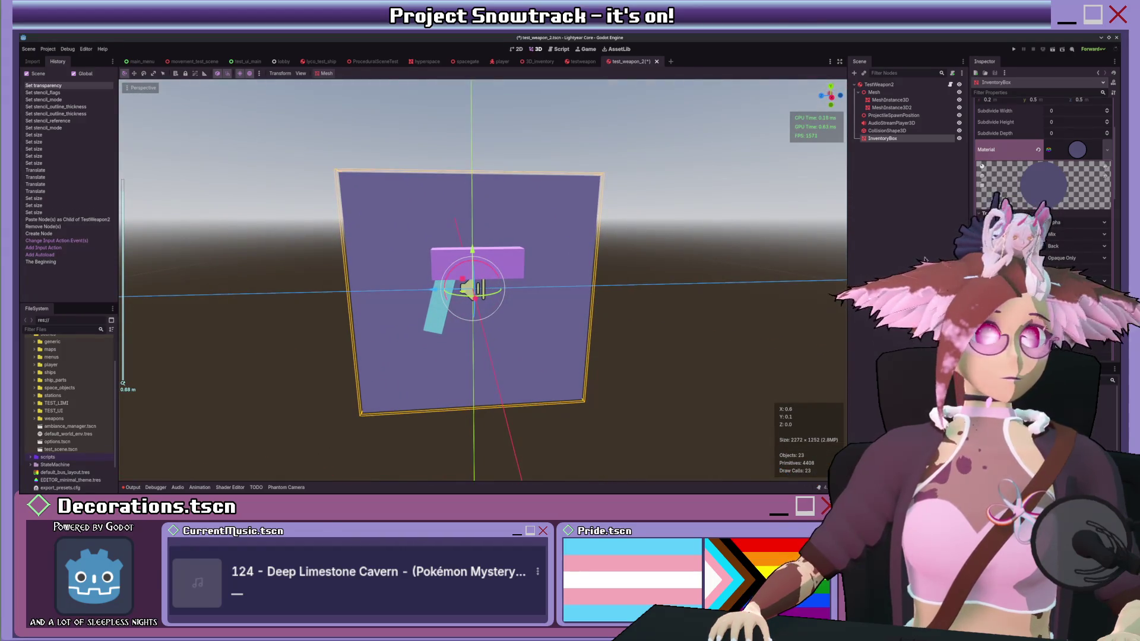
scroll(1044, 178, "down", 10)
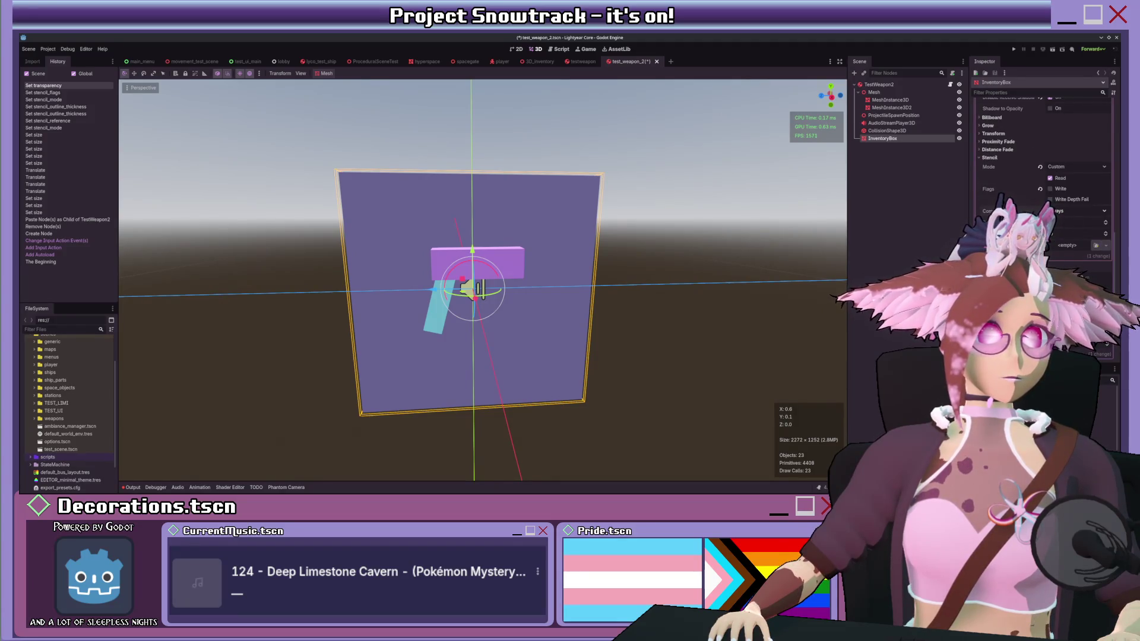
left_click(1078, 211)
left_click(1069, 249)
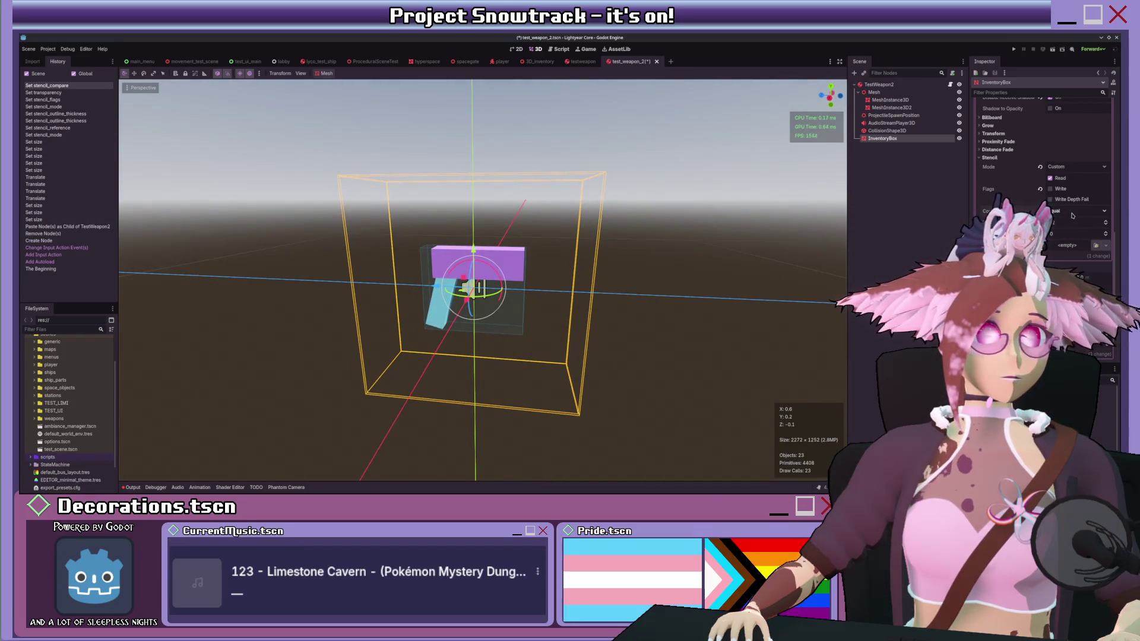
left_click(541, 62)
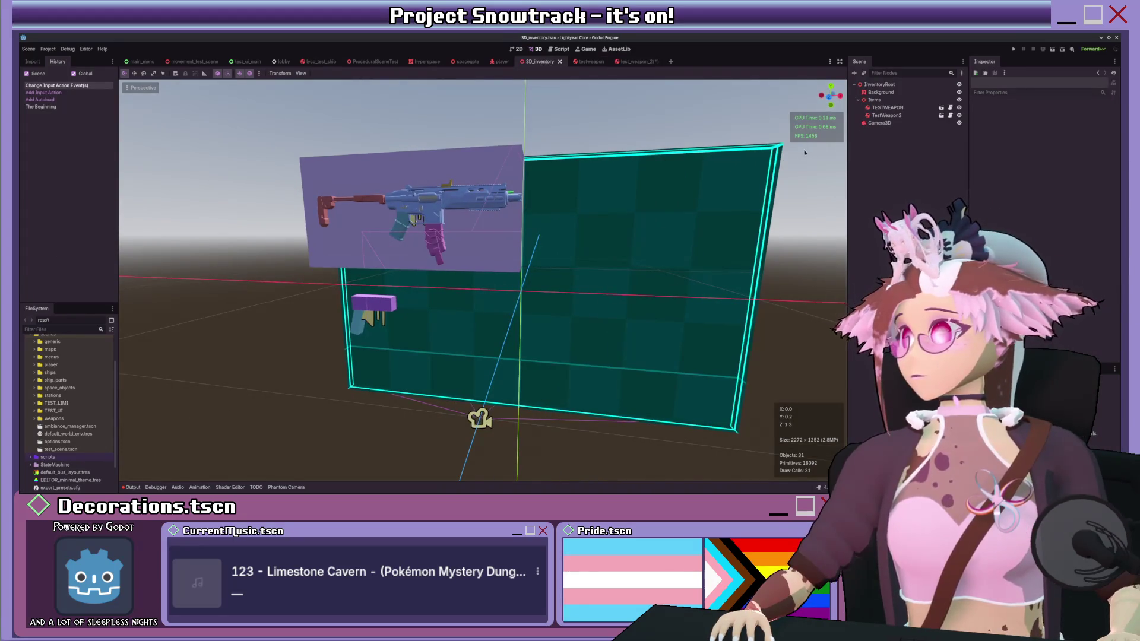
Step: Give the Background material a Custom stencil with Write enabled and reference 2
left_click(890, 93)
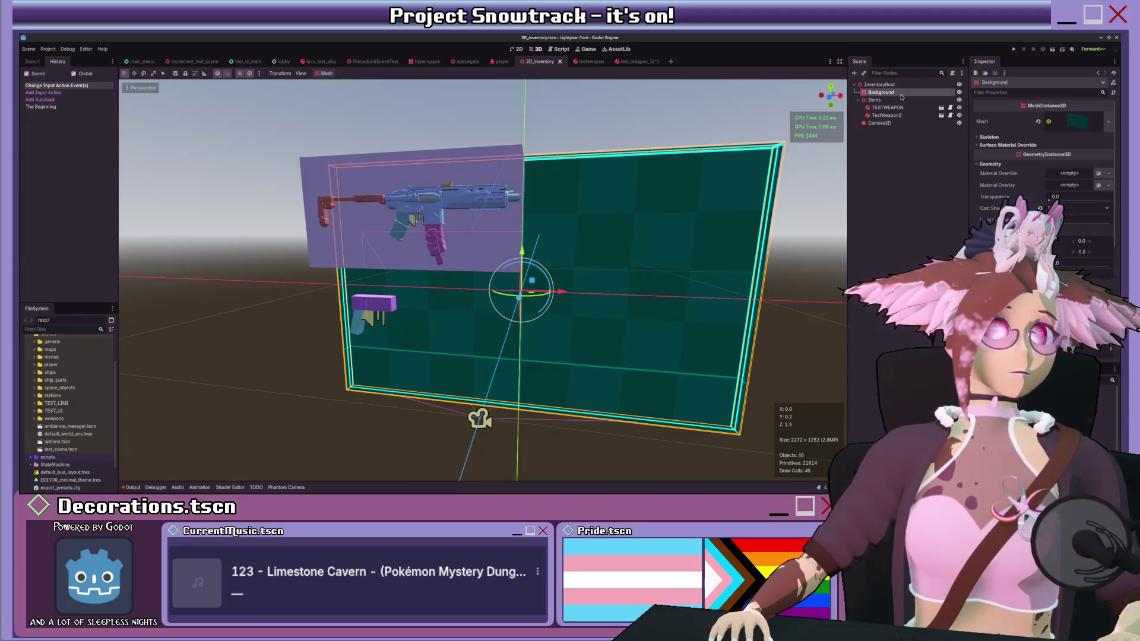
left_click(1076, 121)
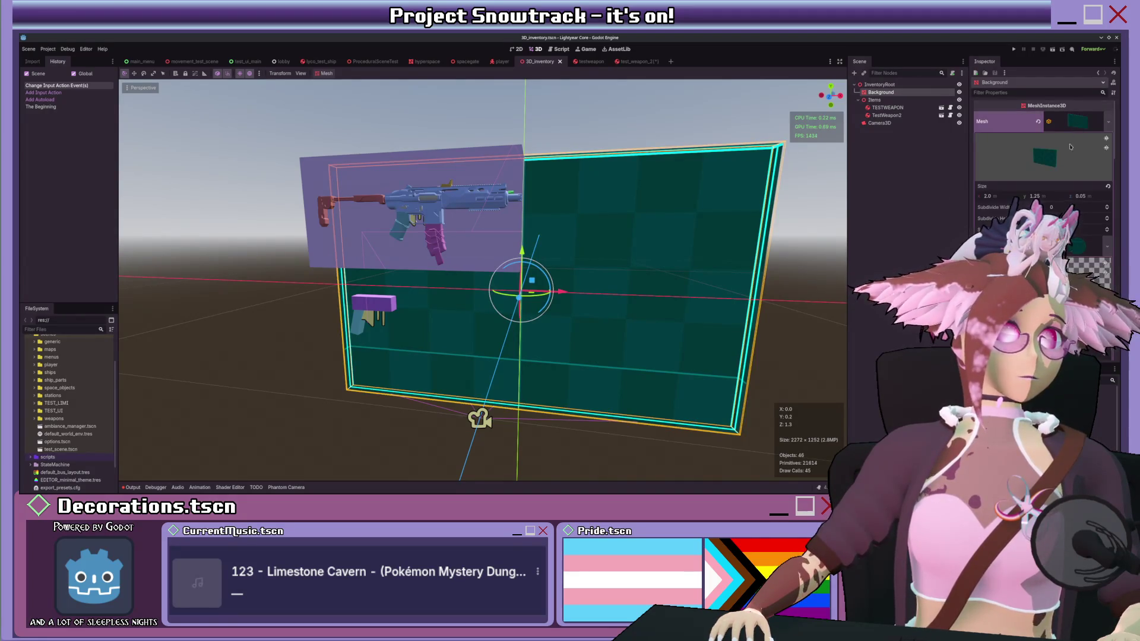
scroll(1042, 166, "down", 10)
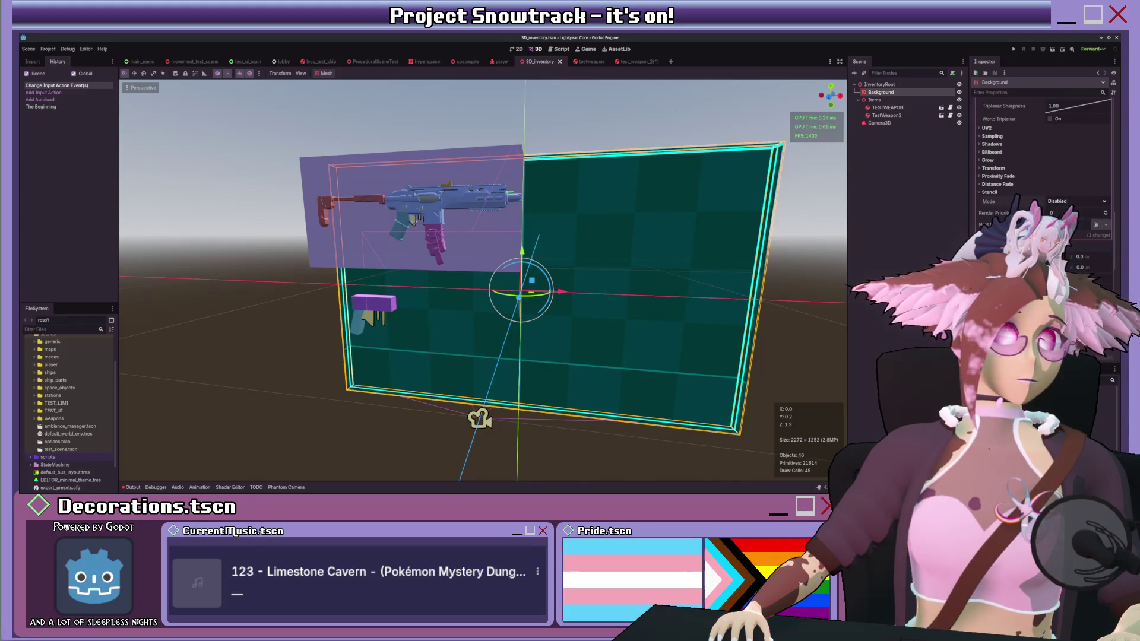
left_click(1076, 202)
left_click(1077, 234)
left_click(1105, 256)
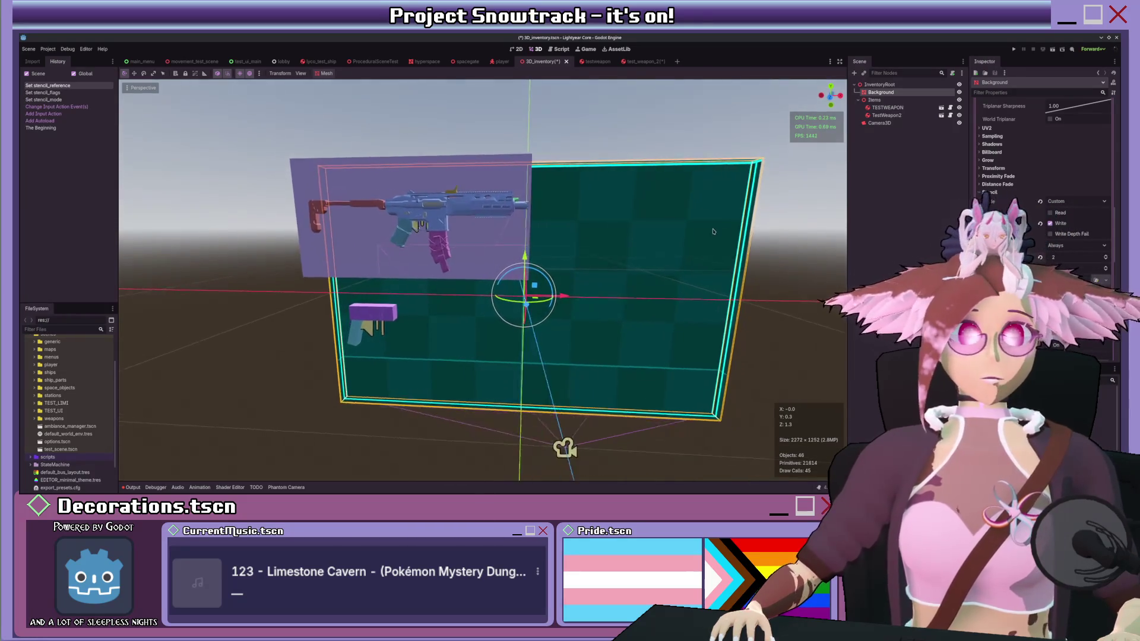
left_click_drag(713, 232, 717, 228)
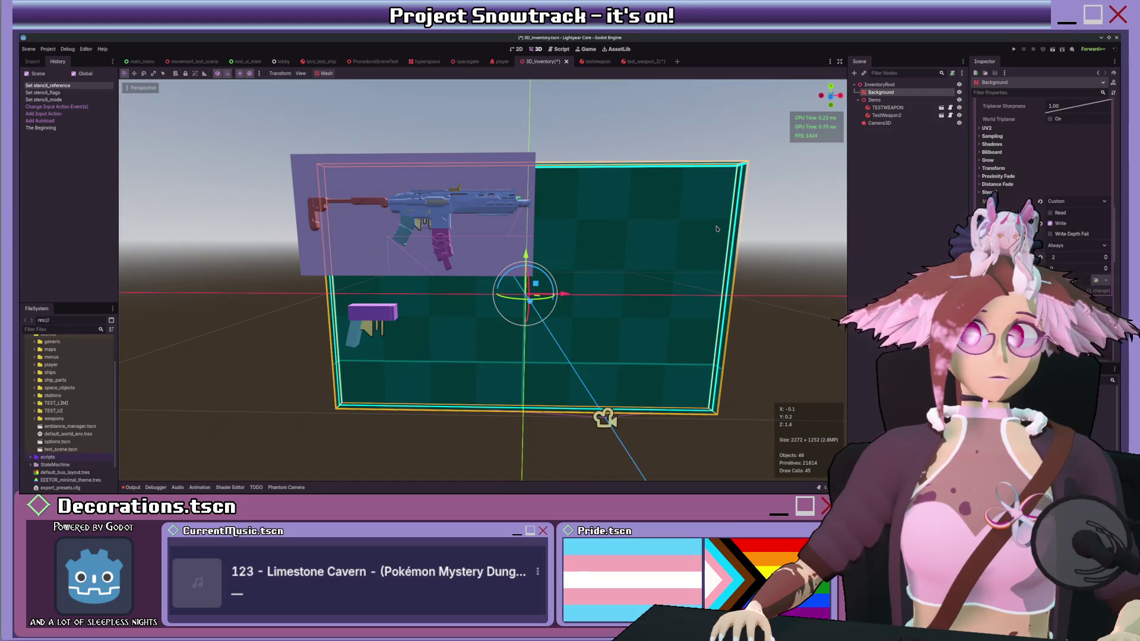
Step: Toggle Write Depth Fail on and back off, then reopen the test_weapon_2 scene
left_click(1075, 235)
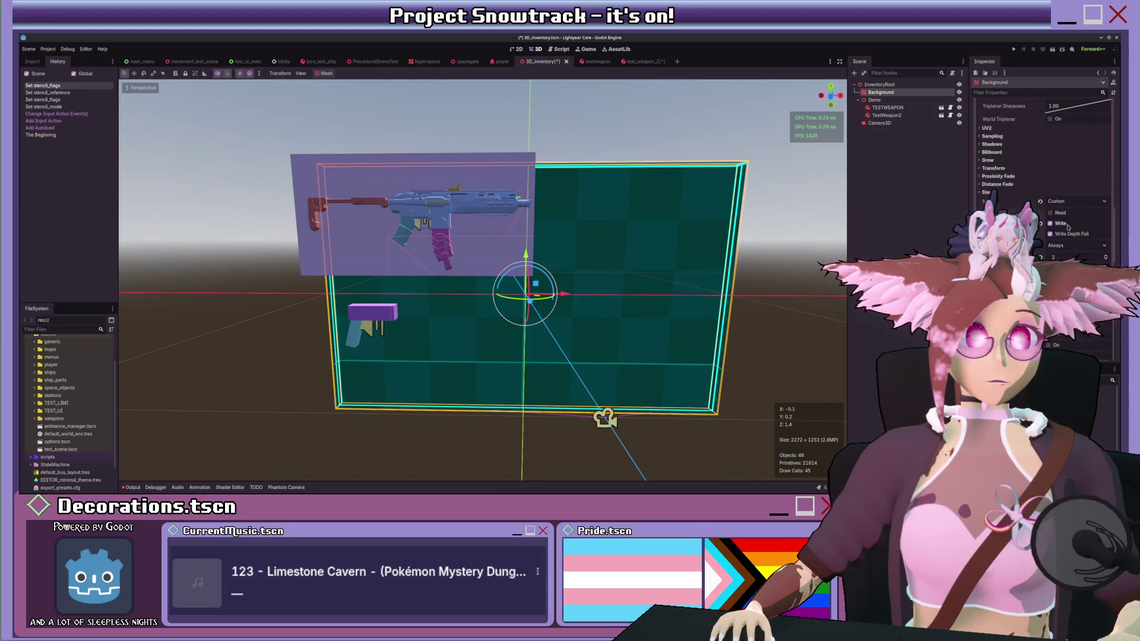
left_click(1068, 233)
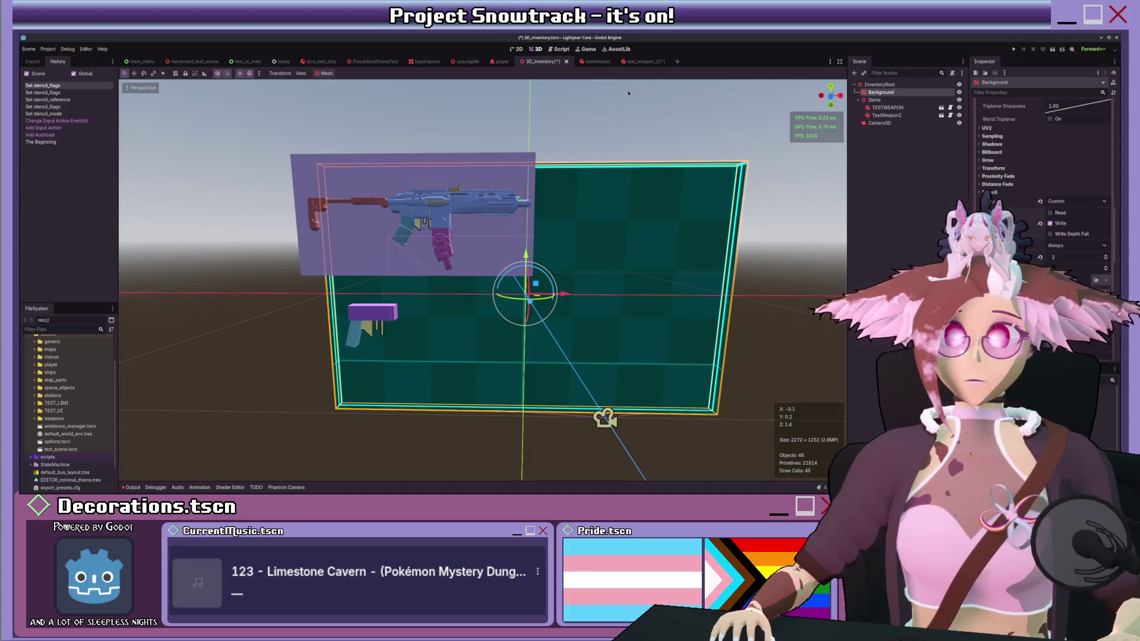
left_click(620, 61)
left_click(540, 62)
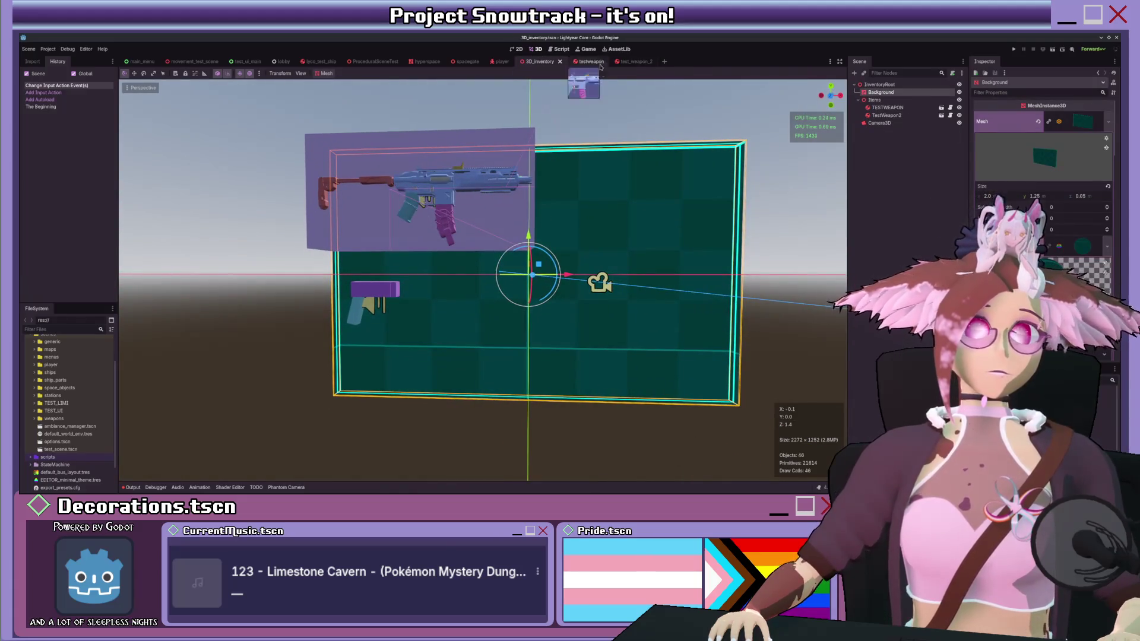
left_click(628, 61)
Step: Enable Flip Faces on the InventoryBox BoxMesh and check the result in 3D_inventory
scroll(1033, 171, "up", 5)
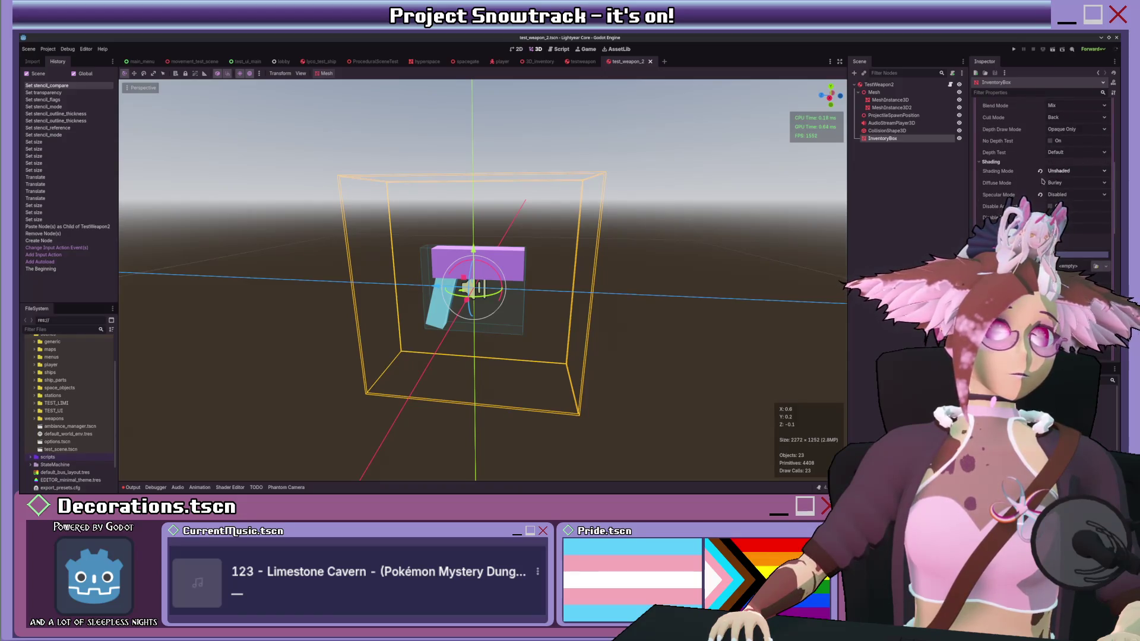
scroll(1030, 191, "up", 3)
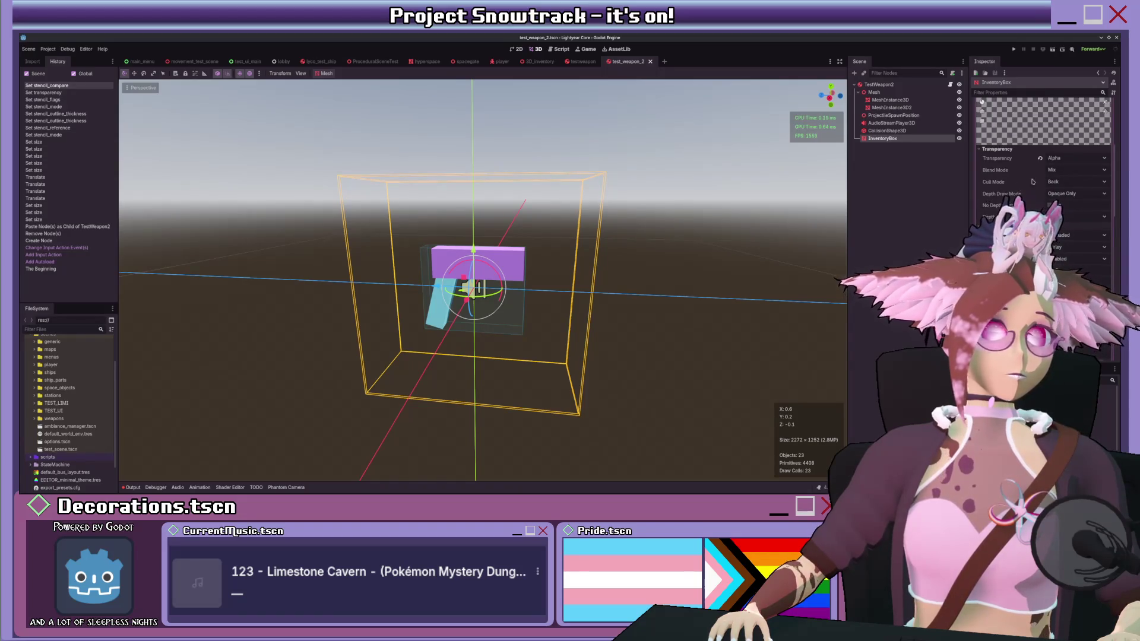
scroll(1033, 199, "down", 1)
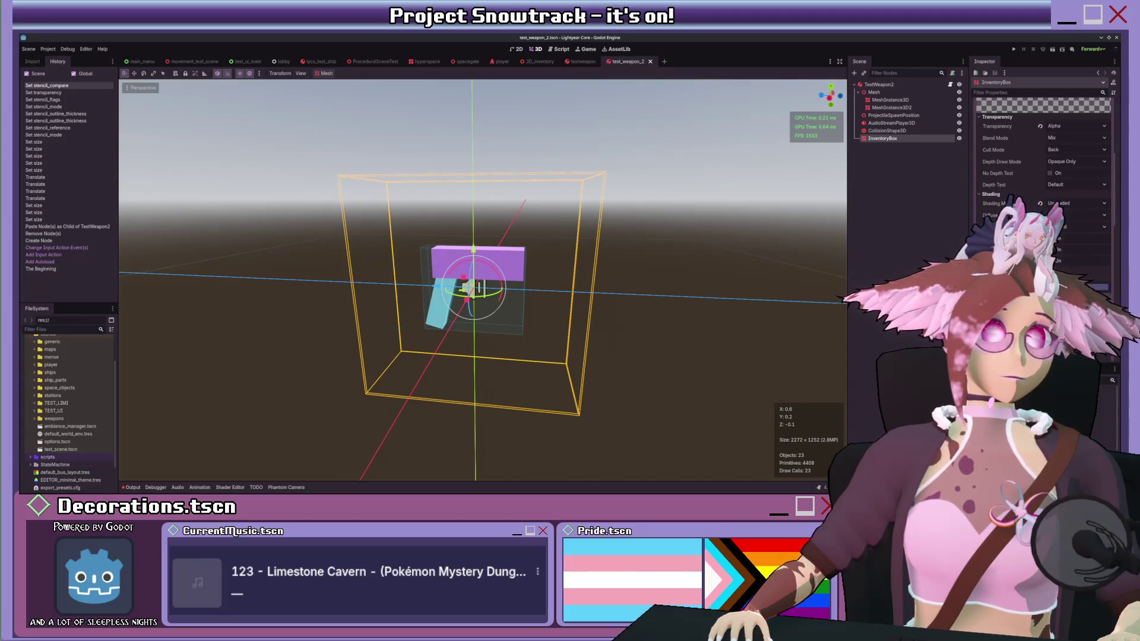
scroll(1042, 178, "down", 3)
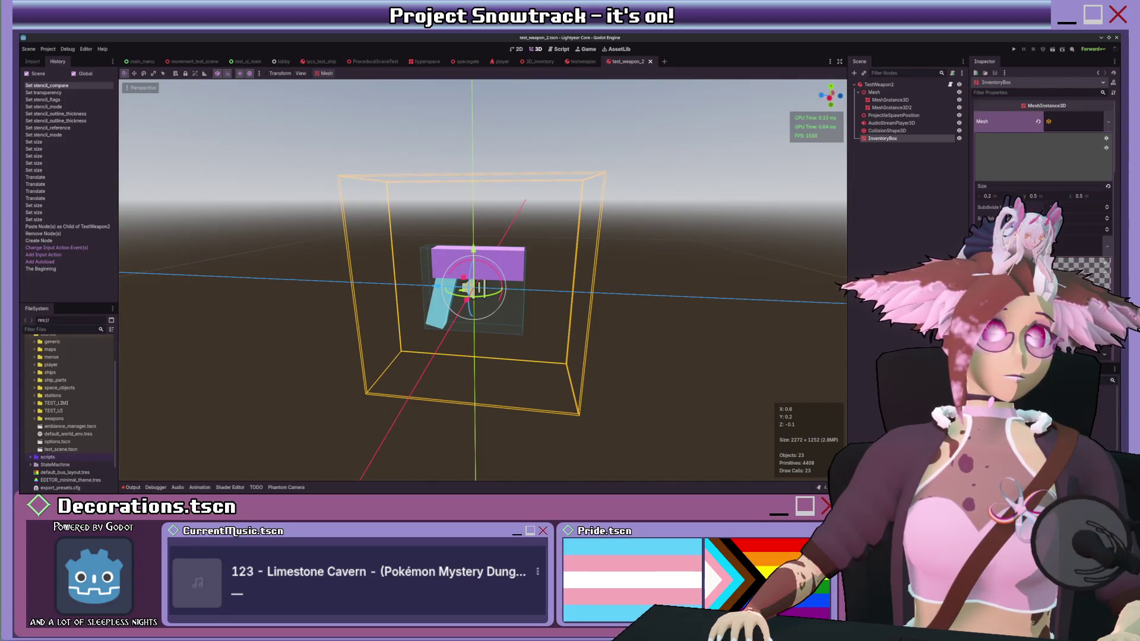
scroll(1063, 138, "up", 10)
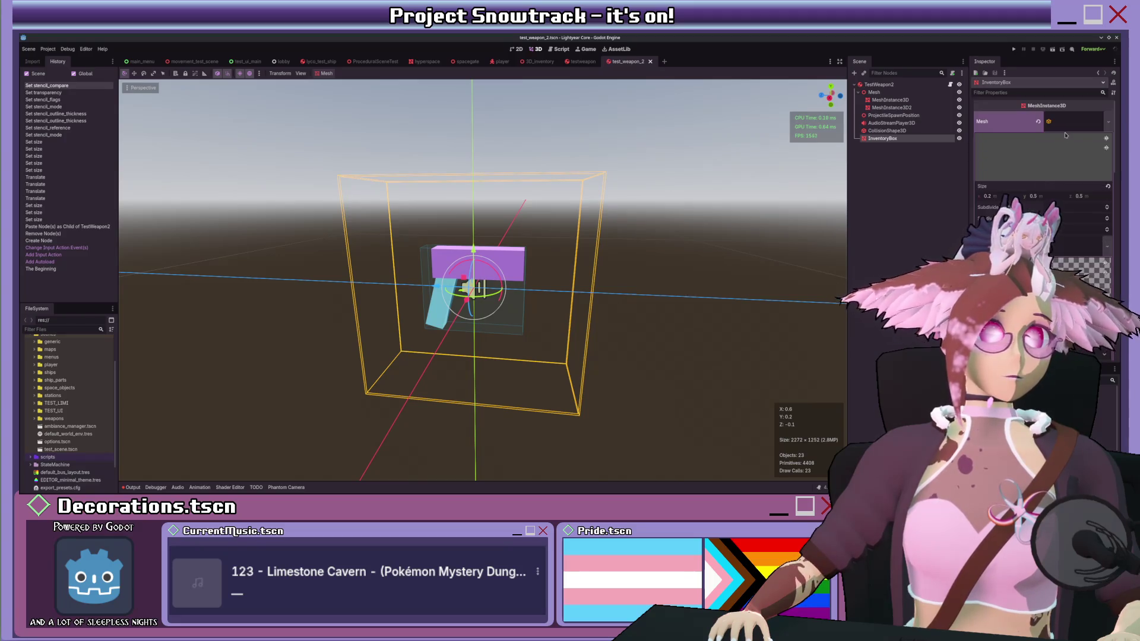
left_click(1050, 300)
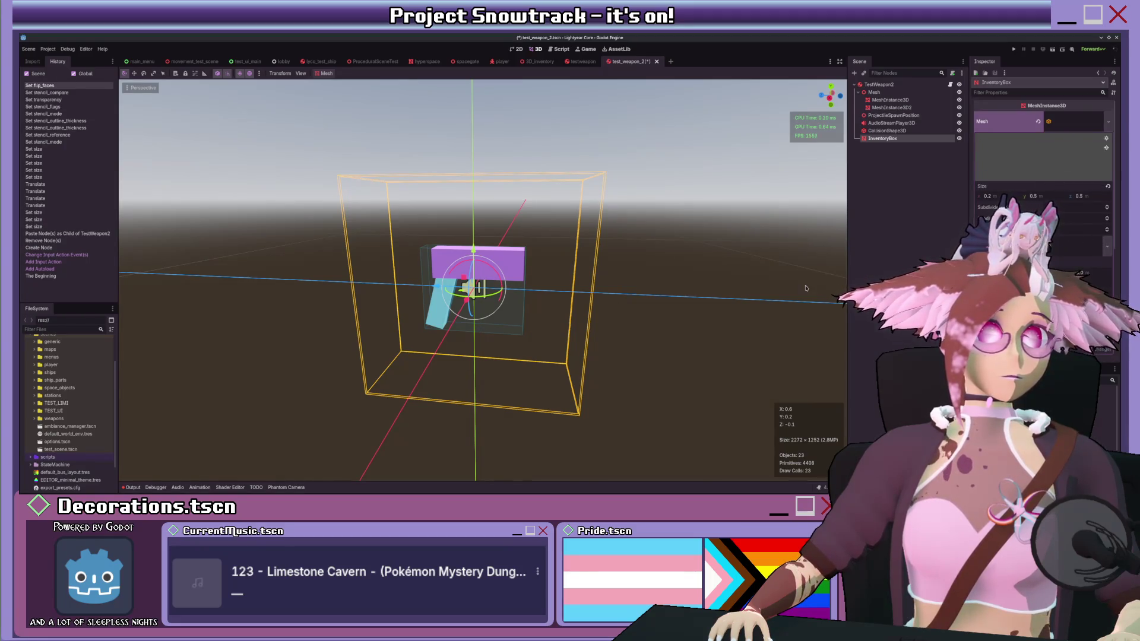
left_click(533, 62)
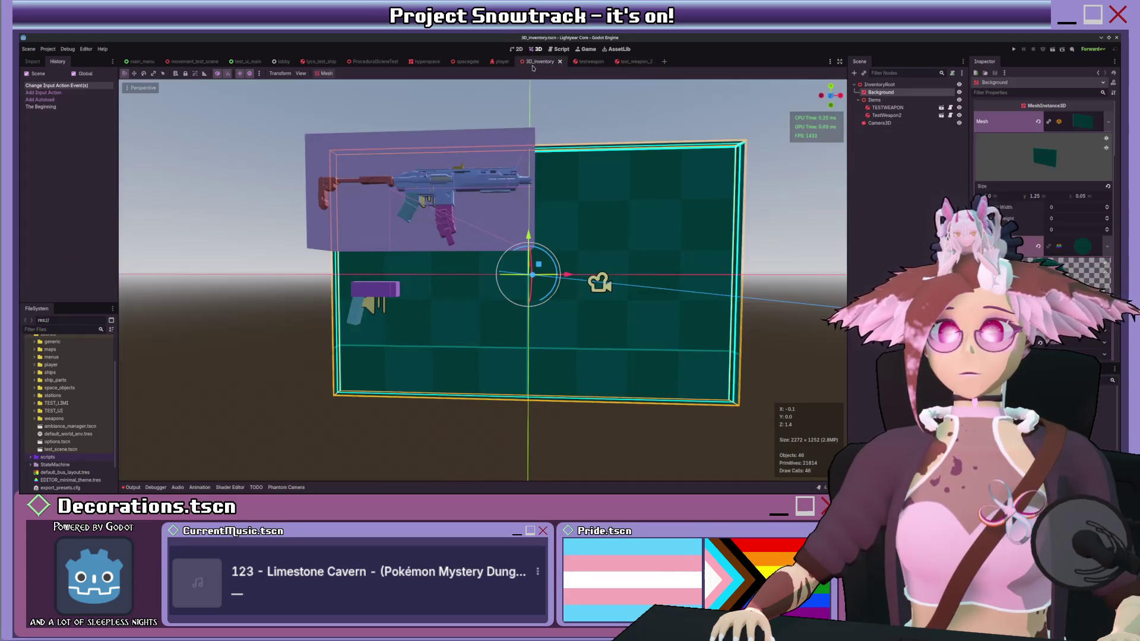
left_click_drag(481, 195, 469, 249)
left_click(628, 62)
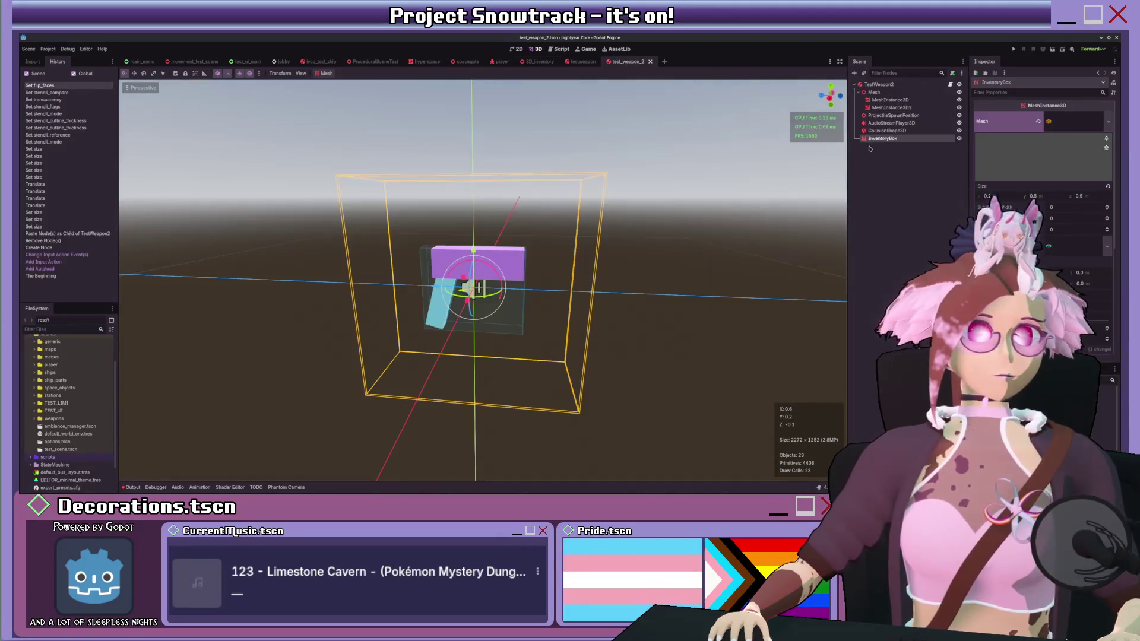
Step: Set the InventoryBox's Geometry Extra Cull Margin to 1.0
left_click(1067, 127)
left_click(1067, 128)
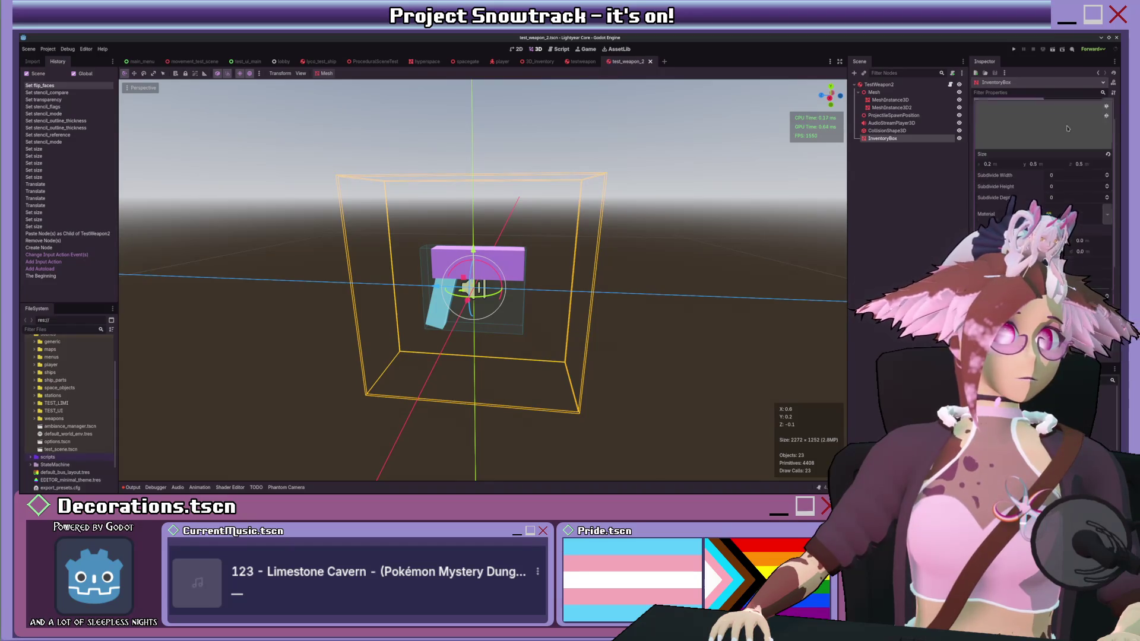
left_click(1062, 132)
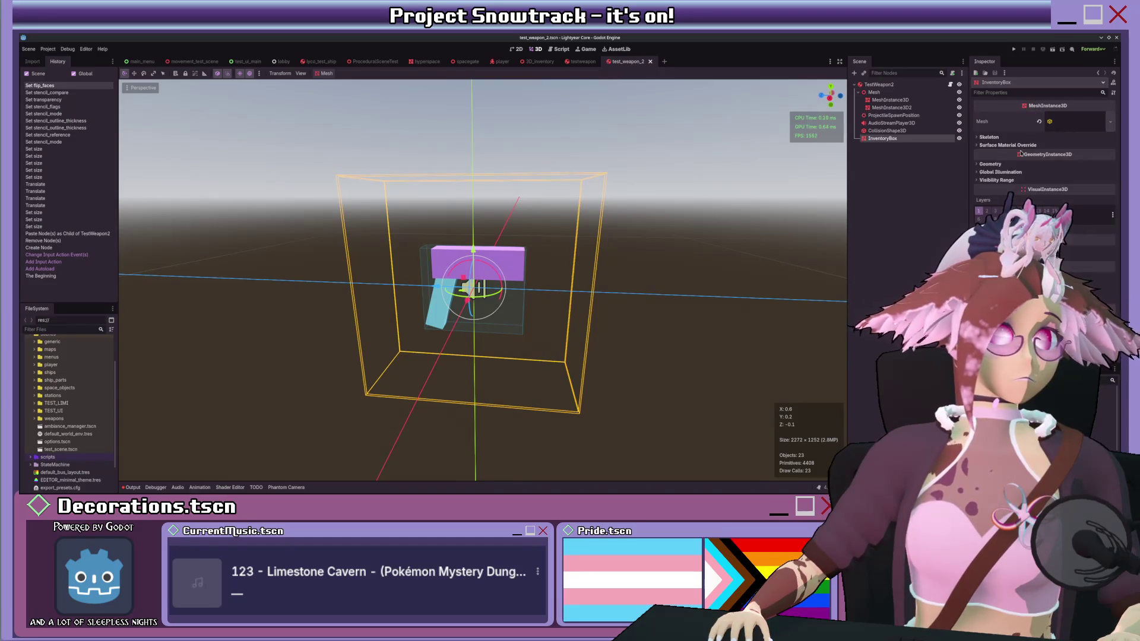
left_click(1005, 181)
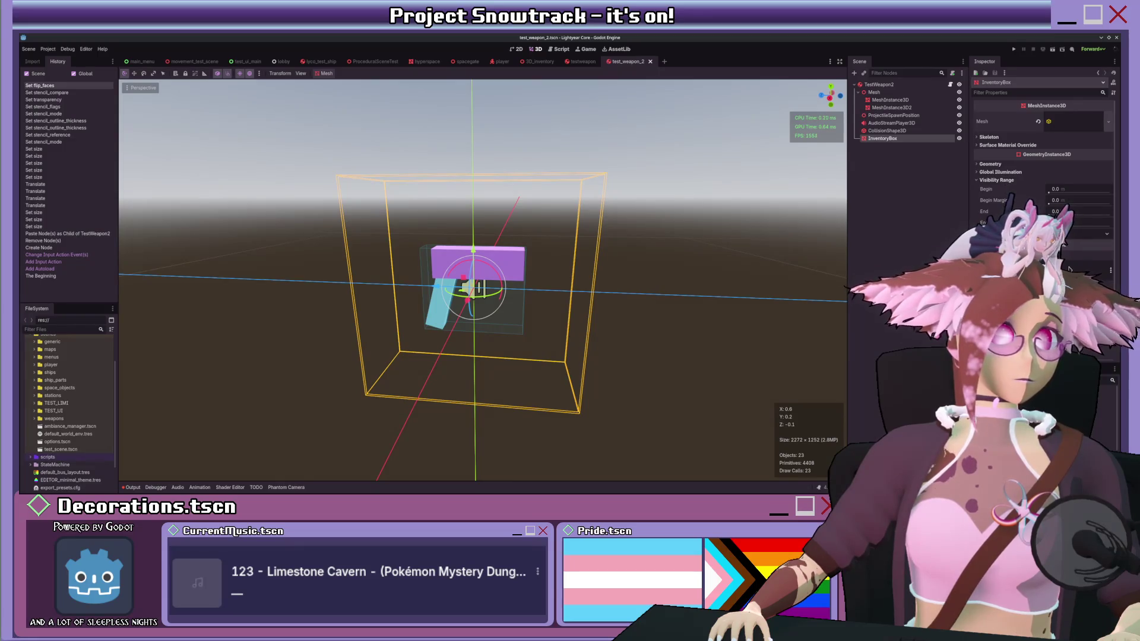
left_click(998, 179)
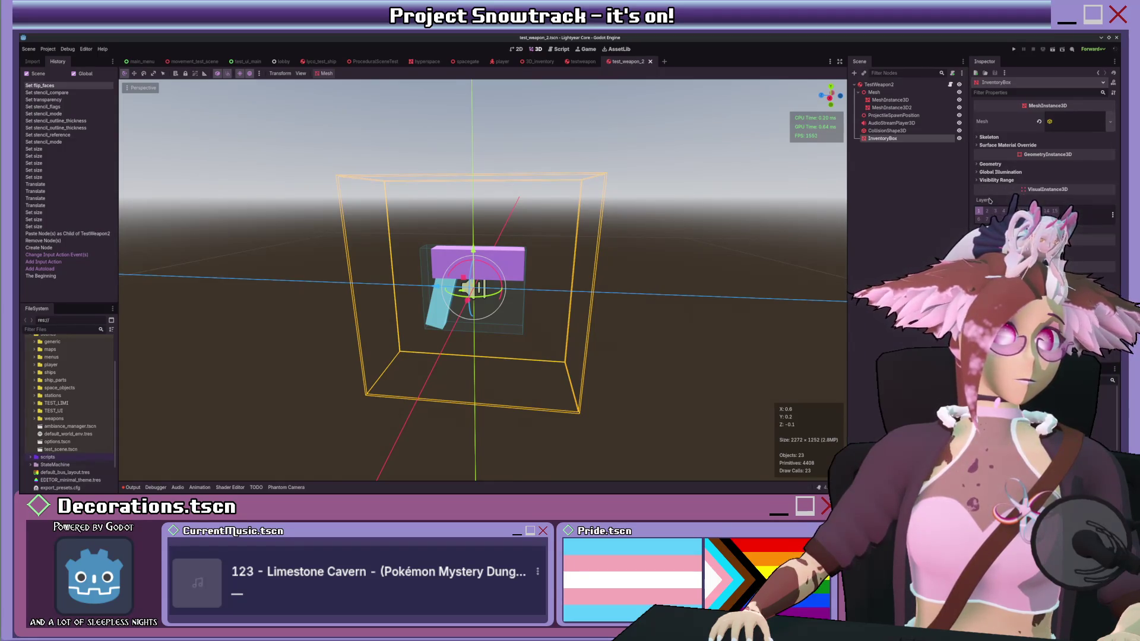
left_click(1001, 165)
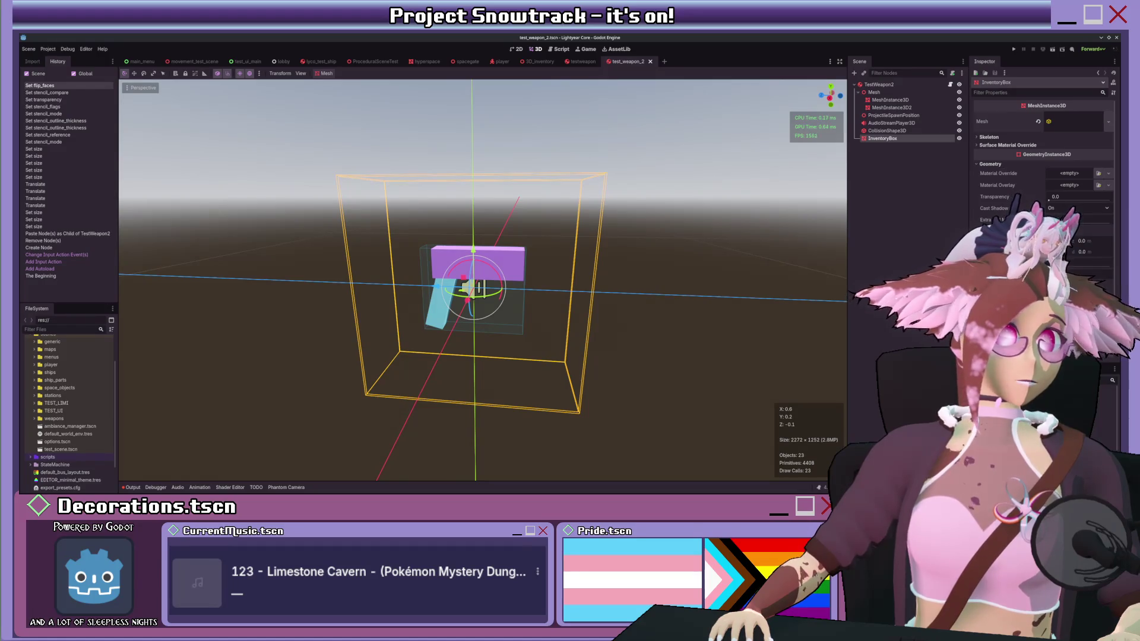
type("1")
key("Return")
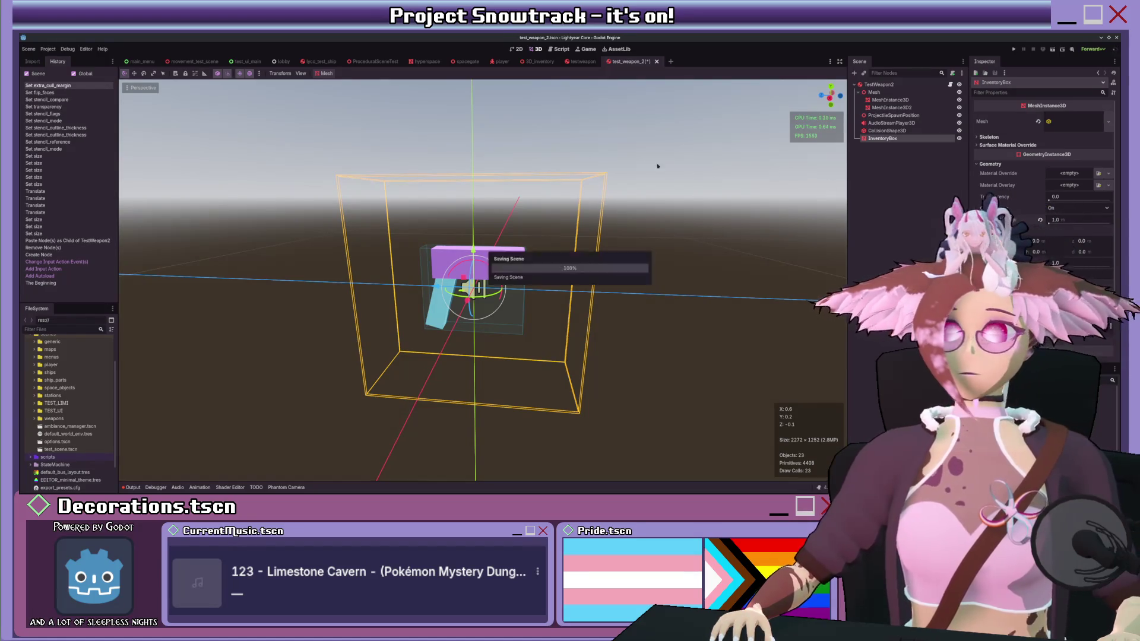
left_click(538, 61)
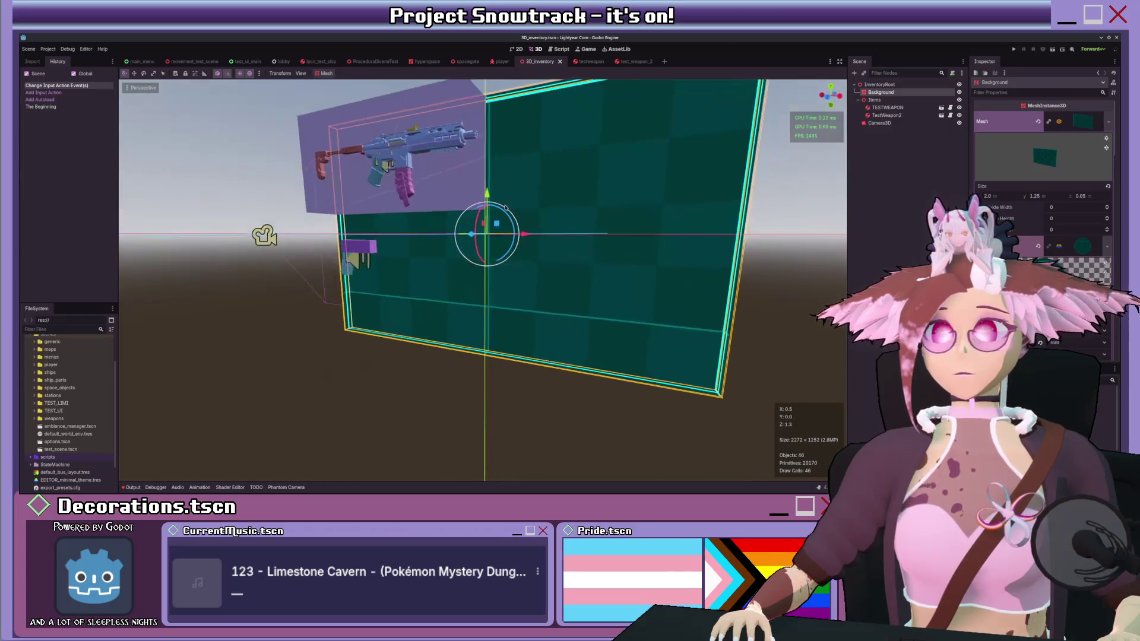
Step: Orbit closer to the inventory grid in 3D_inventory, then return to test_weapon_2
mouse_move(540, 208)
left_mouse_down()
mouse_move(768, 183)
mouse_move(592, 186)
mouse_move(674, 363)
mouse_move(608, 189)
mouse_move(594, 187)
mouse_move(648, 367)
mouse_move(599, 187)
mouse_move(619, 190)
mouse_move(558, 199)
mouse_move(451, 187)
mouse_move(647, 190)
mouse_move(636, 196)
mouse_move(594, 172)
mouse_move(642, 177)
mouse_move(618, 190)
left_mouse_up()
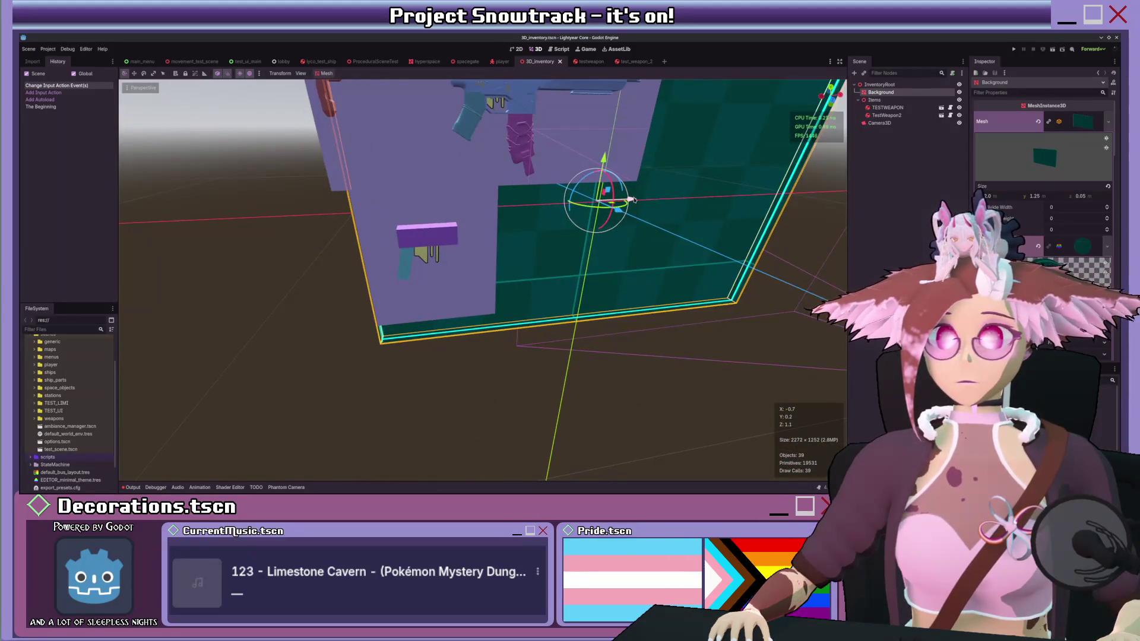
left_click(643, 62)
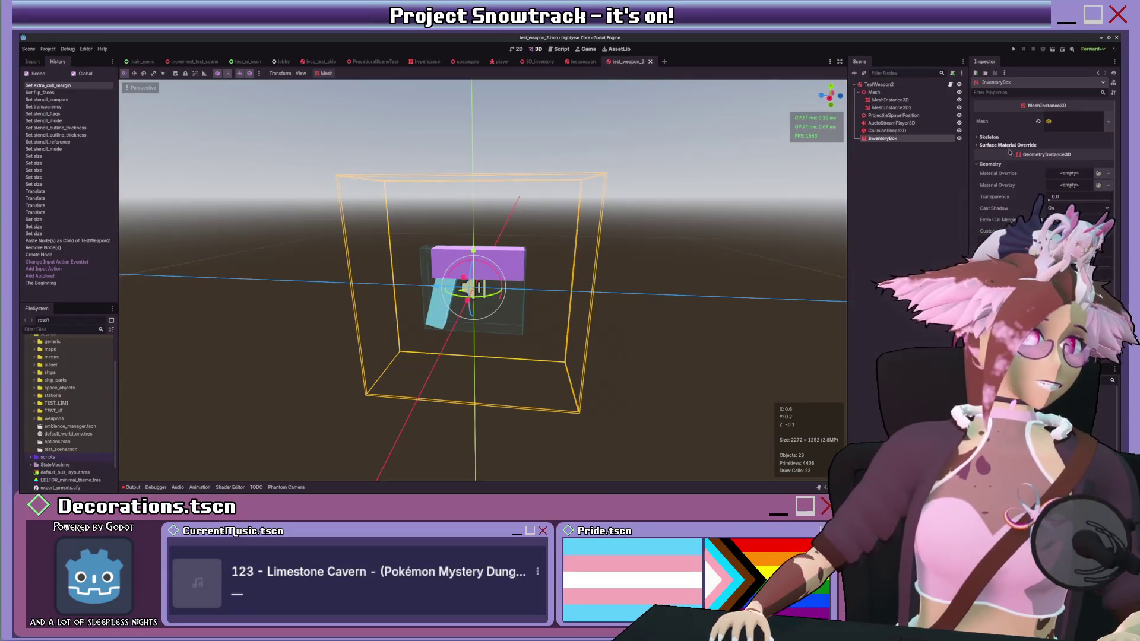
Step: Turn on Disable Receive Shadows in the InventoryBox mesh material's Shadows settings
left_click(1063, 122)
scroll(1070, 156, "down", 3)
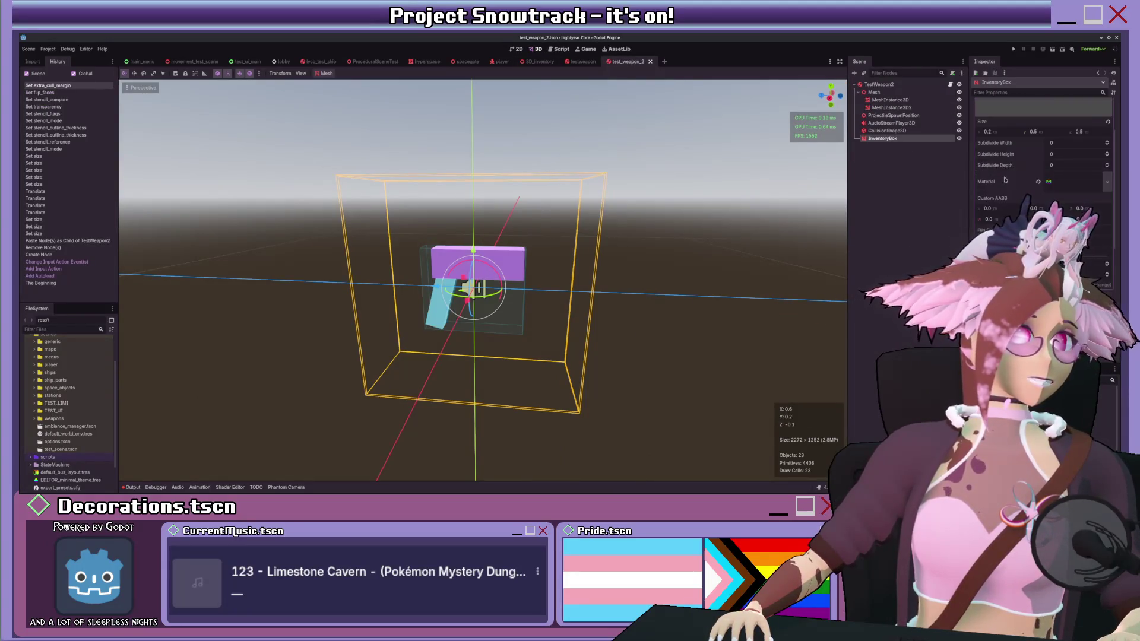
left_click(1070, 155)
scroll(988, 203, "down", 5)
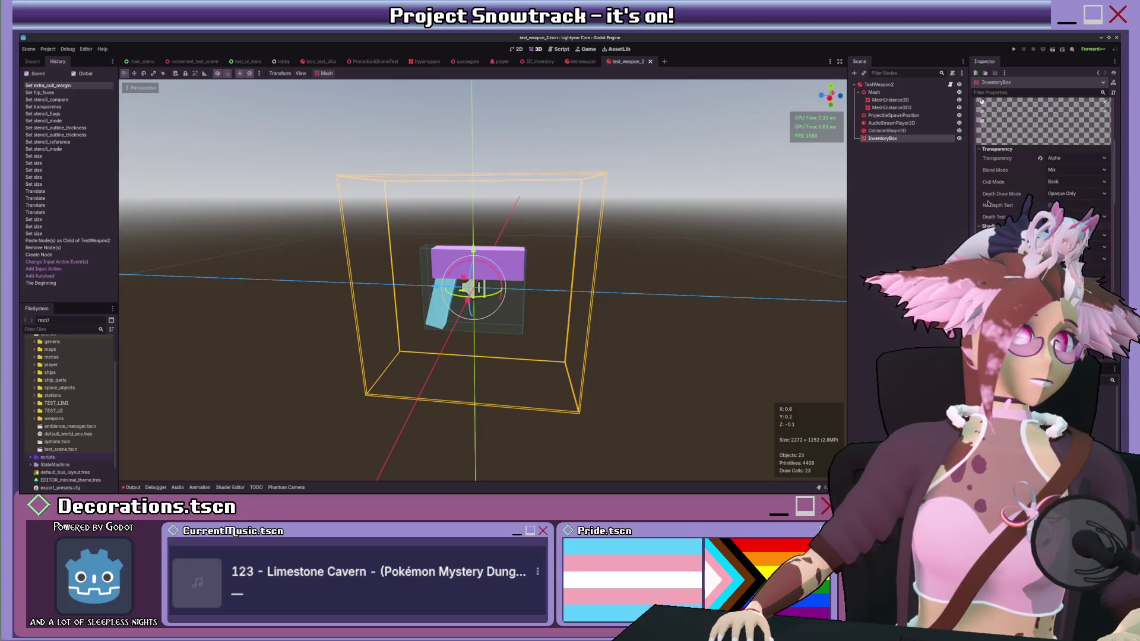
scroll(1042, 160, "down", 5)
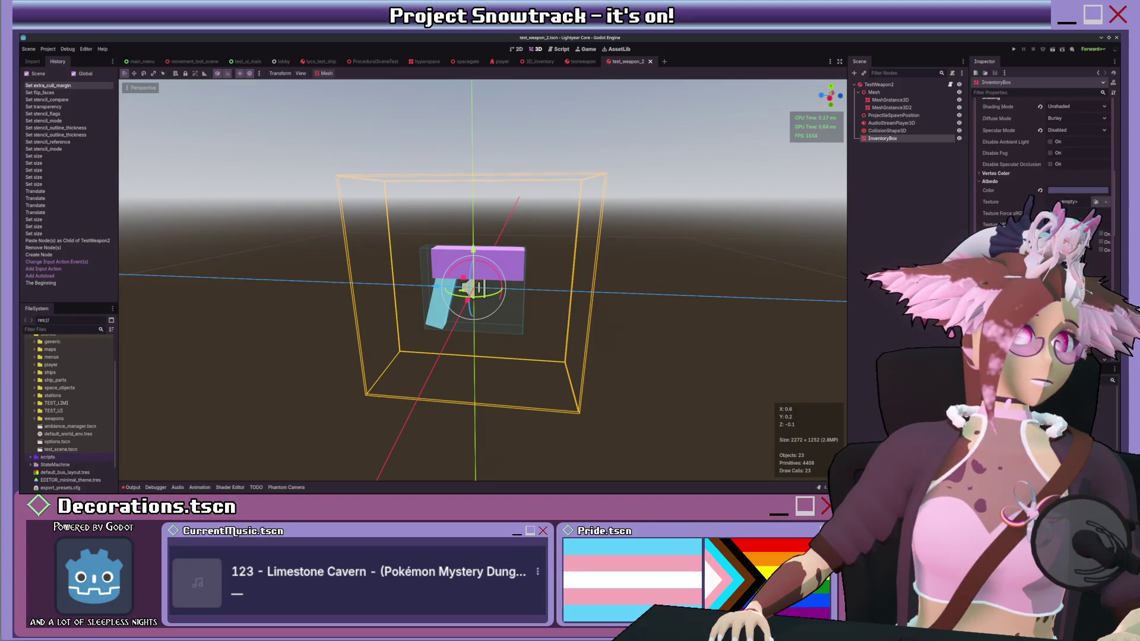
scroll(1045, 178, "down", 2)
left_click(1050, 226)
left_click(1000, 217)
scroll(1003, 213, "down", 2)
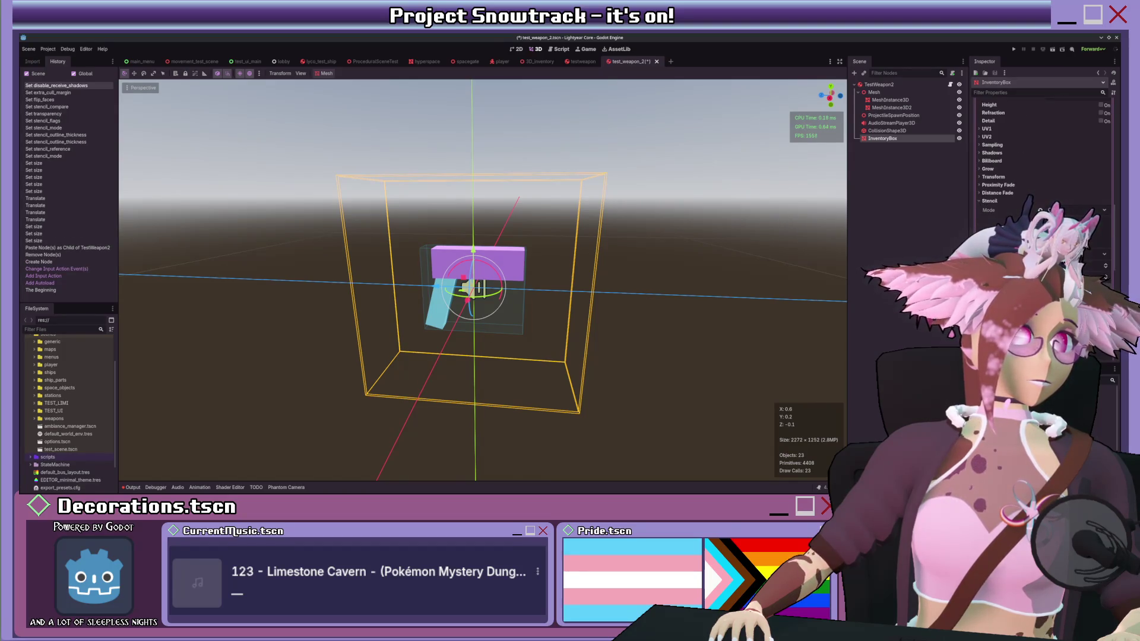
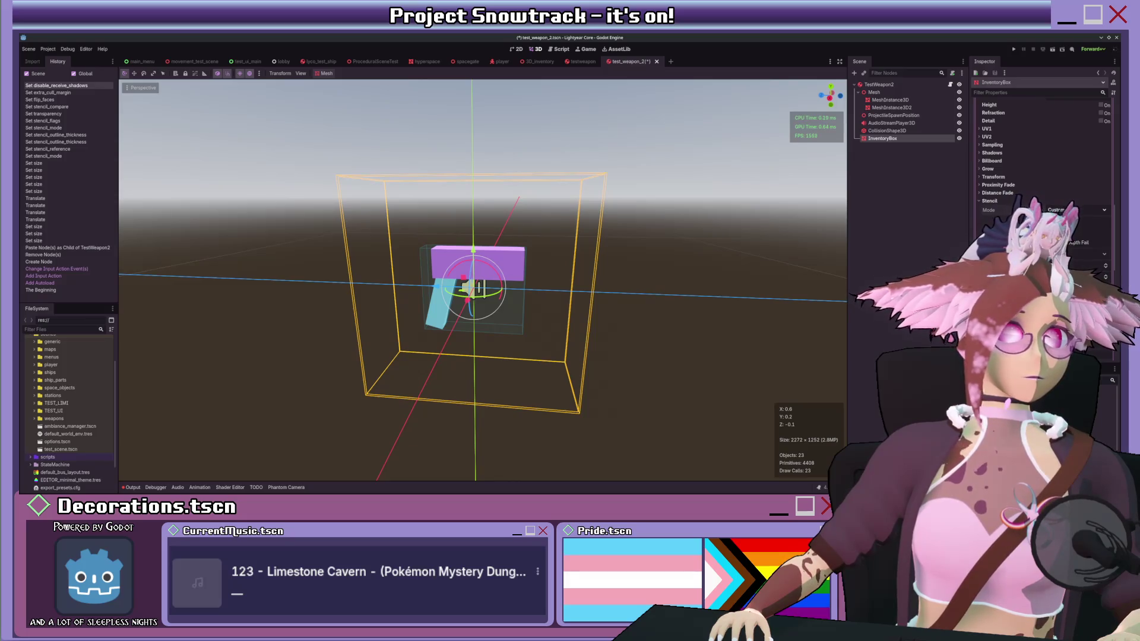
Step: Switch the InventoryBox stencil to X-Ray, then inspect the gun mesh and CollisionShape3D nodes
left_click(1079, 238)
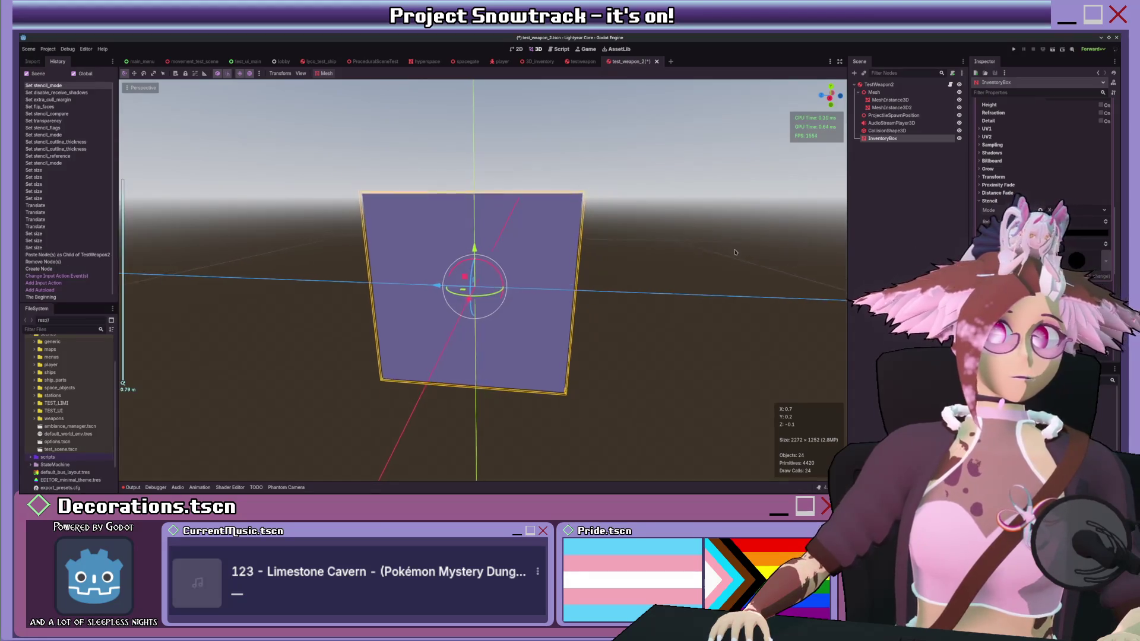
scroll(468, 285, "up", 5)
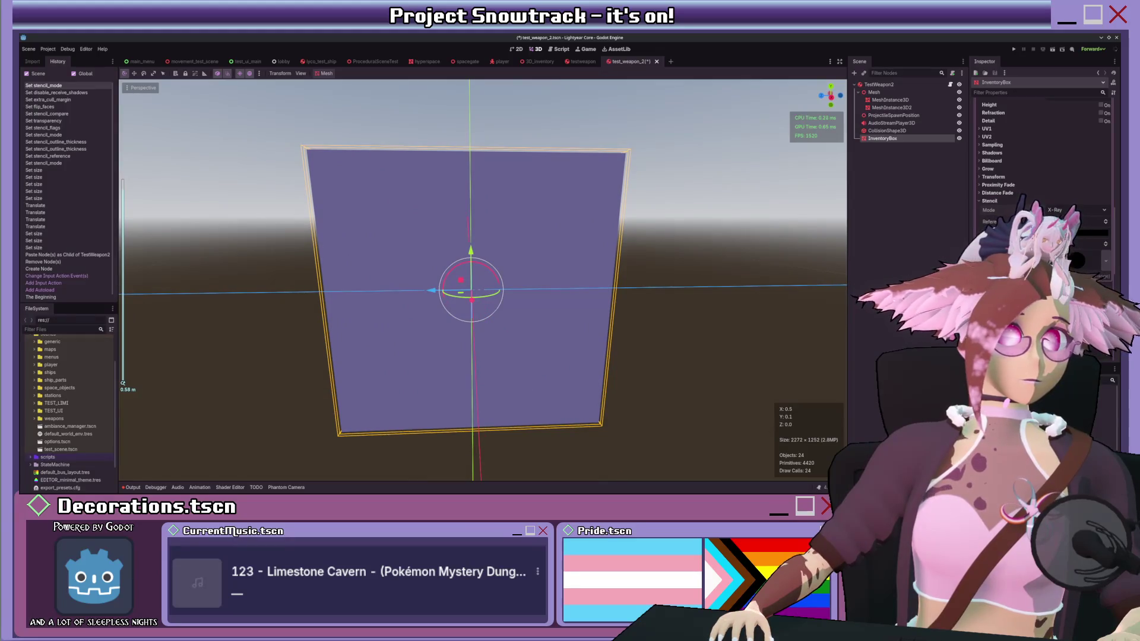
left_click(889, 100)
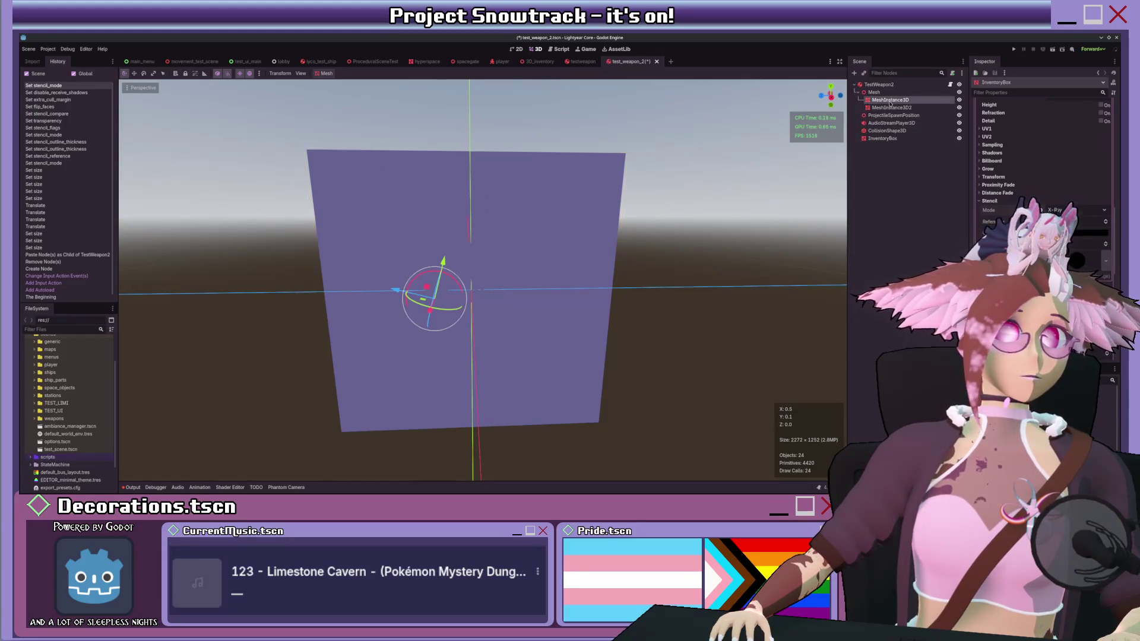
left_click(890, 107, "shift")
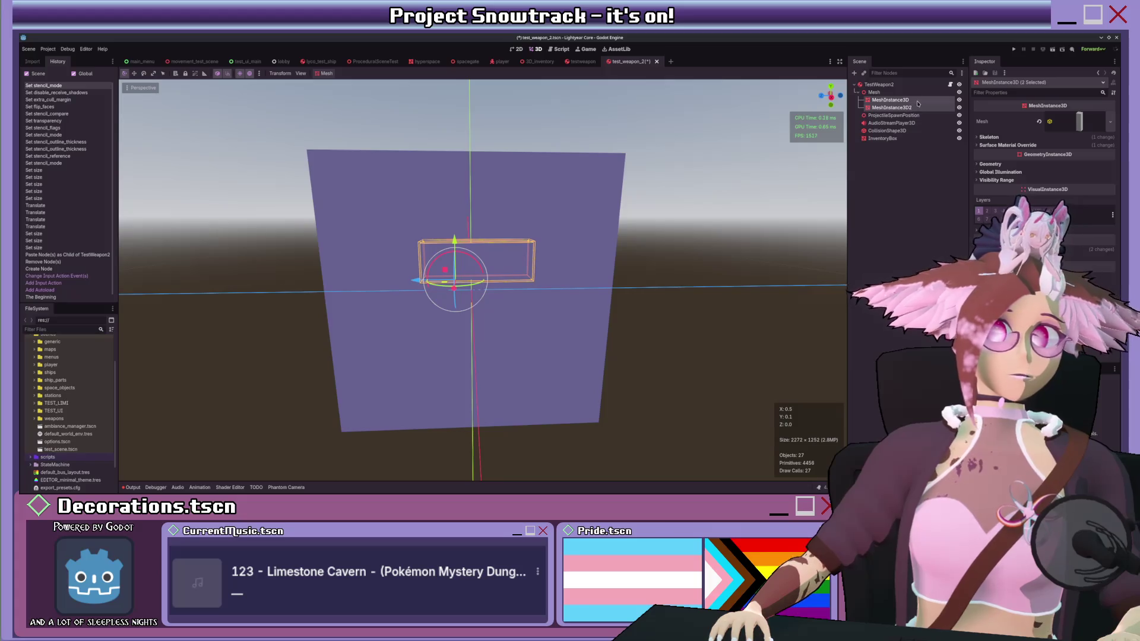
left_click(918, 101)
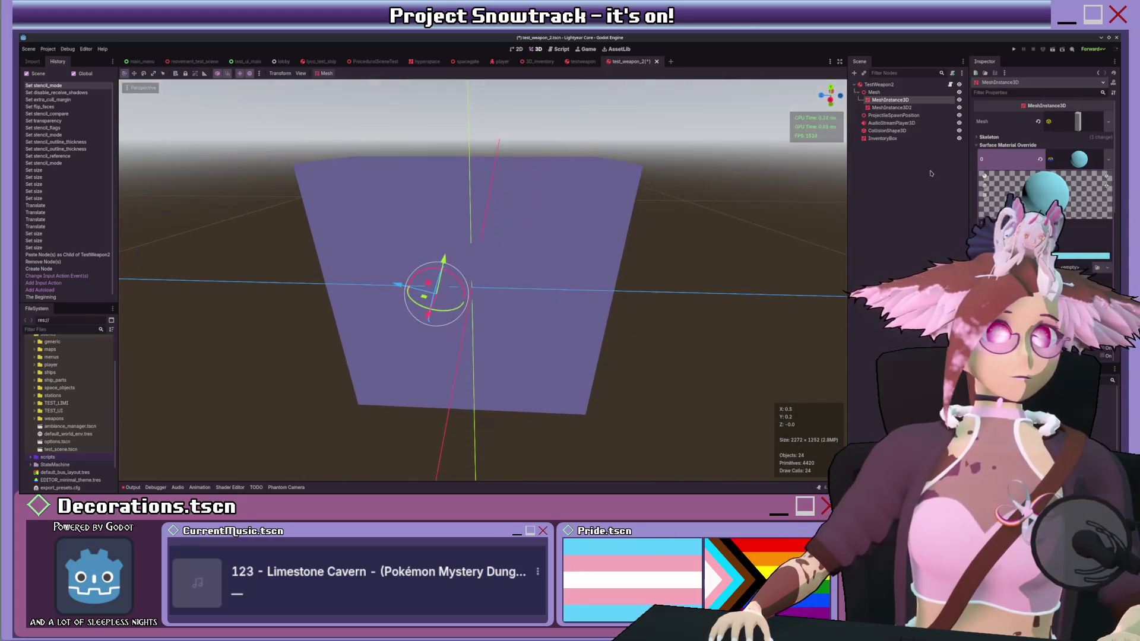
left_click(882, 139)
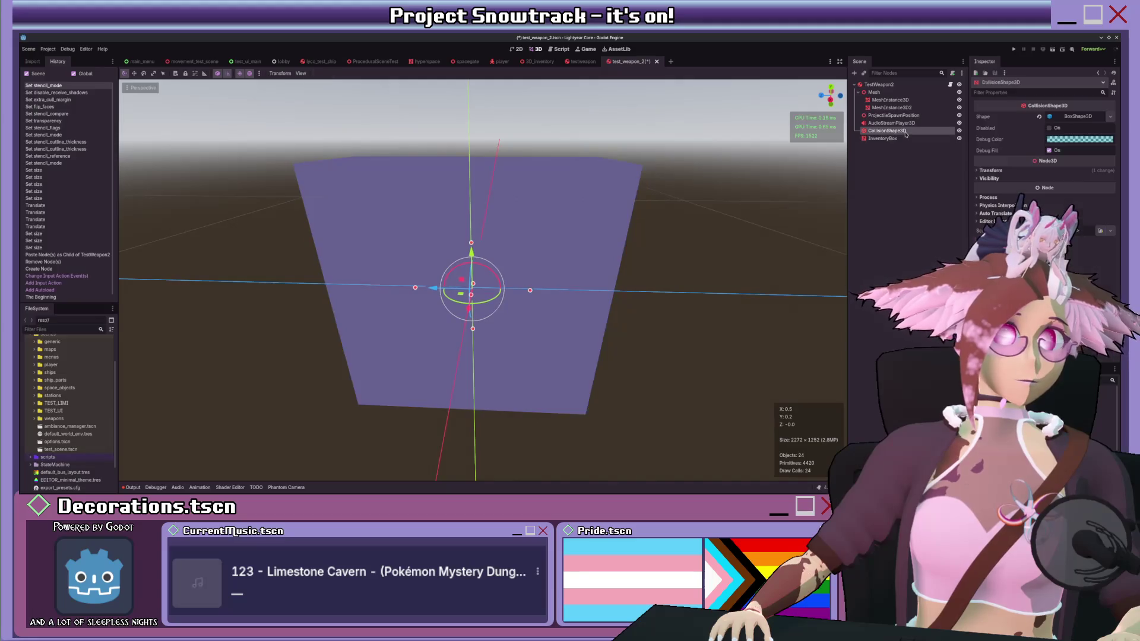
left_click(890, 138)
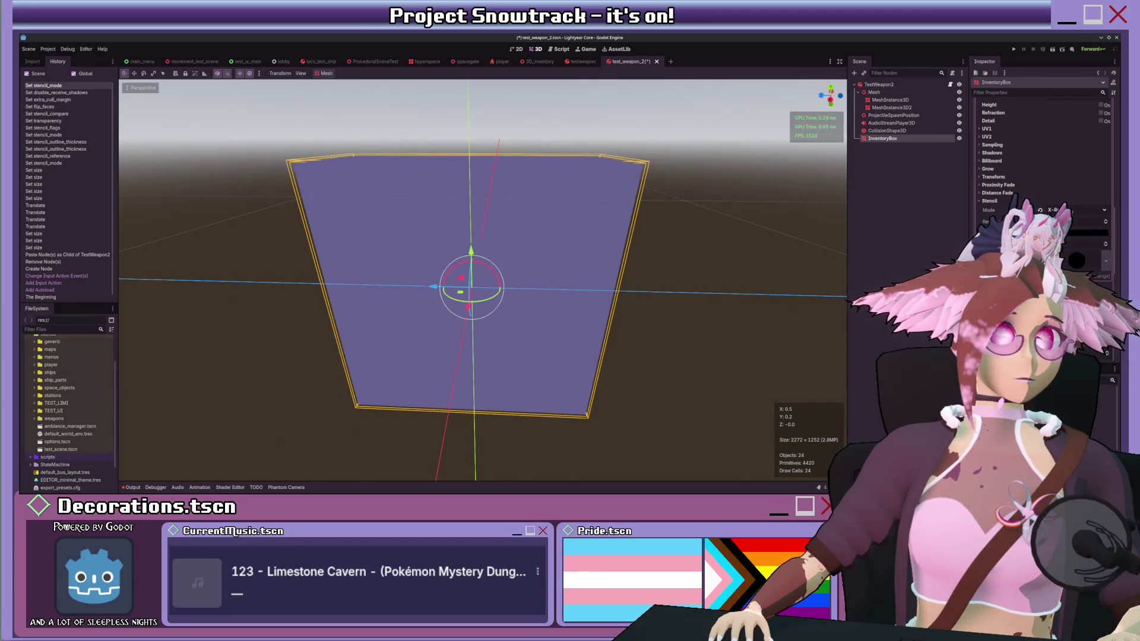
Step: Enable Flip Faces on the InventoryBox mesh so the pistol shows inside
scroll(1045, 178, "up", 10)
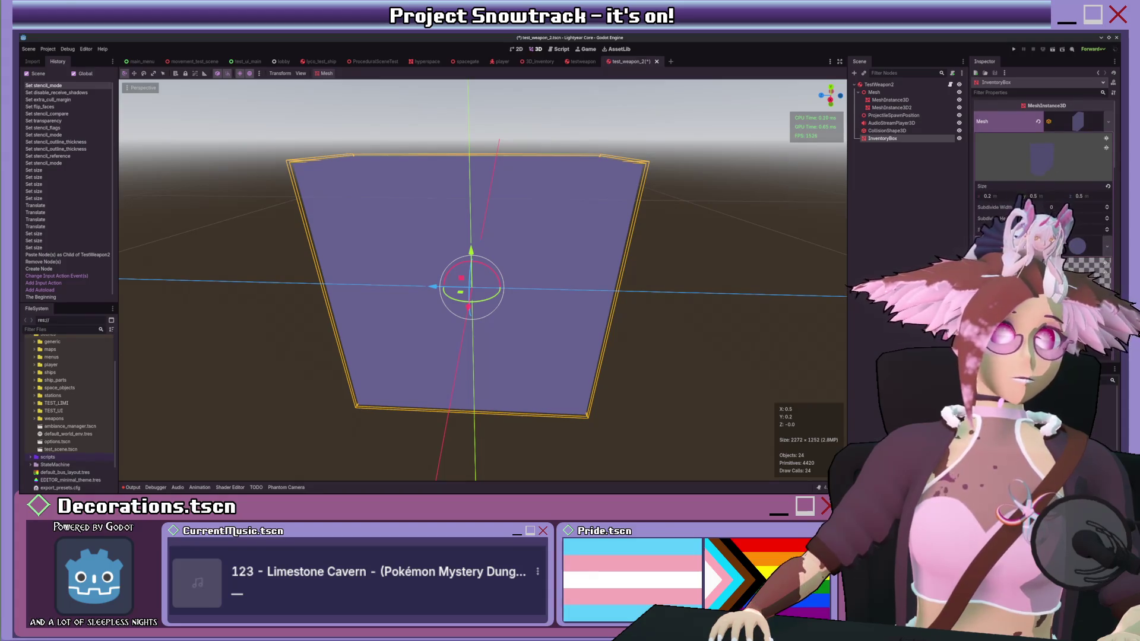
scroll(1044, 179, "down", 2)
left_click(1048, 262)
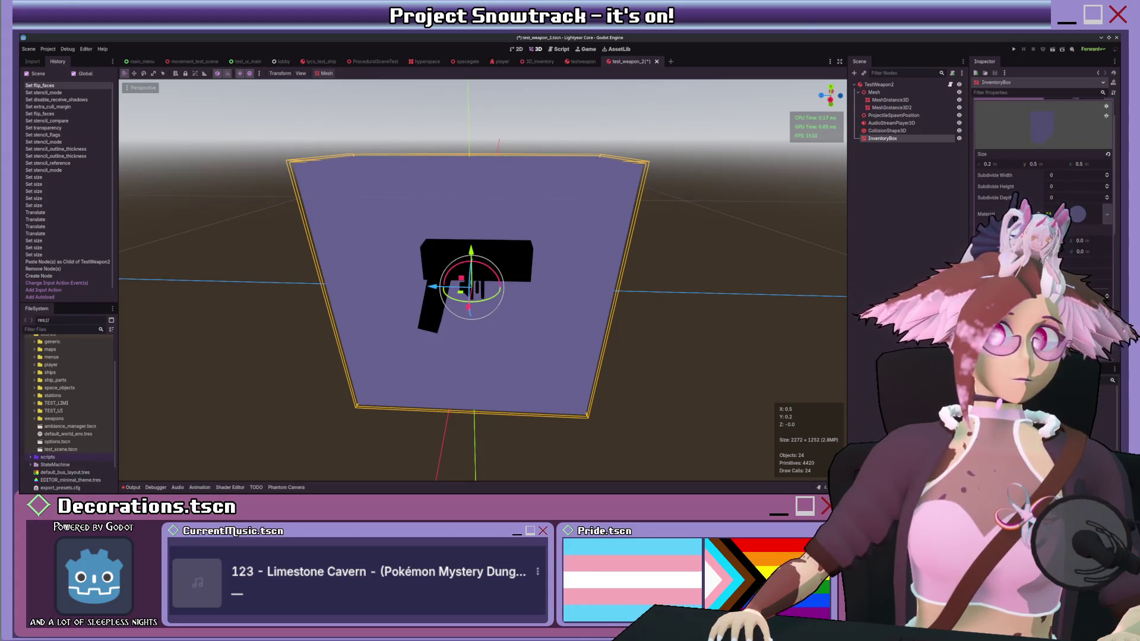
Step: Snap to a side view and turn Flip Faces back off on the box
key("KP_3")
scroll(710, 251, "down", 3)
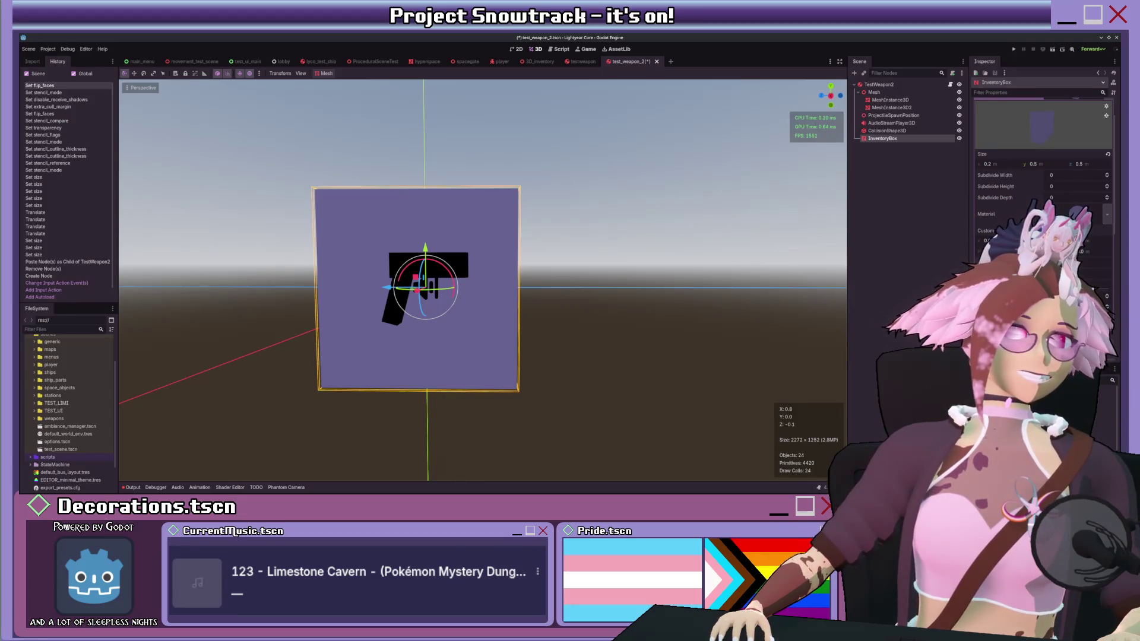
left_click(1057, 255)
scroll(1044, 167, "down", 5)
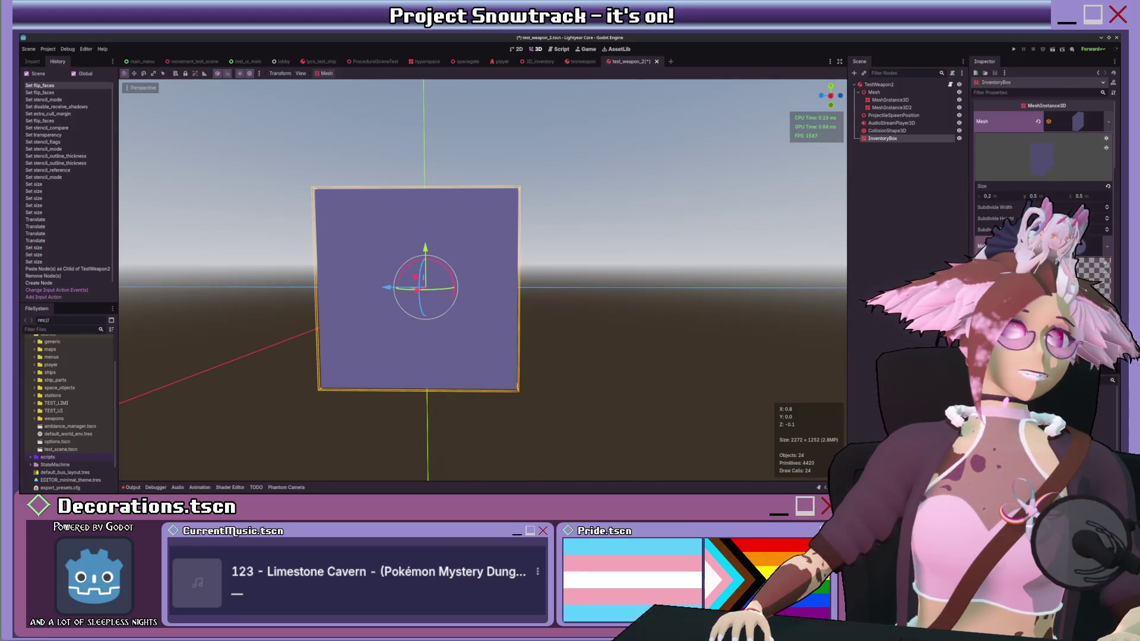
scroll(1045, 178, "down", 4)
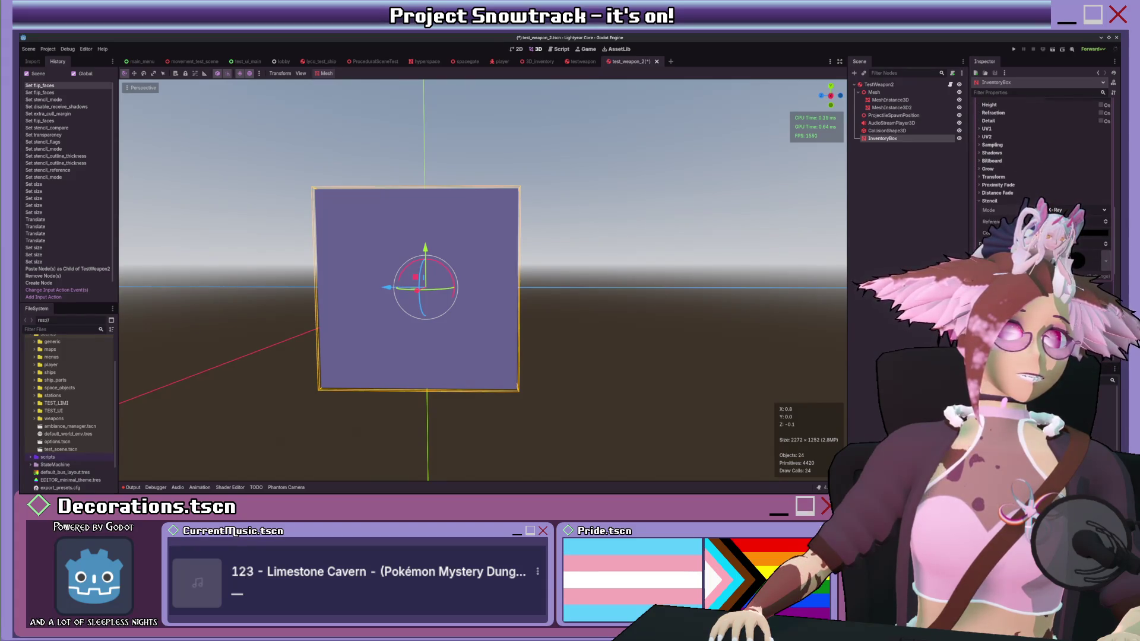
Step: Set the box stencil mode to Outline with a much thinner outline thickness
left_click(1069, 225)
mouse_move(682, 257)
left_mouse_down()
mouse_move(541, 256)
mouse_move(717, 261)
left_mouse_up()
scroll(653, 259, "up", 3)
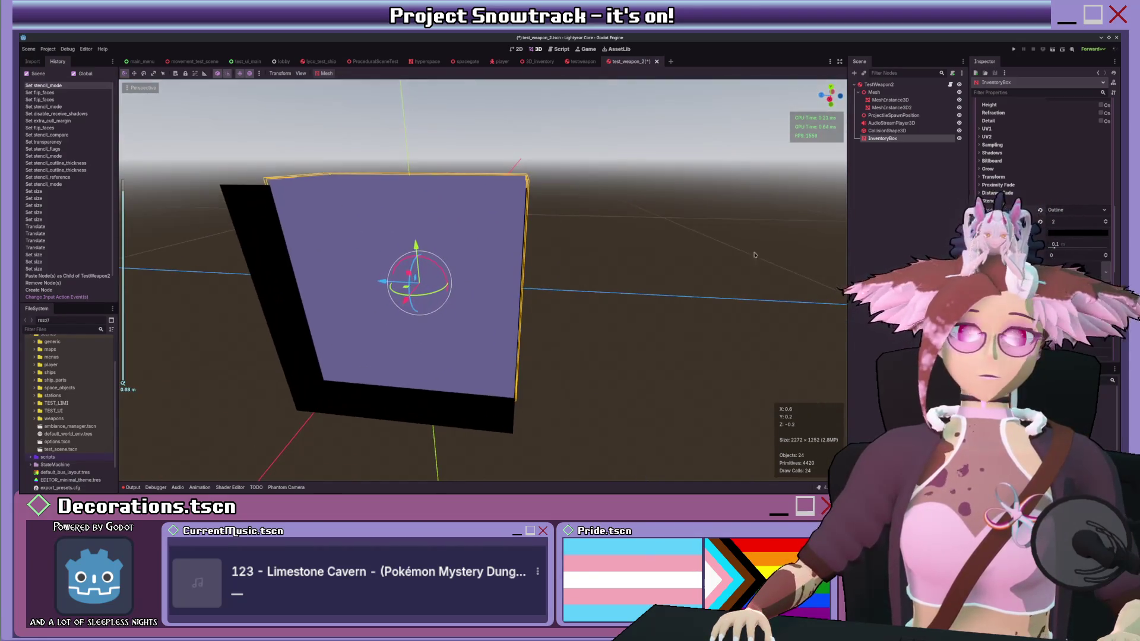
left_click_drag(1074, 222, 1050, 221)
mouse_move(831, 235)
left_mouse_down()
mouse_move(608, 231)
mouse_move(653, 230)
left_mouse_up()
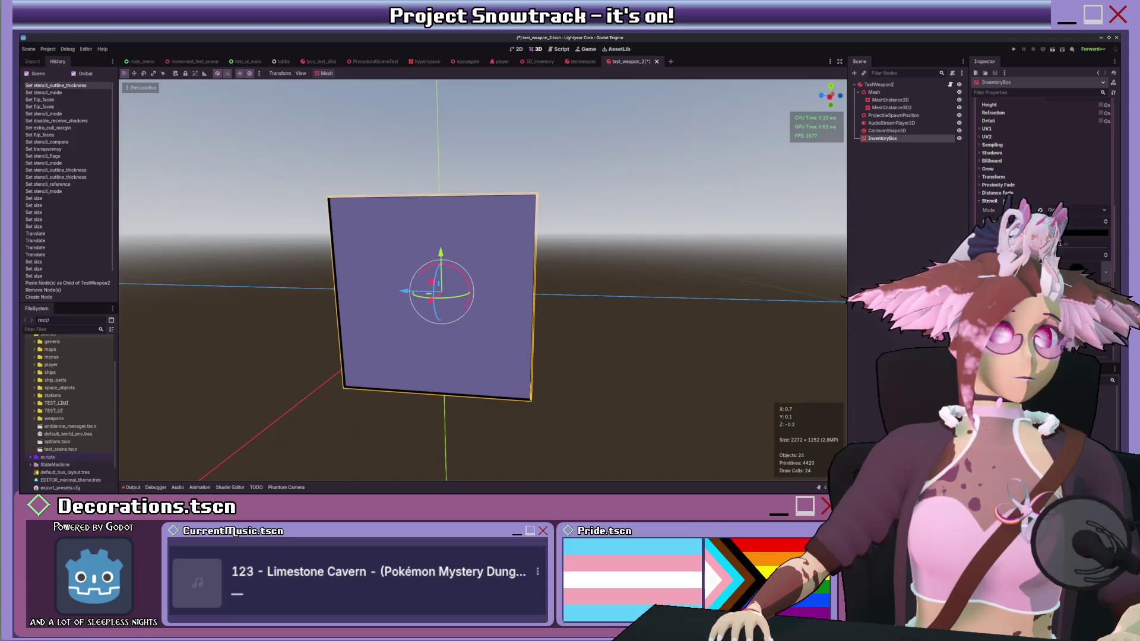
Step: Check the gun meshes, then set the InventoryBox material's render priority to -1
left_click(890, 107)
left_click(890, 100, "shift")
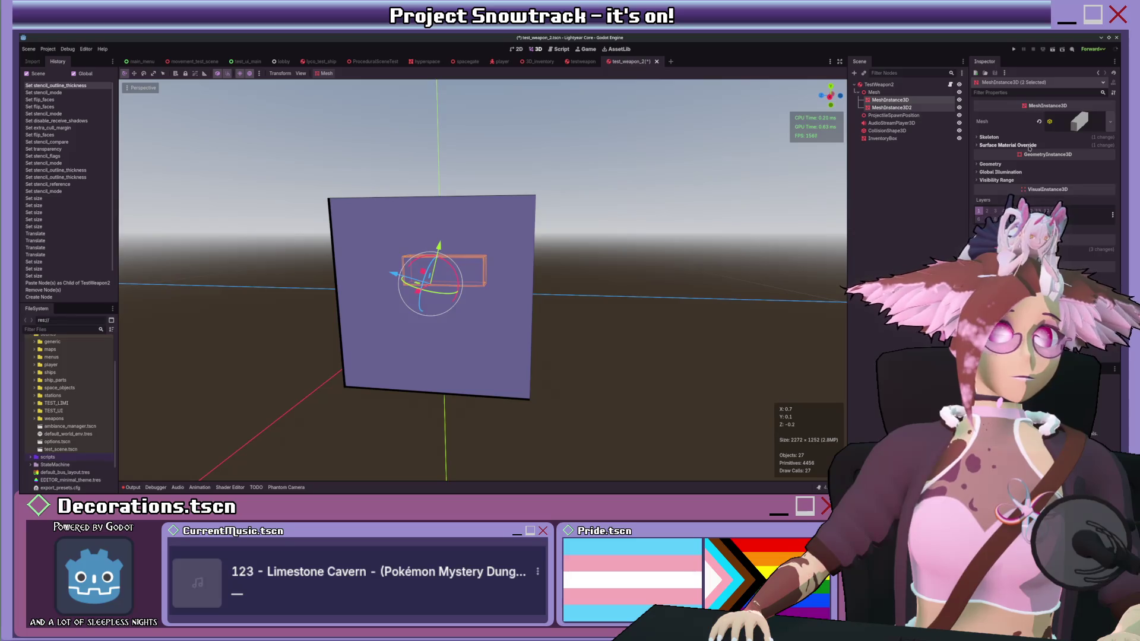
key("Down")
key("Down")
key("Down")
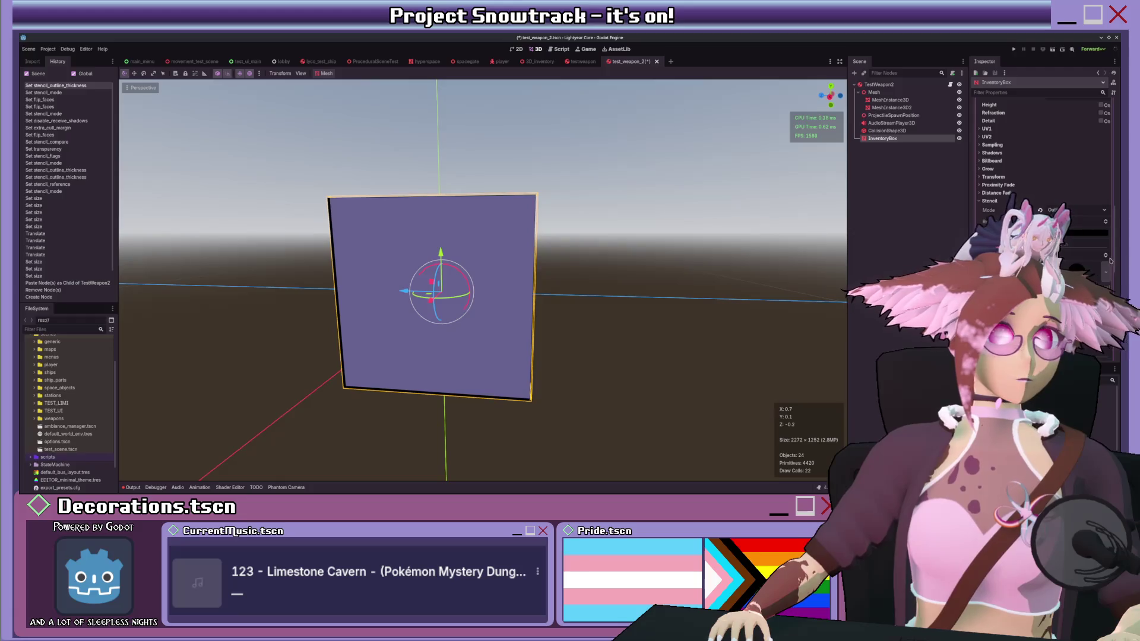
left_click(1107, 258)
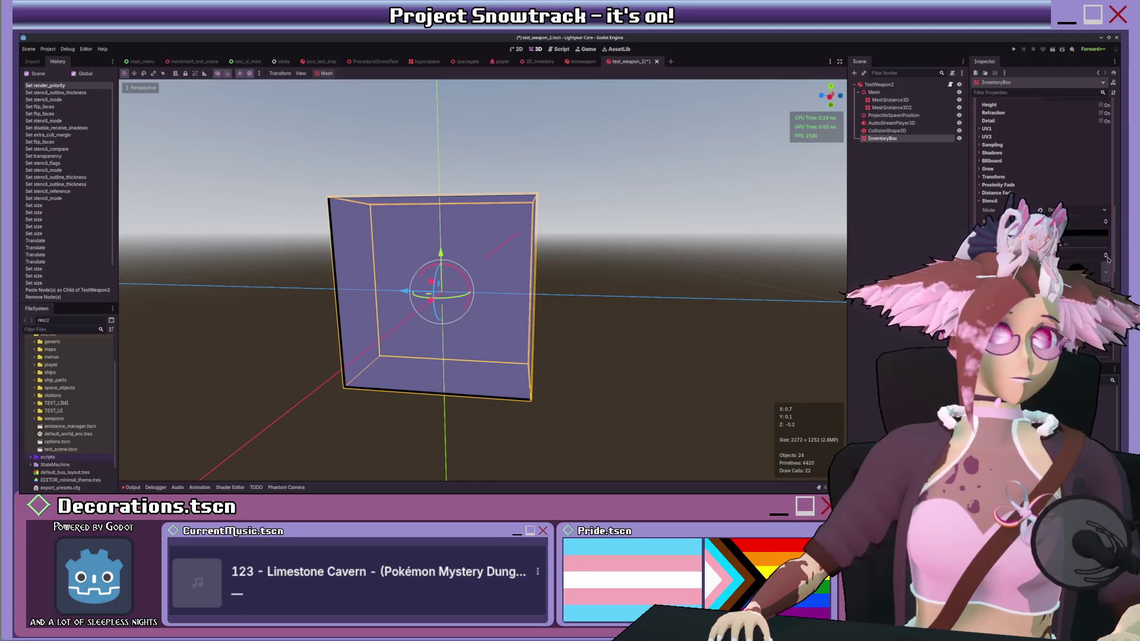
Step: Lower the InventoryBox material's render priority to -2
left_click(887, 101)
left_click(887, 107, "shift")
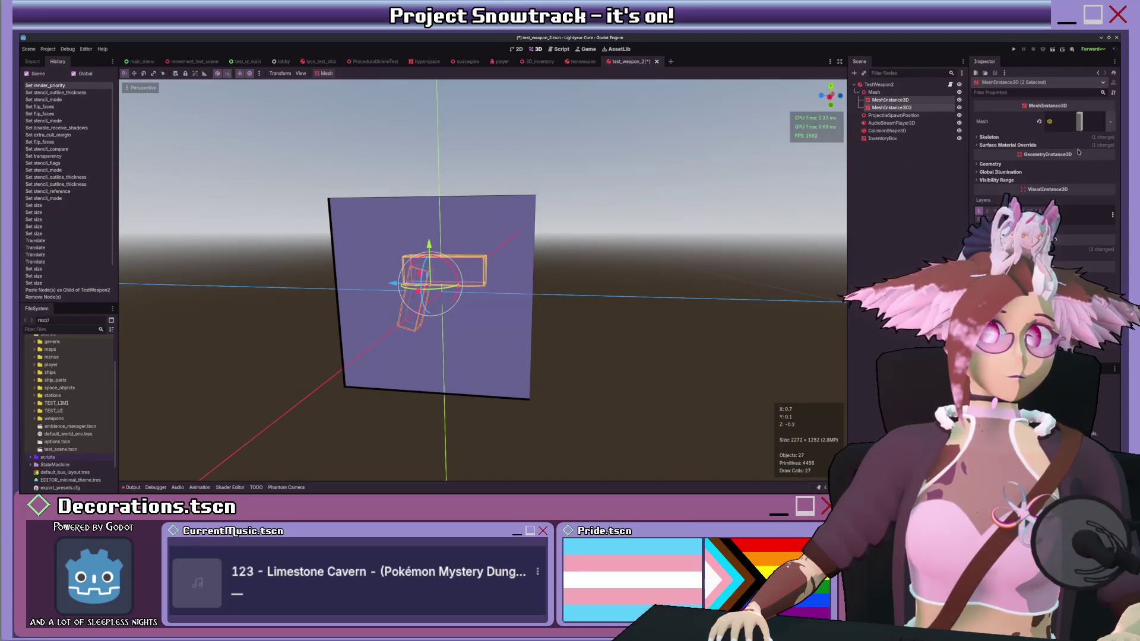
left_click(883, 139)
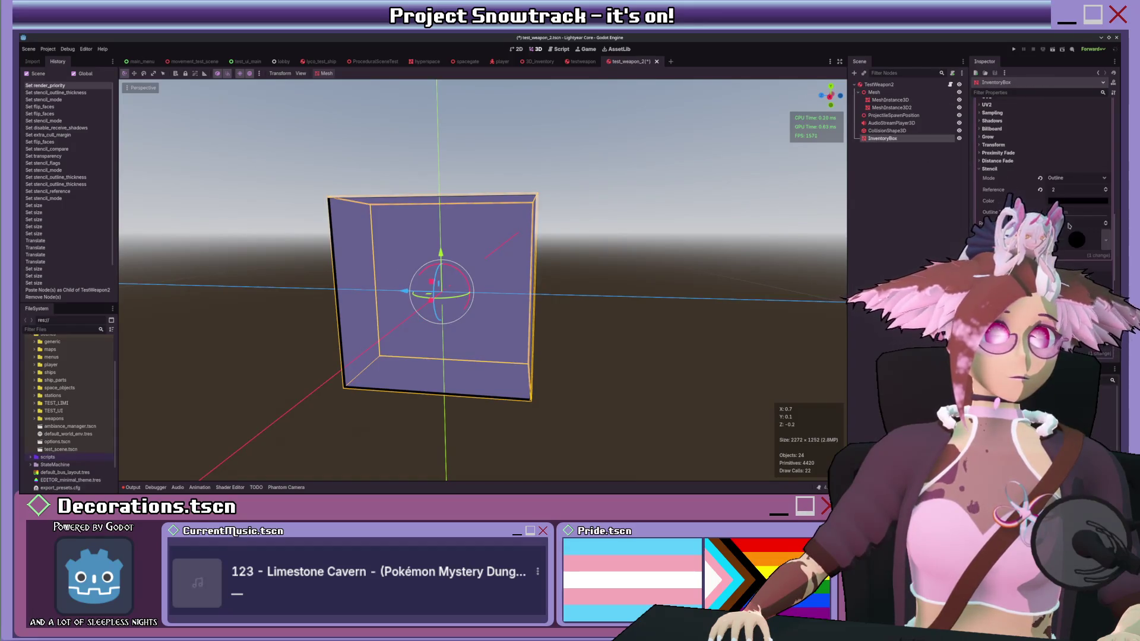
scroll(1081, 261, "up", 3)
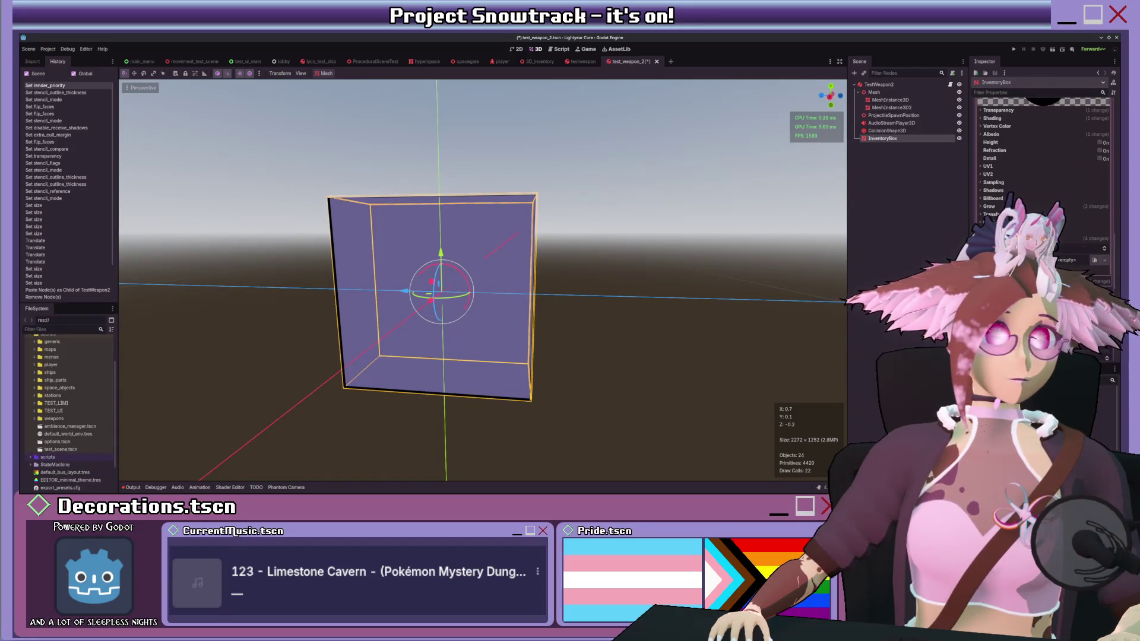
scroll(1062, 235, "up", 1)
left_click(1105, 283)
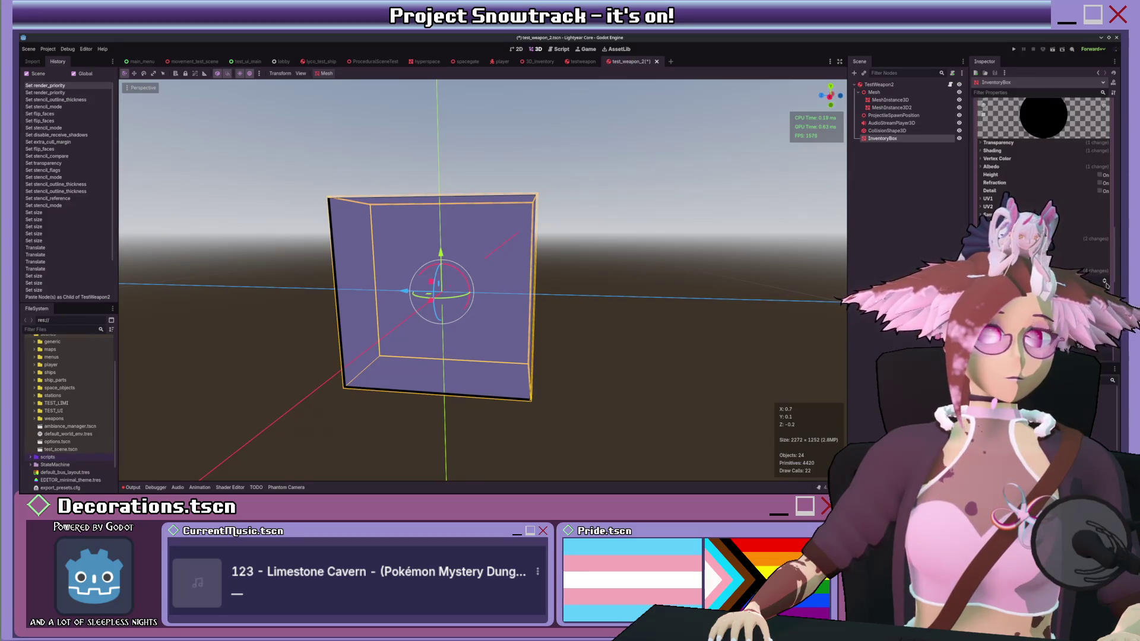
left_click(1105, 284)
scroll(1075, 265, "down", 5)
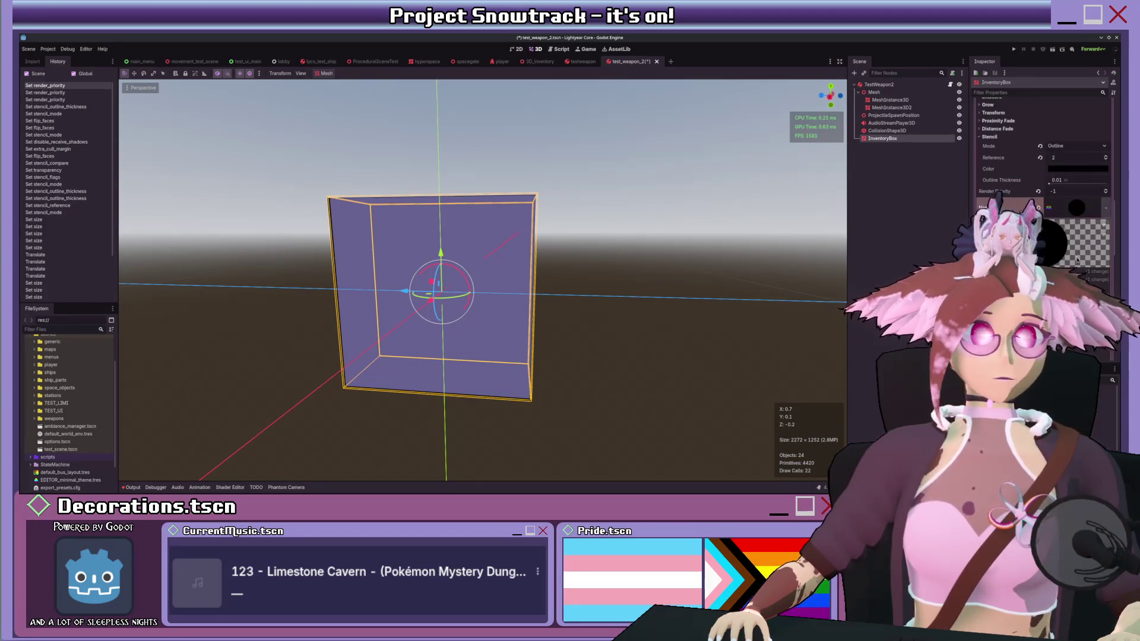
left_click(1106, 193)
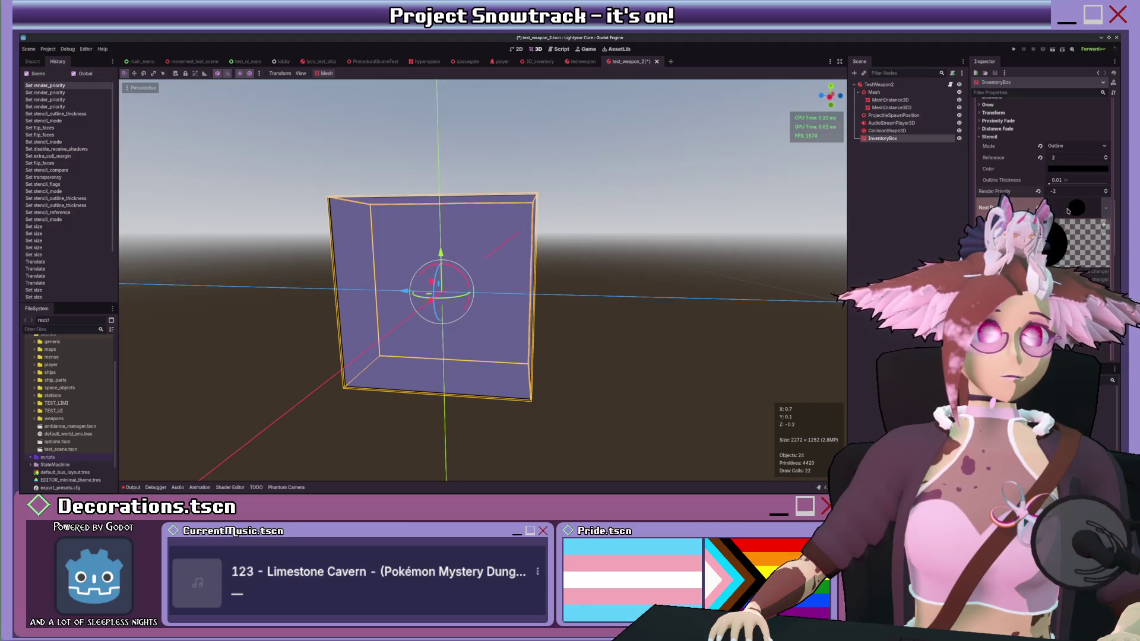
Step: Change the box material's Transparency from Alpha to Disabled
scroll(1054, 172, "up", 10)
left_click(1048, 127)
left_click(1059, 138)
scroll(693, 244, "down", 2)
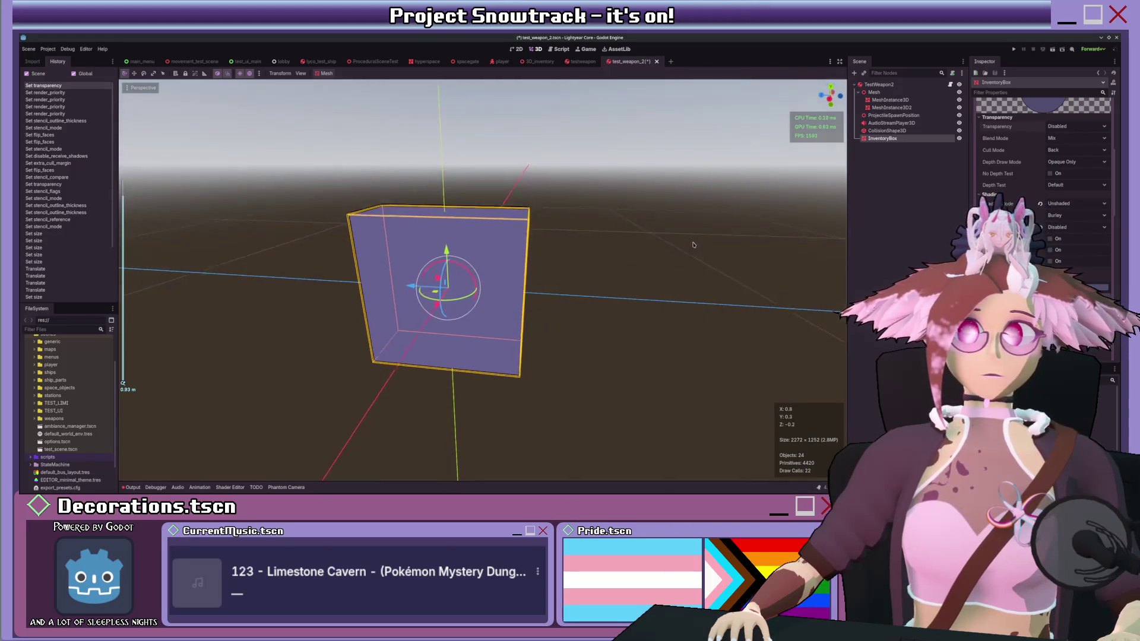
scroll(694, 244, "up", 2)
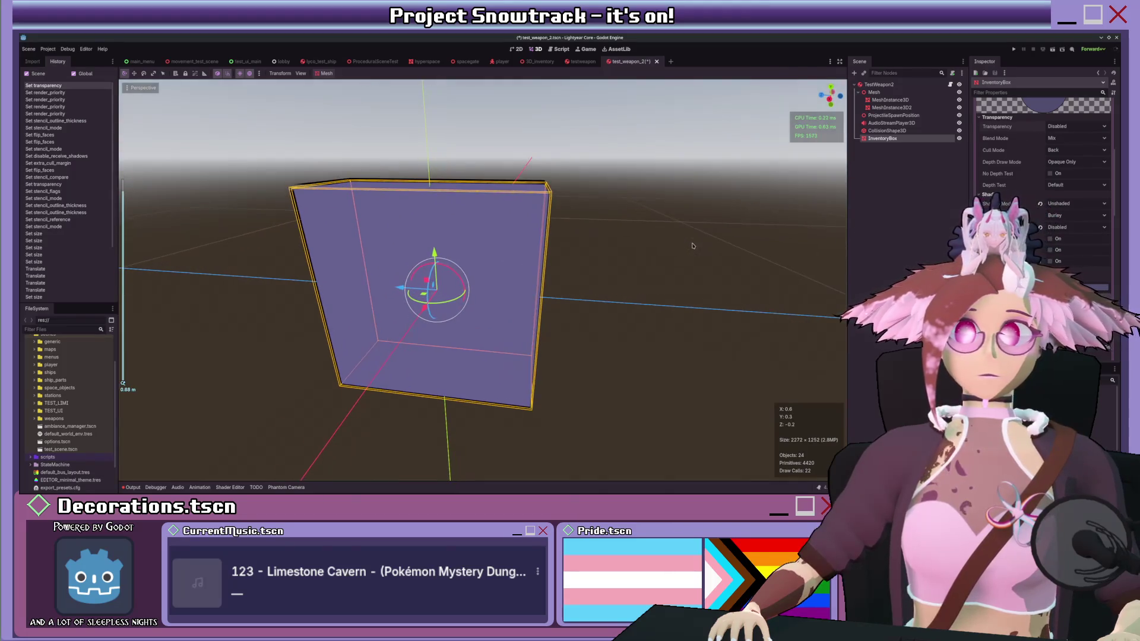
left_click(891, 107)
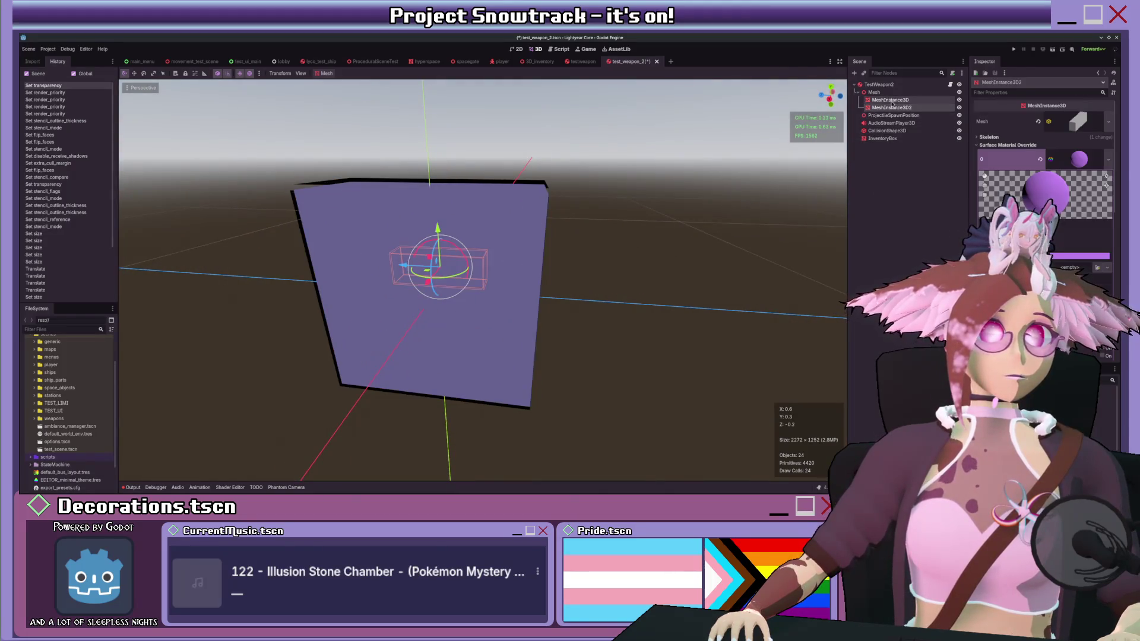
Step: Set the gun's override material stencil mode to Custom with the Write flag enabled
left_click(1079, 160)
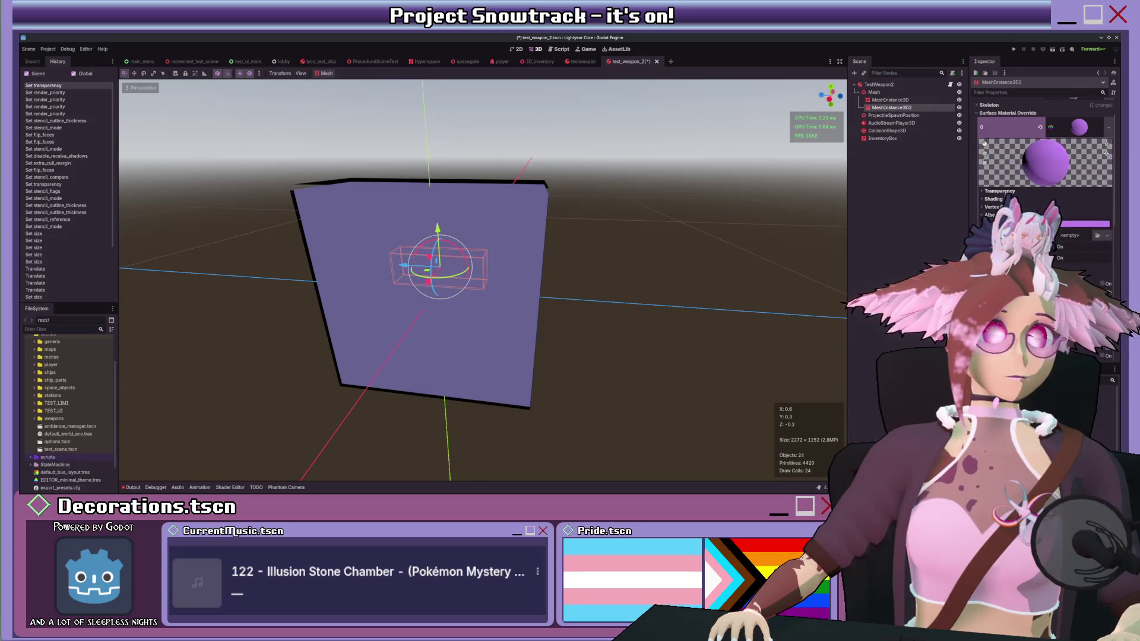
scroll(1044, 148, "down", 5)
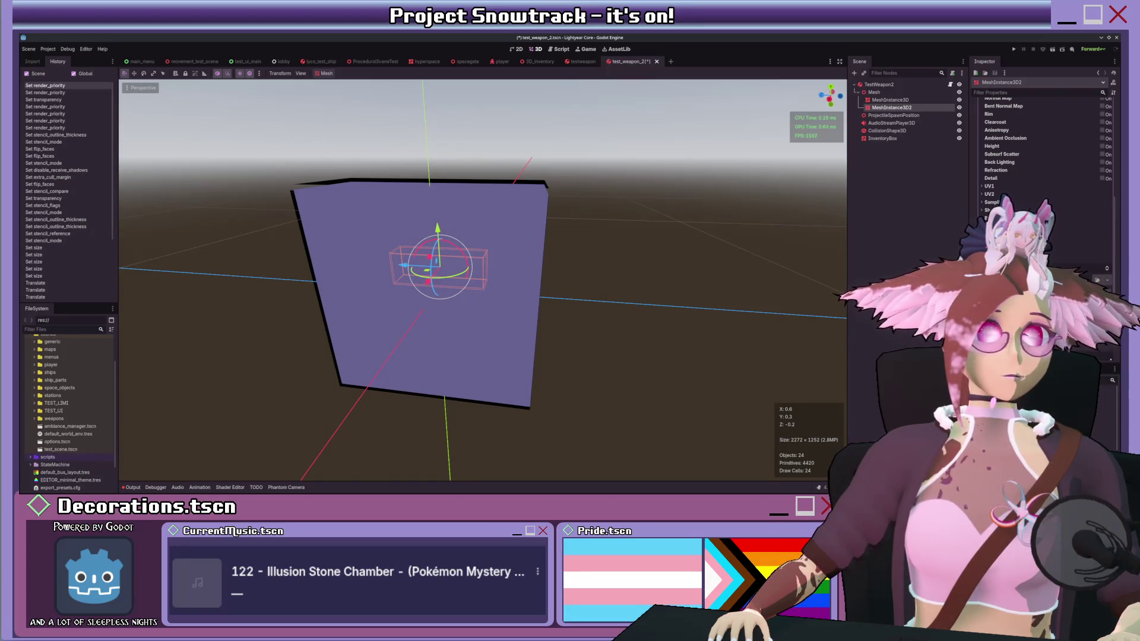
scroll(1060, 263, "down", 2)
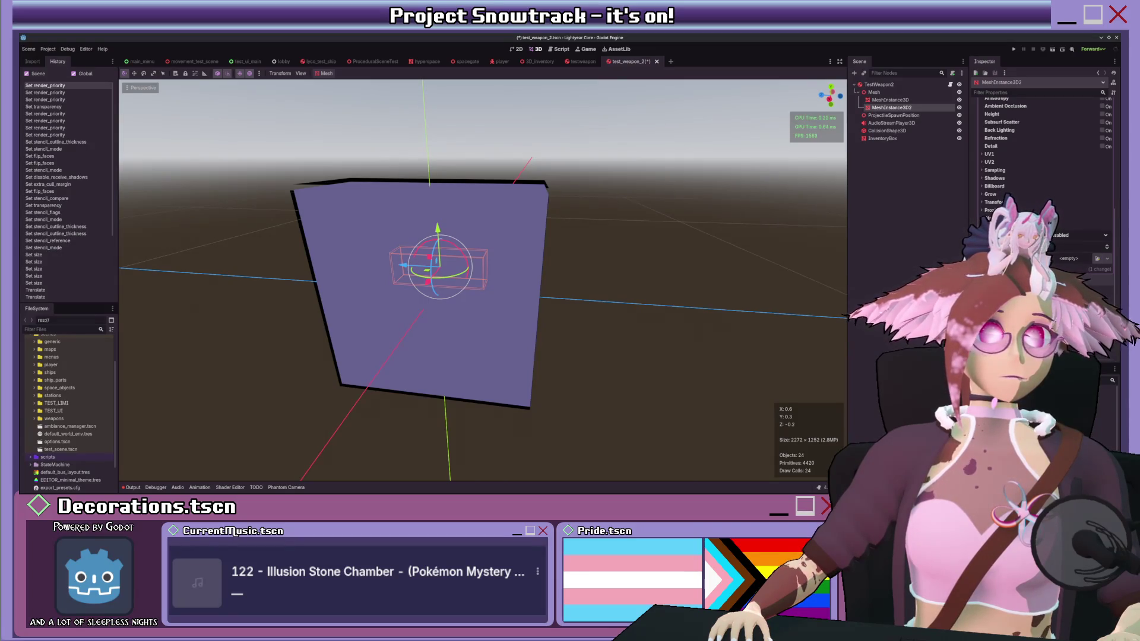
left_click(1080, 235)
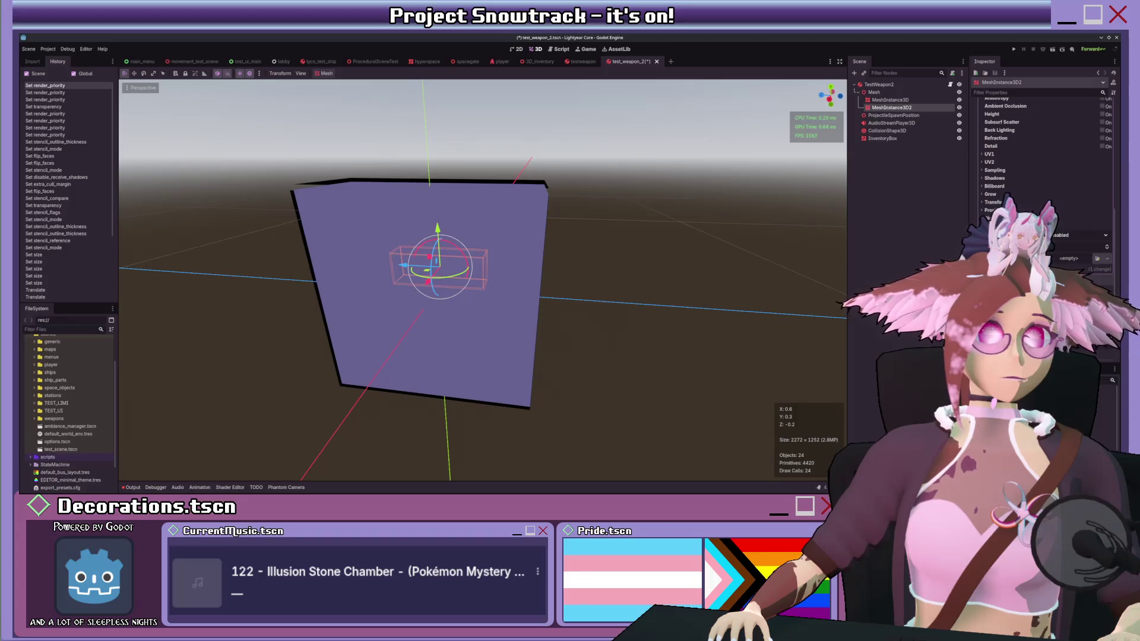
left_click(1078, 256)
left_click(1066, 255)
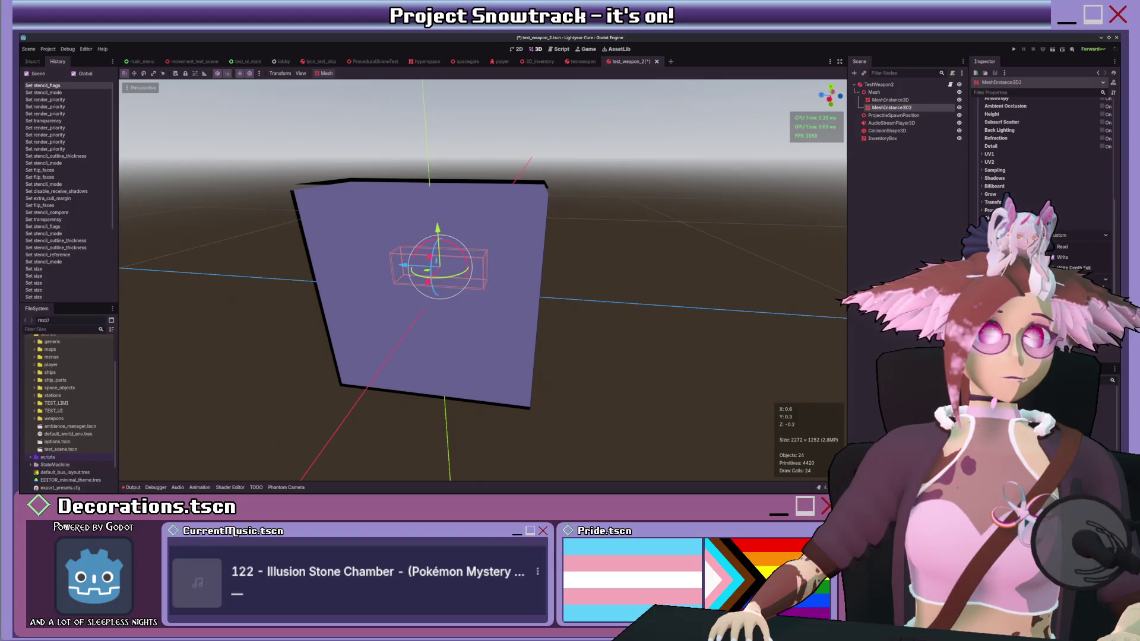
key("Return")
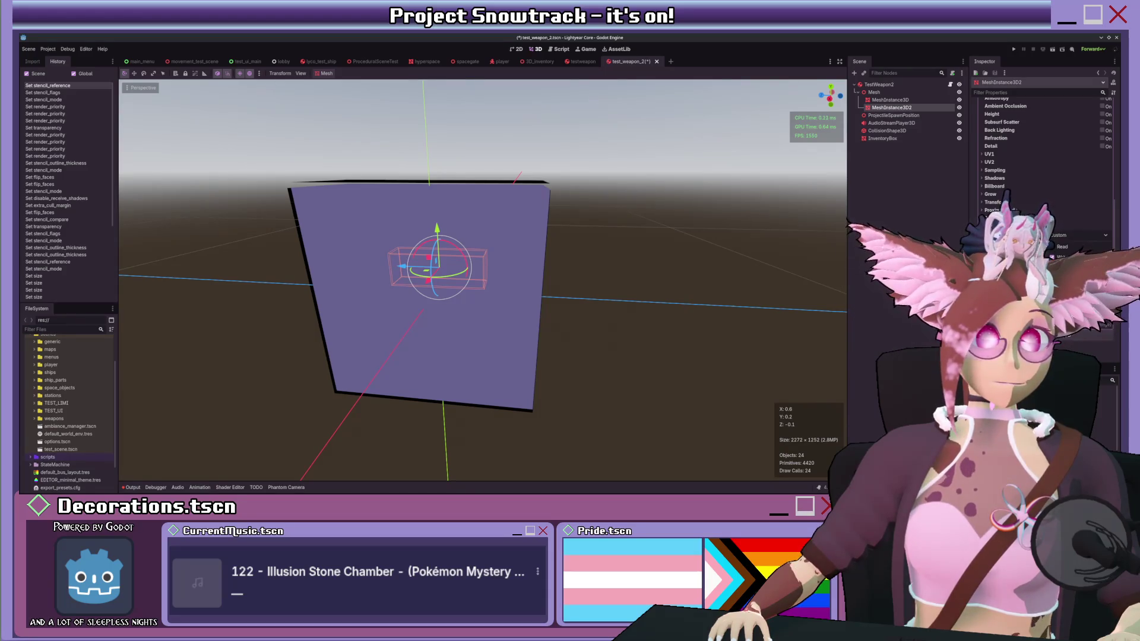
Step: Adjust the gun material's render priority
left_click(1106, 302)
left_click(1106, 302)
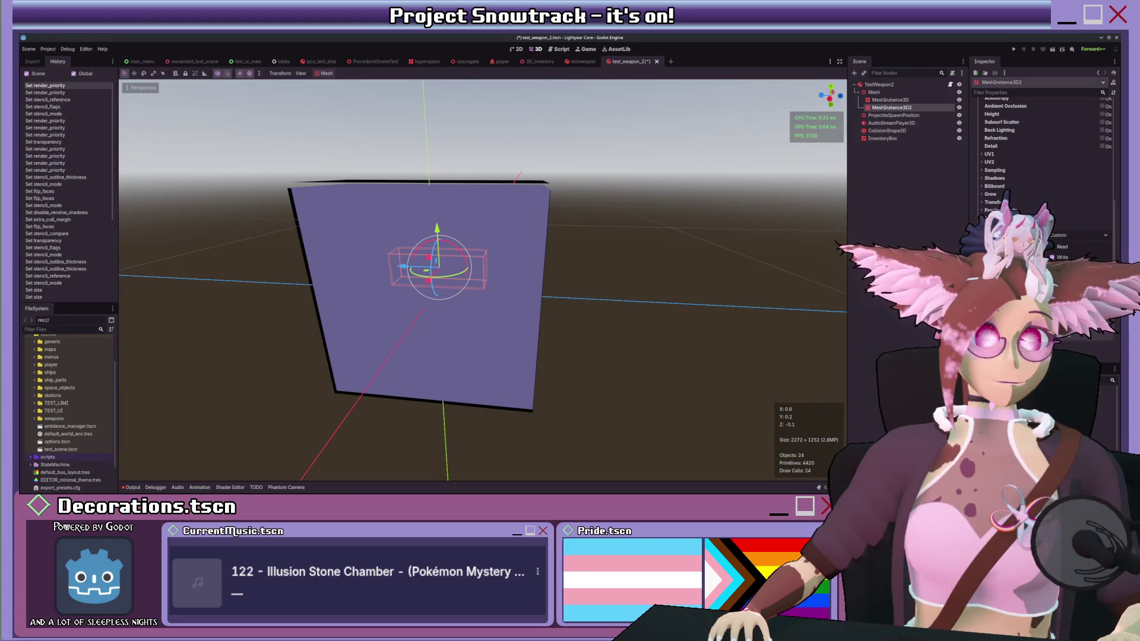
scroll(1044, 238, "up", 2)
left_click(1107, 302)
scroll(1044, 178, "up", 5)
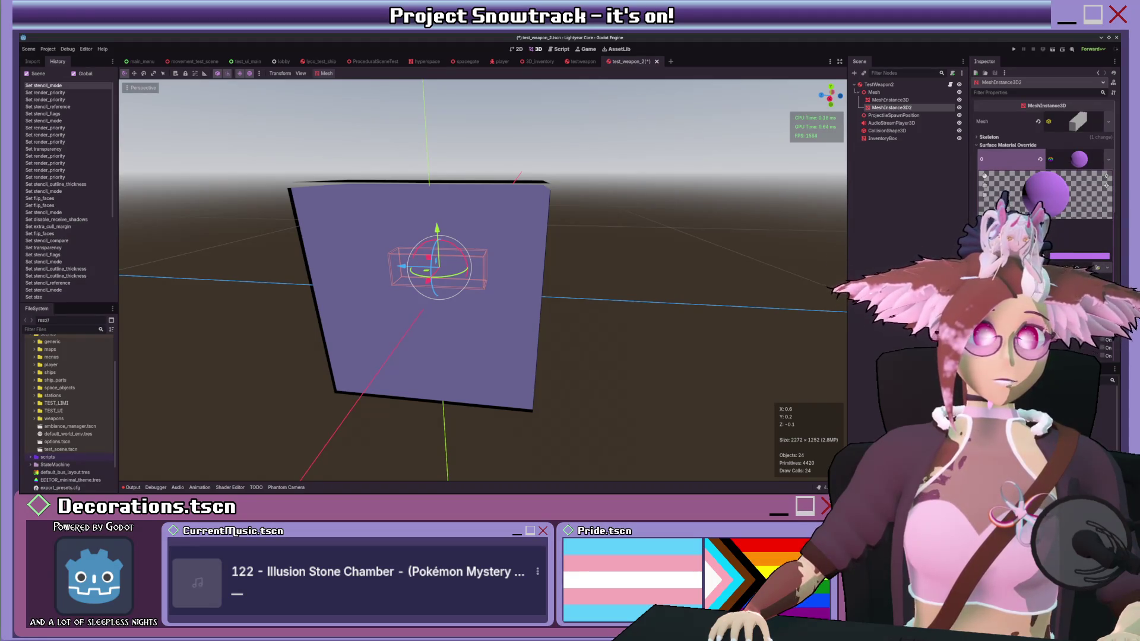
left_click(901, 139)
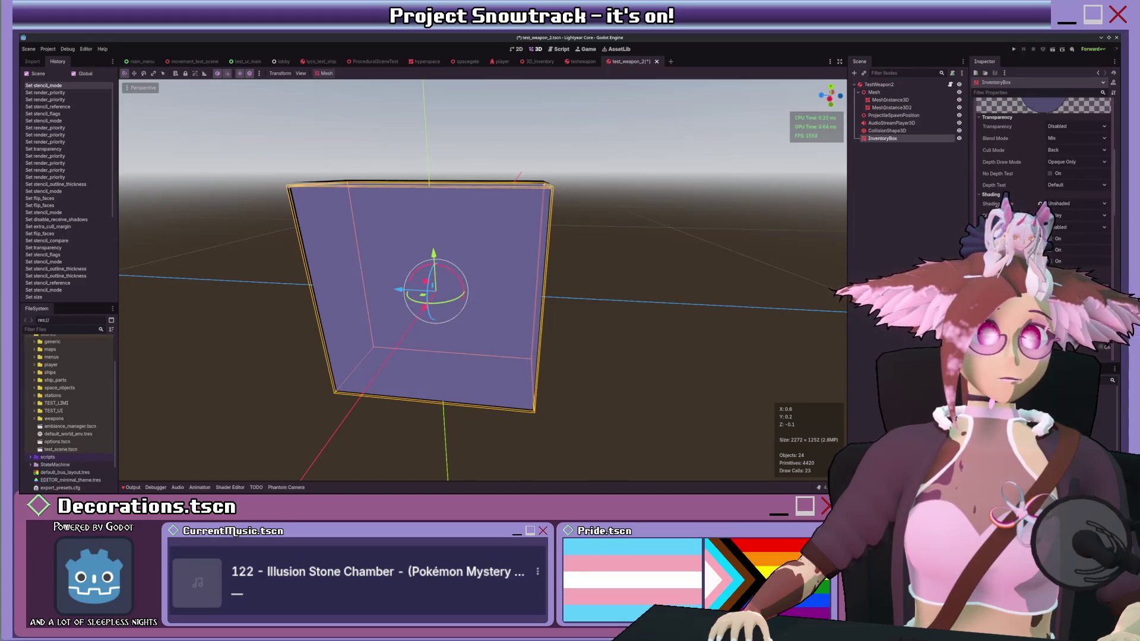
Step: Turn off the box's stencil outline, then restore Outline stencil mode
scroll(1045, 178, "down", 8)
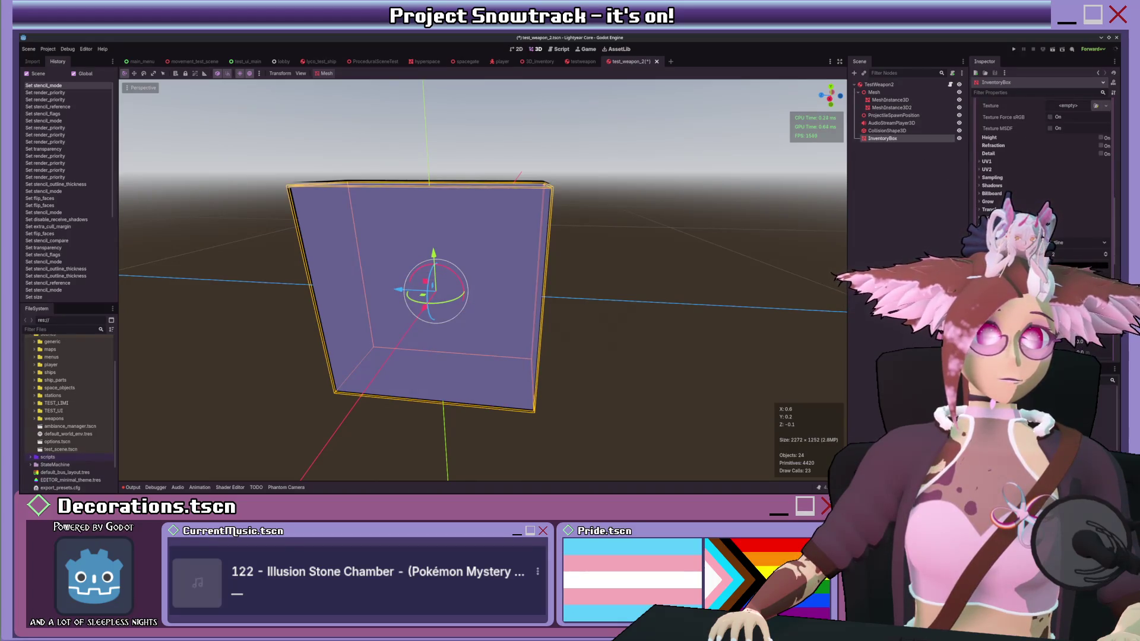
scroll(1045, 178, "up", 5)
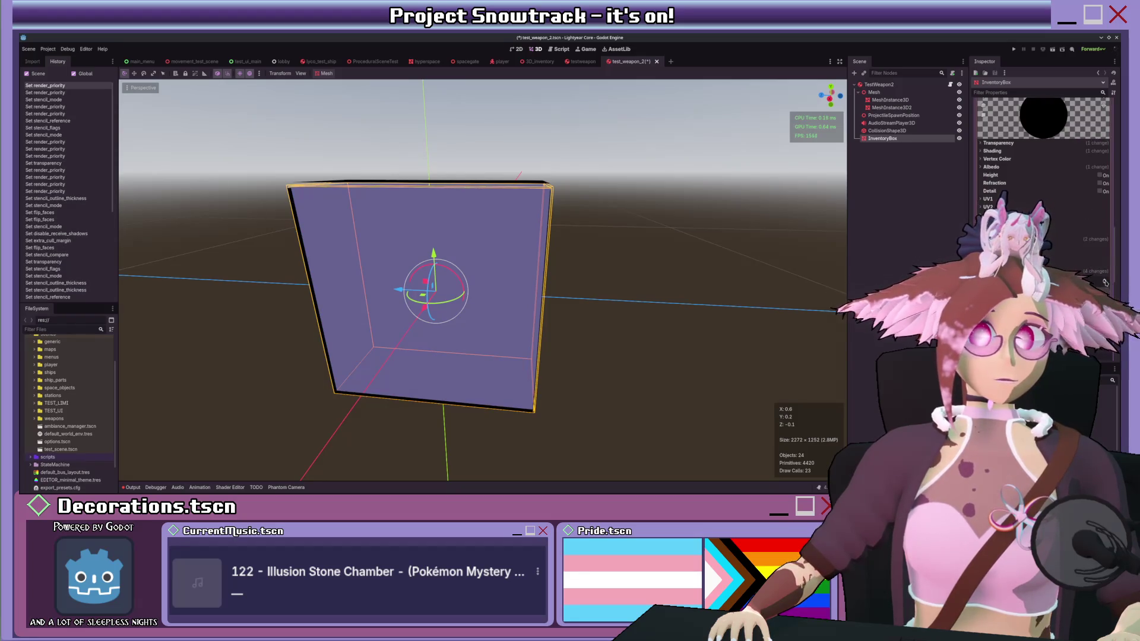
scroll(1045, 178, "down", 2)
scroll(1045, 178, "up", 3)
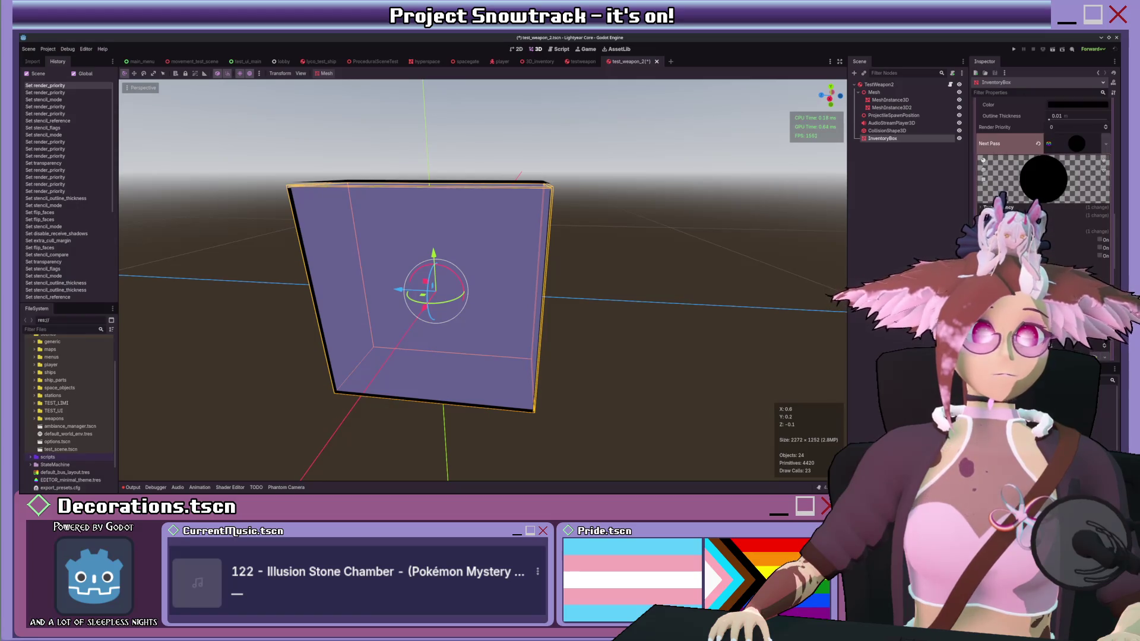
scroll(1045, 178, "down", 5)
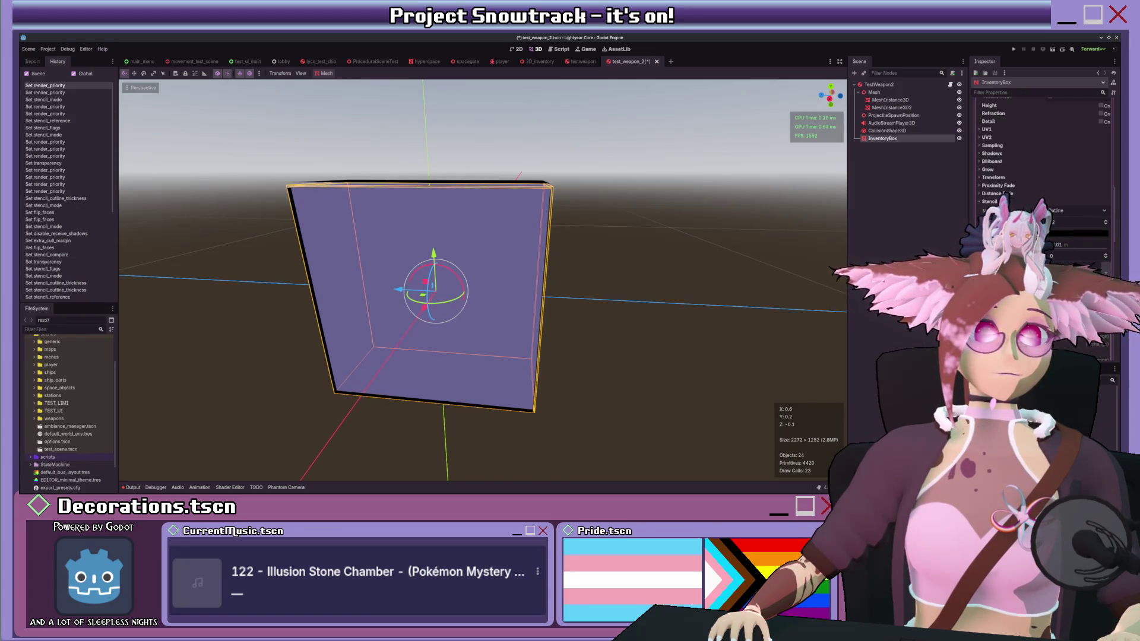
left_click(1075, 210)
left_click(1063, 215)
left_click(1075, 210)
left_click(1072, 233)
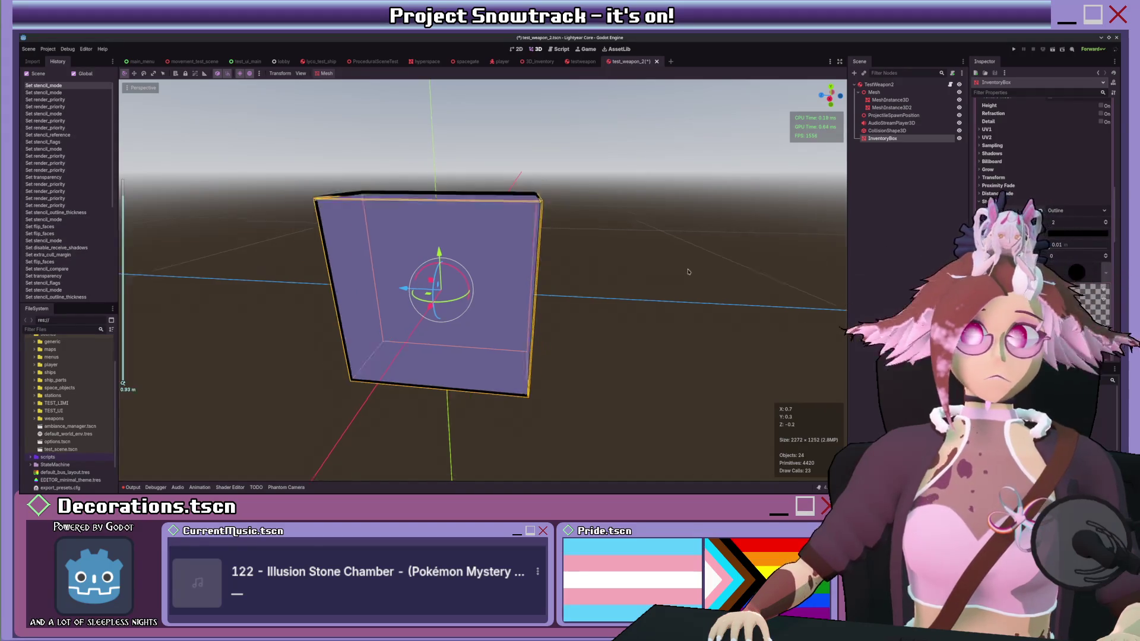
Step: Try disabled and Inverted depth testing on the box, then set it back to Default
scroll(483, 279, "down", 3)
scroll(1009, 190, "up", 5)
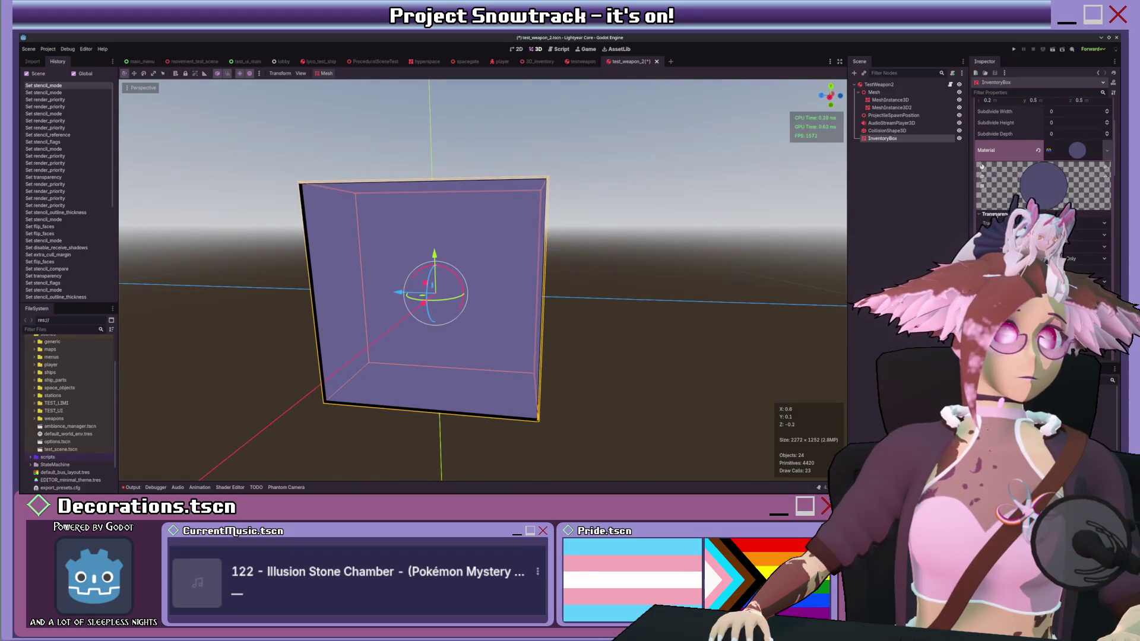
scroll(981, 166, "up", 3)
scroll(995, 216, "down", 3)
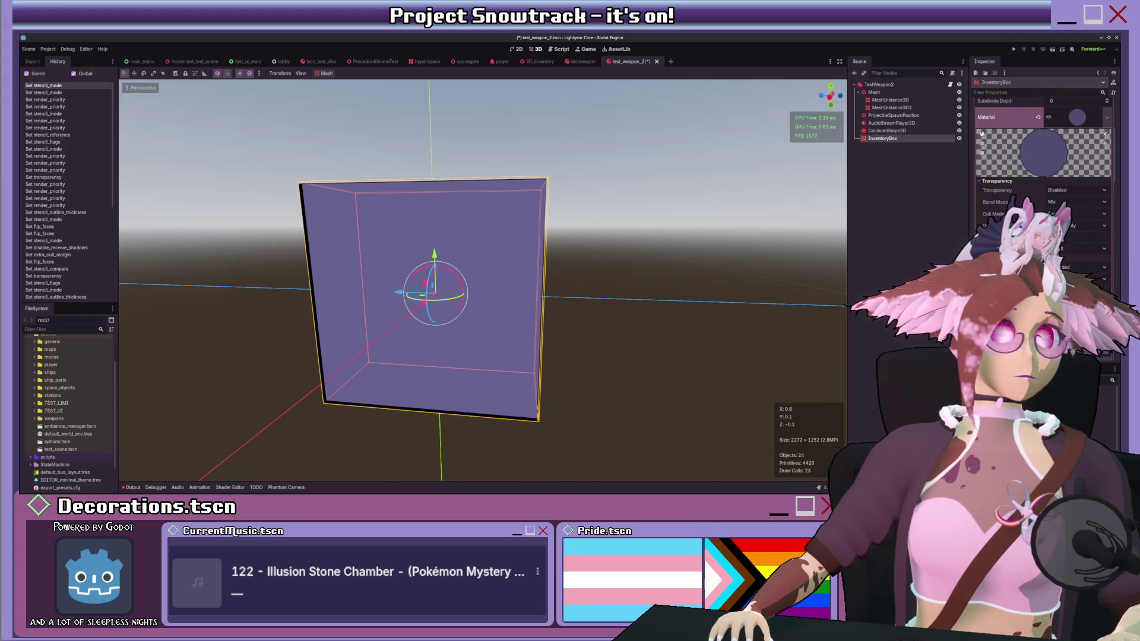
left_click(994, 216)
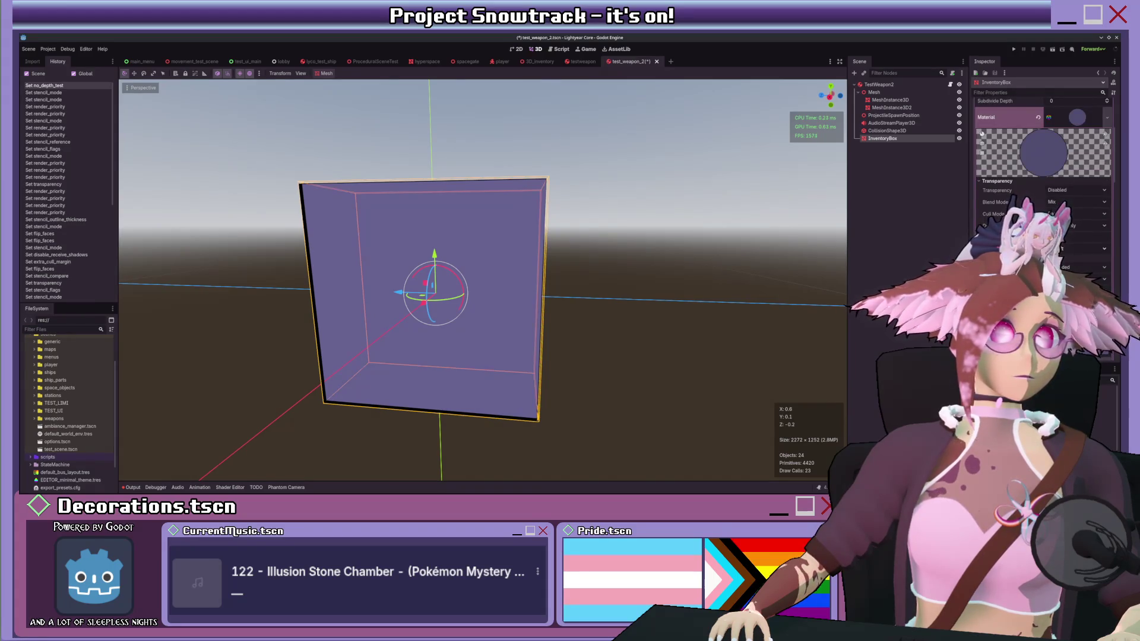
left_click(1070, 254)
left_click(1070, 249)
left_click(1062, 261)
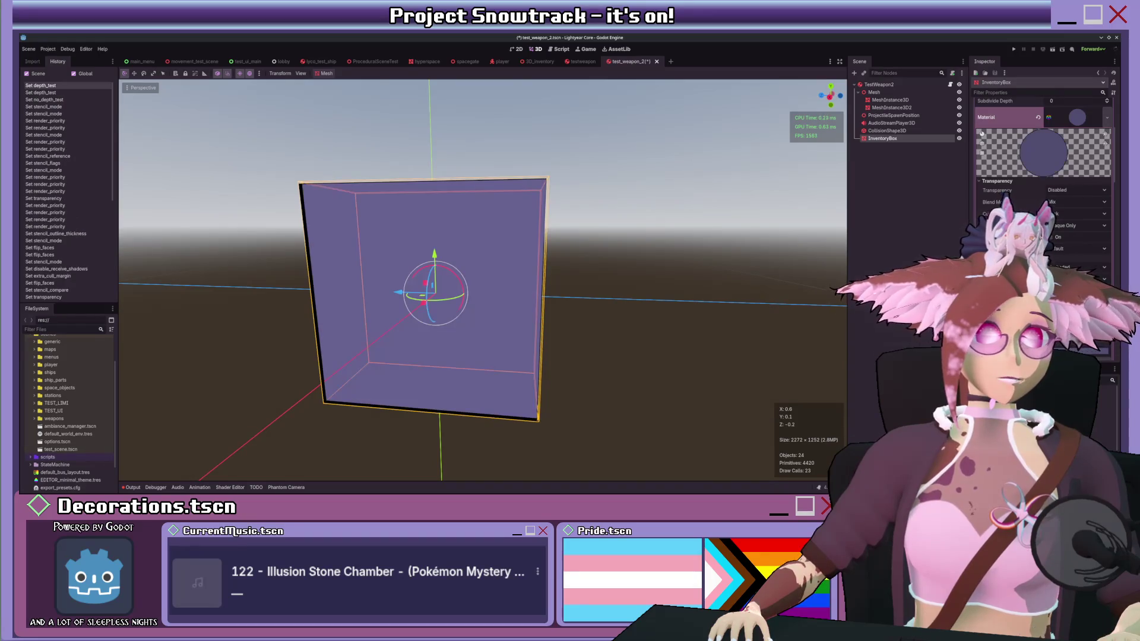
scroll(1045, 178, "down", 2)
scroll(1064, 197, "up", 5)
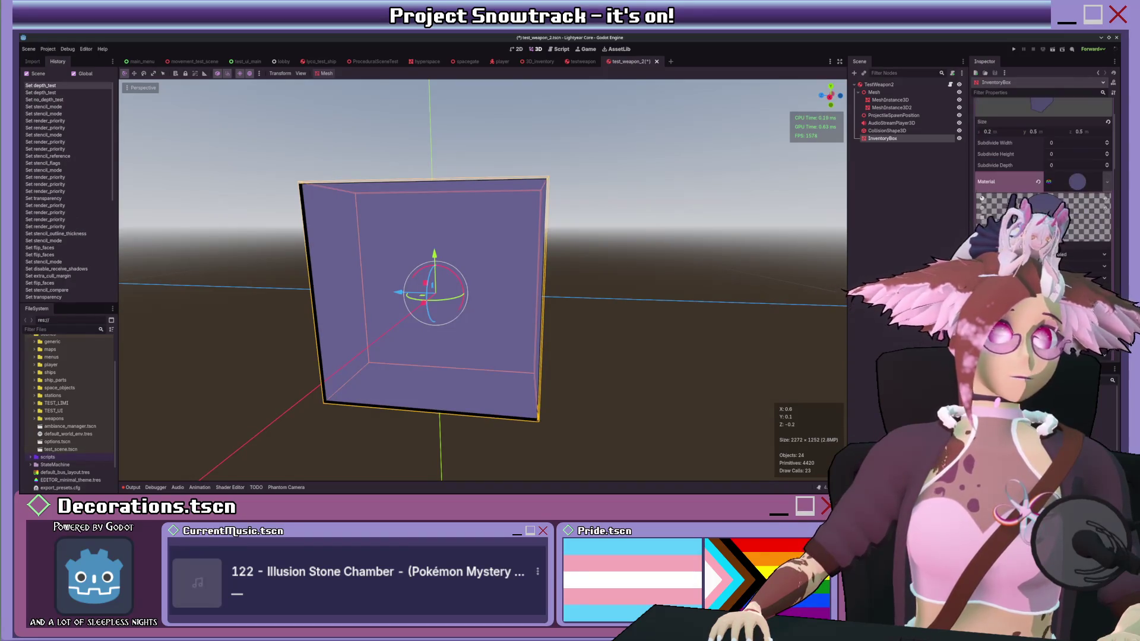
Step: Flip the box's faces and test outline thickness 0 before restoring 0.01
left_click(1077, 193)
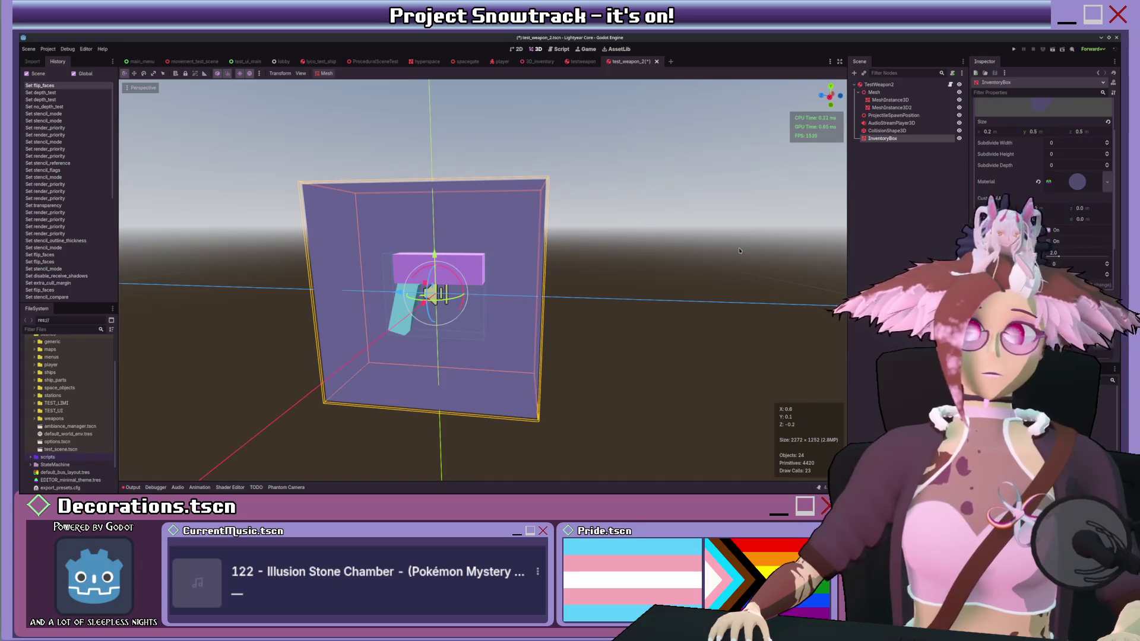
left_click(1076, 192)
scroll(1045, 178, "down", 10)
left_click_drag(1049, 187, 1039, 188)
left_click(1039, 179)
scroll(1043, 184, "down", 2)
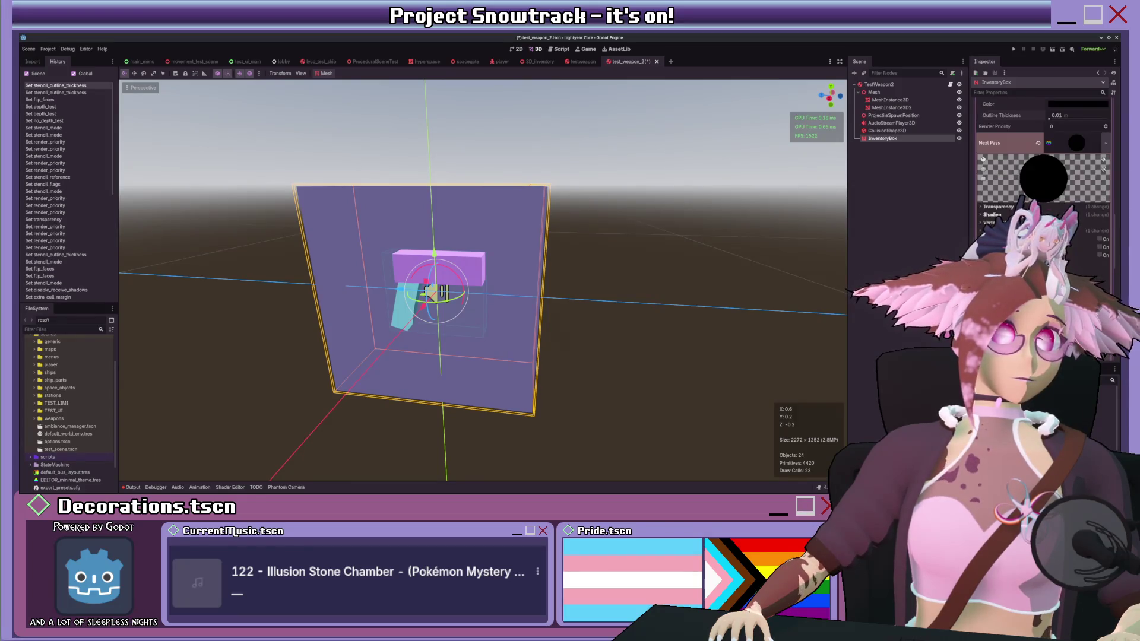
scroll(1043, 166, "down", 1)
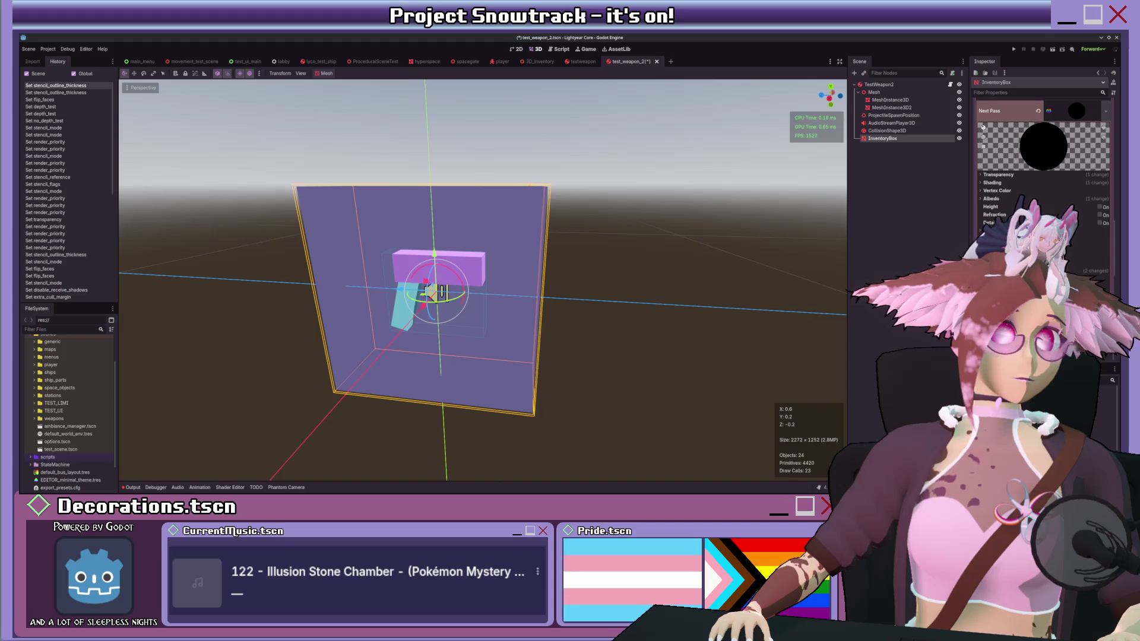
Step: Try front-face and disabled culling plus Inverted depth test, then undo those changes
left_click(995, 183)
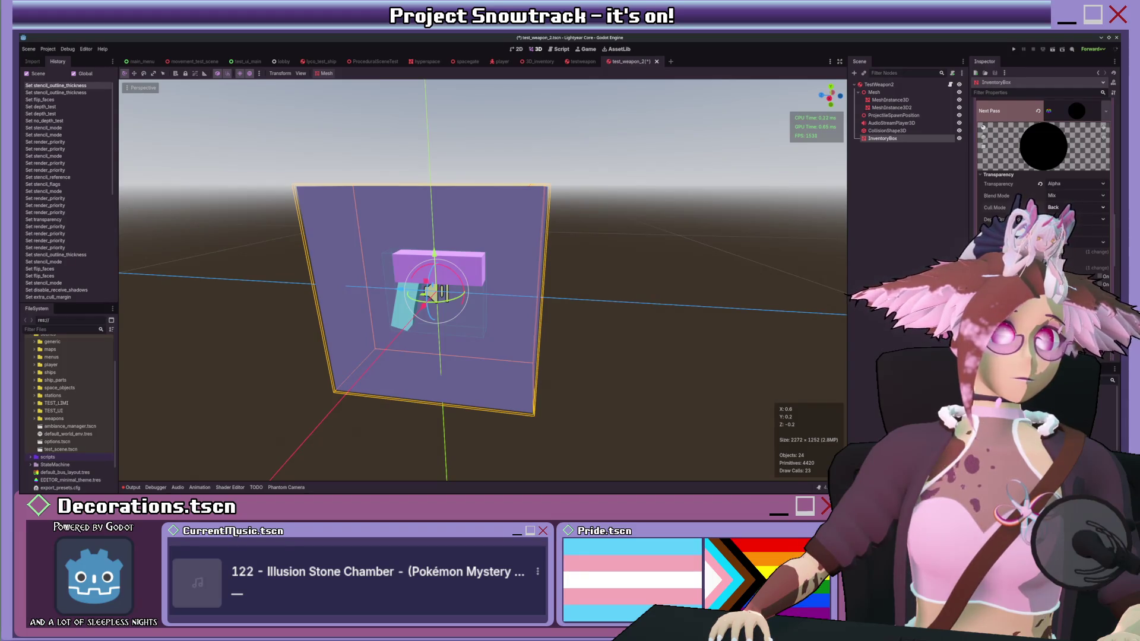
left_click(1062, 219)
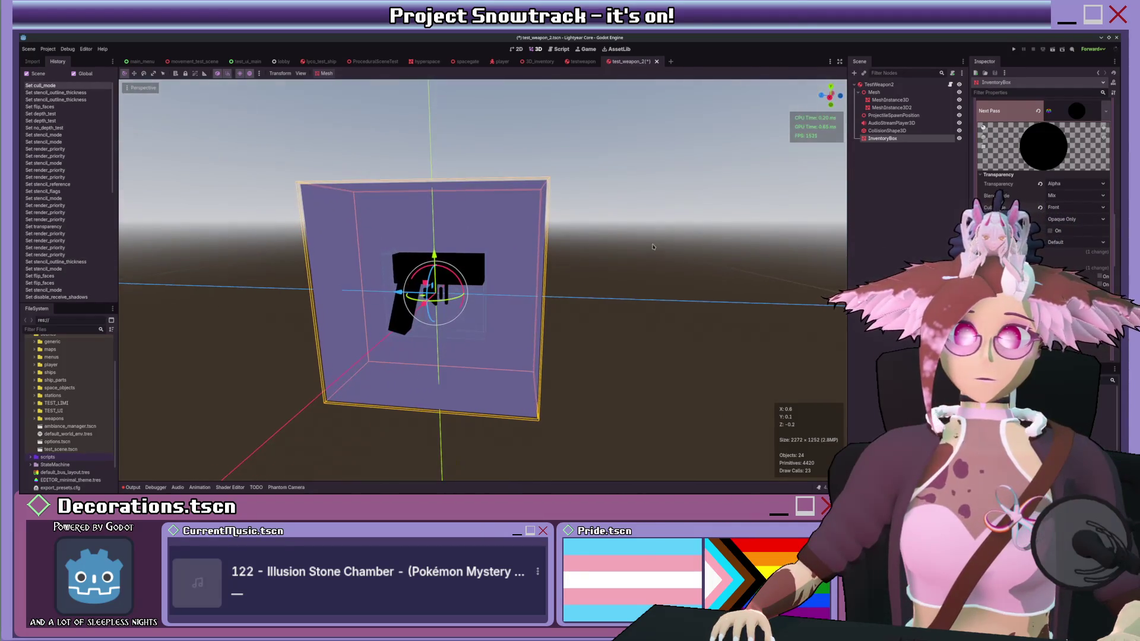
left_click(1062, 231)
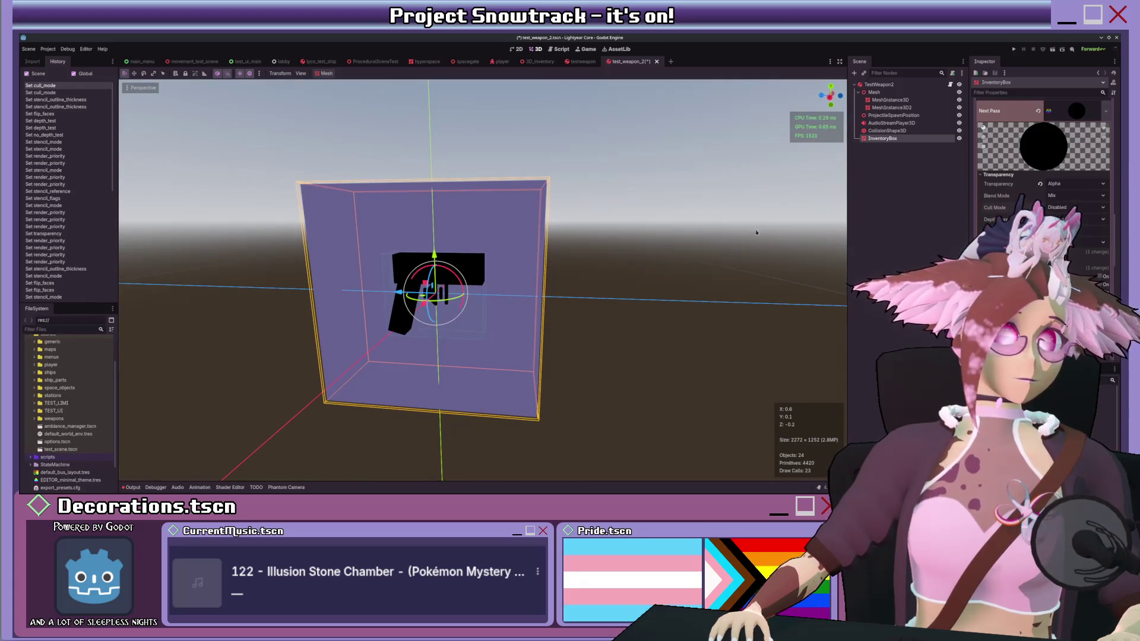
left_click_drag(766, 227, 691, 234)
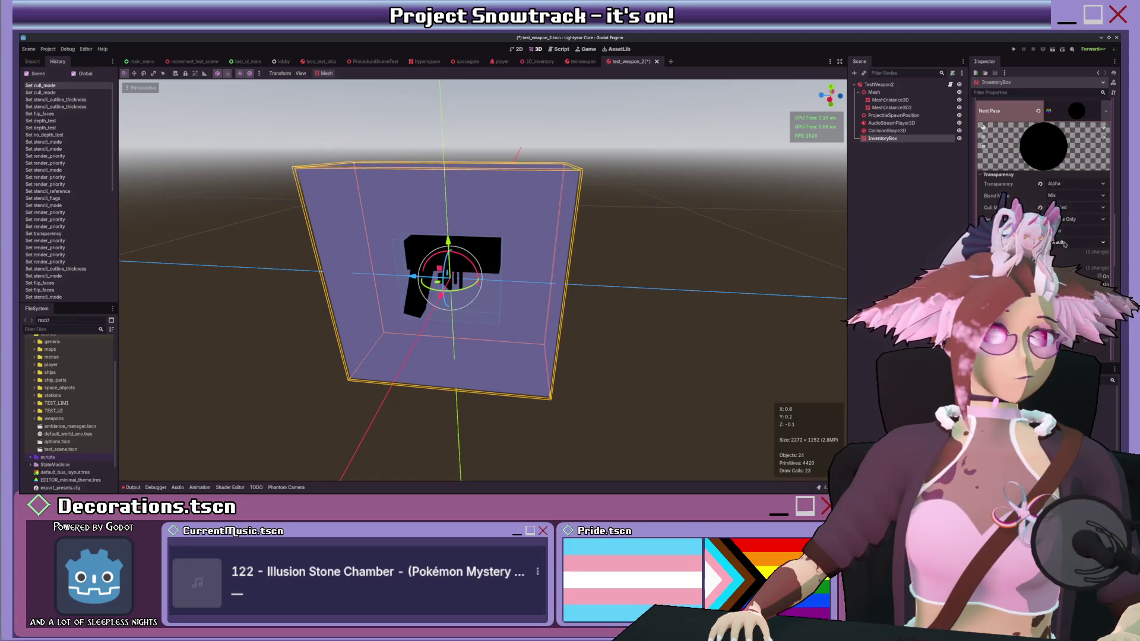
left_click(1066, 263)
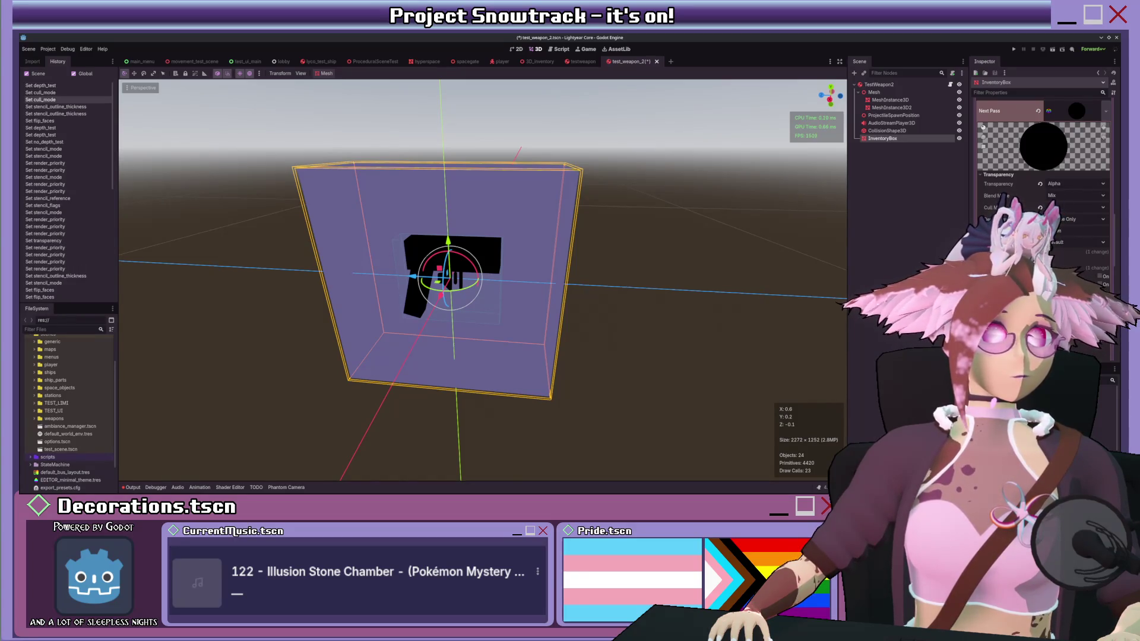
scroll(1045, 226, "down", 5)
left_click(1040, 211)
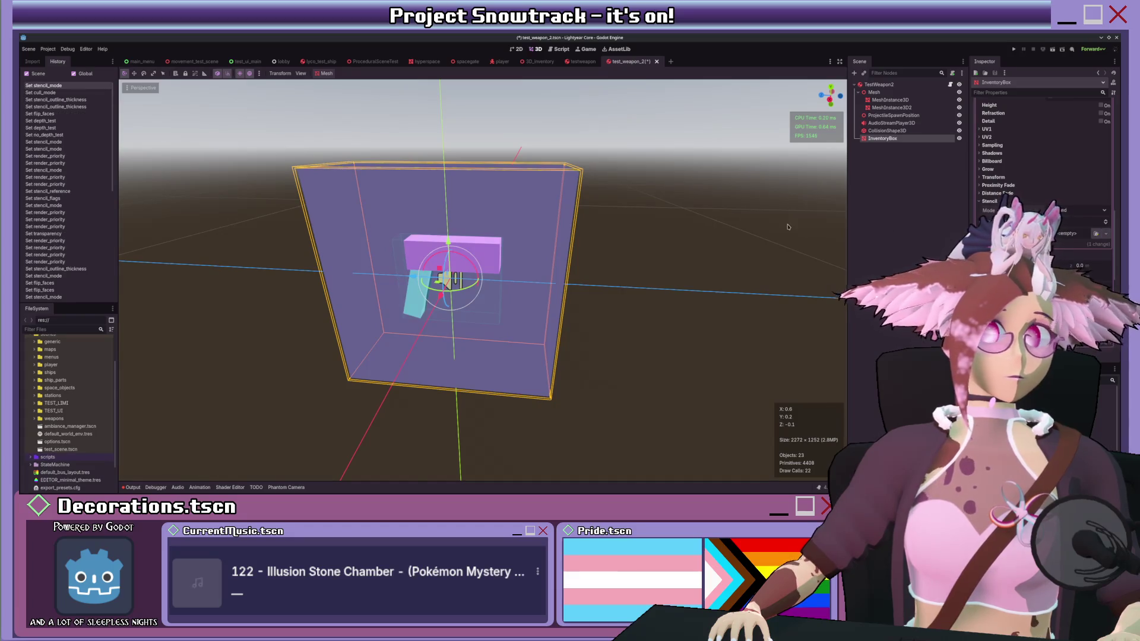
Step: Give the box material a gradient albedo texture
scroll(843, 469, "down", 3)
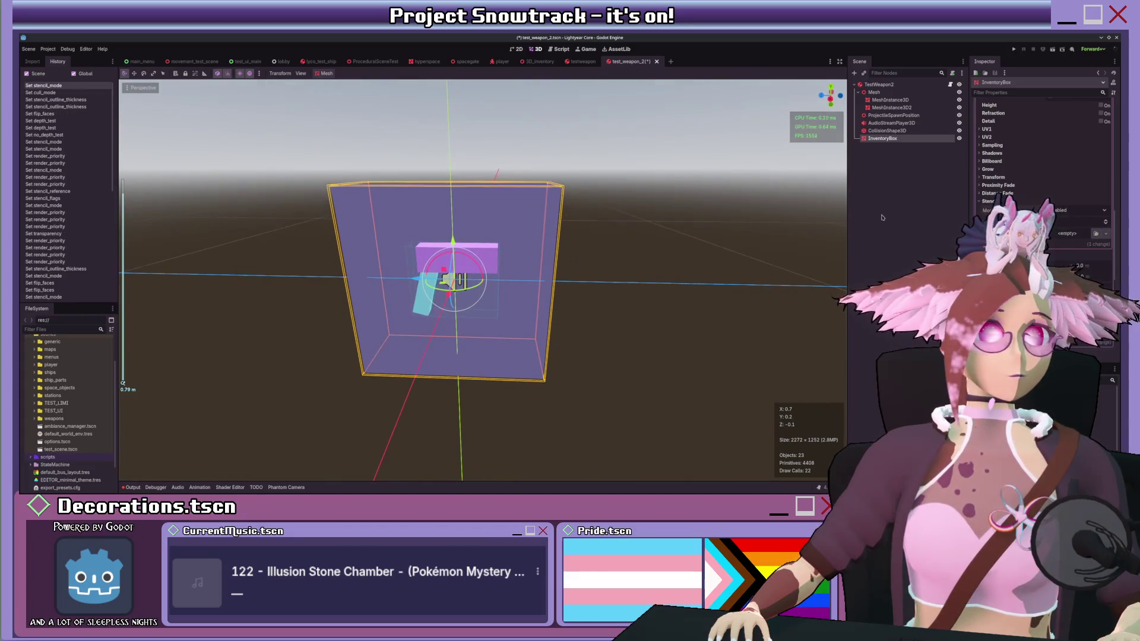
scroll(1036, 205, "up", 3)
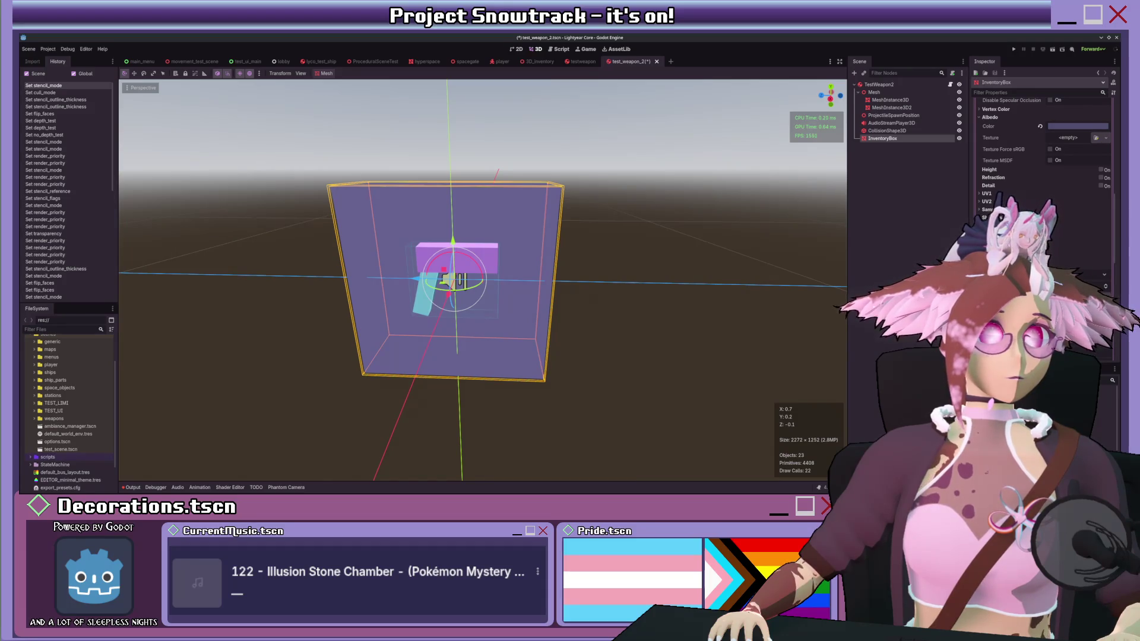
scroll(1043, 178, "up", 5)
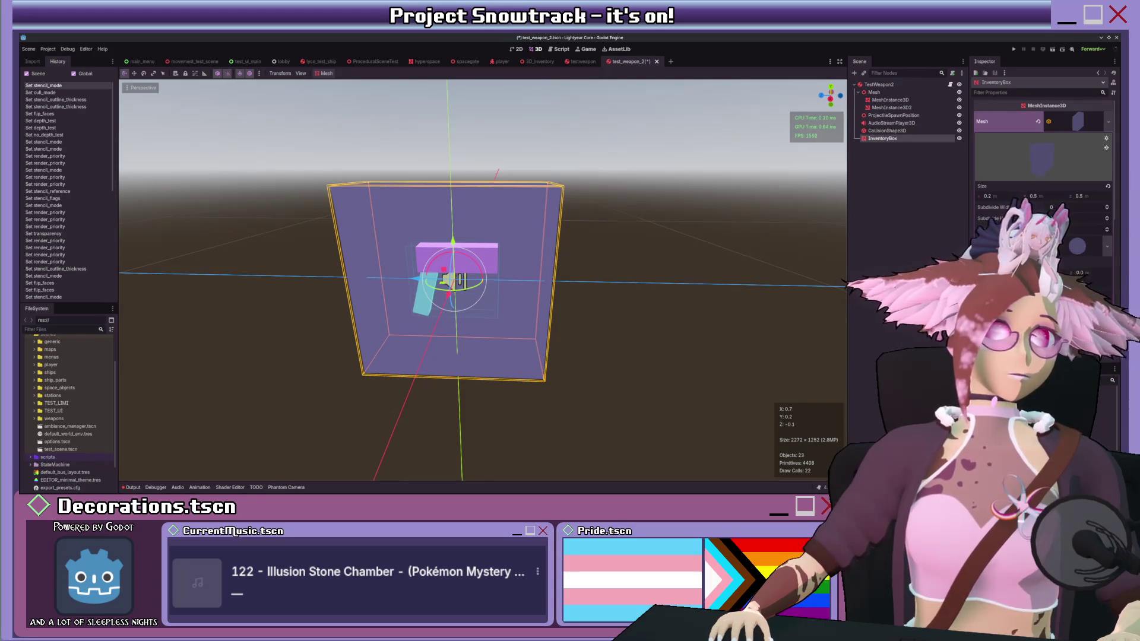
scroll(981, 134, "down", 5)
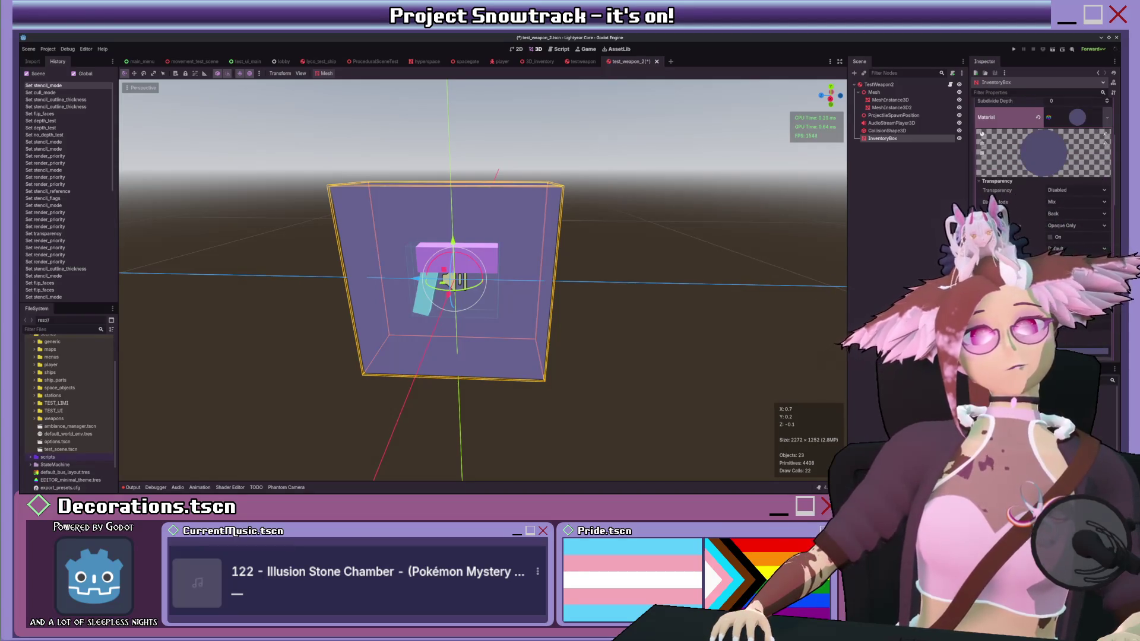
scroll(981, 134, "down", 2)
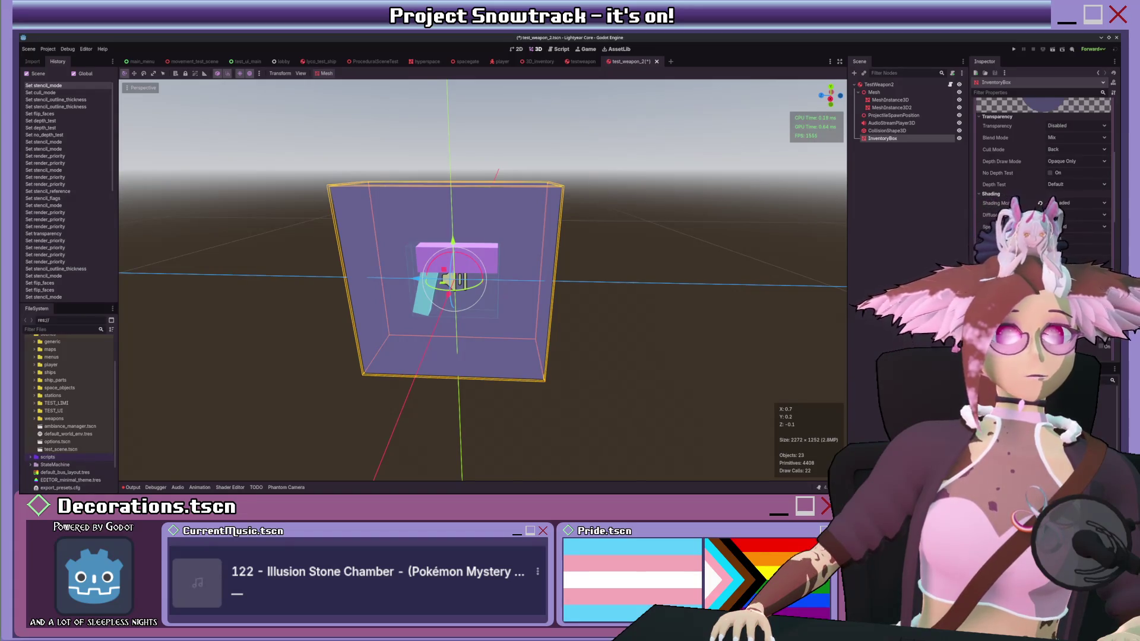
left_click(1069, 237)
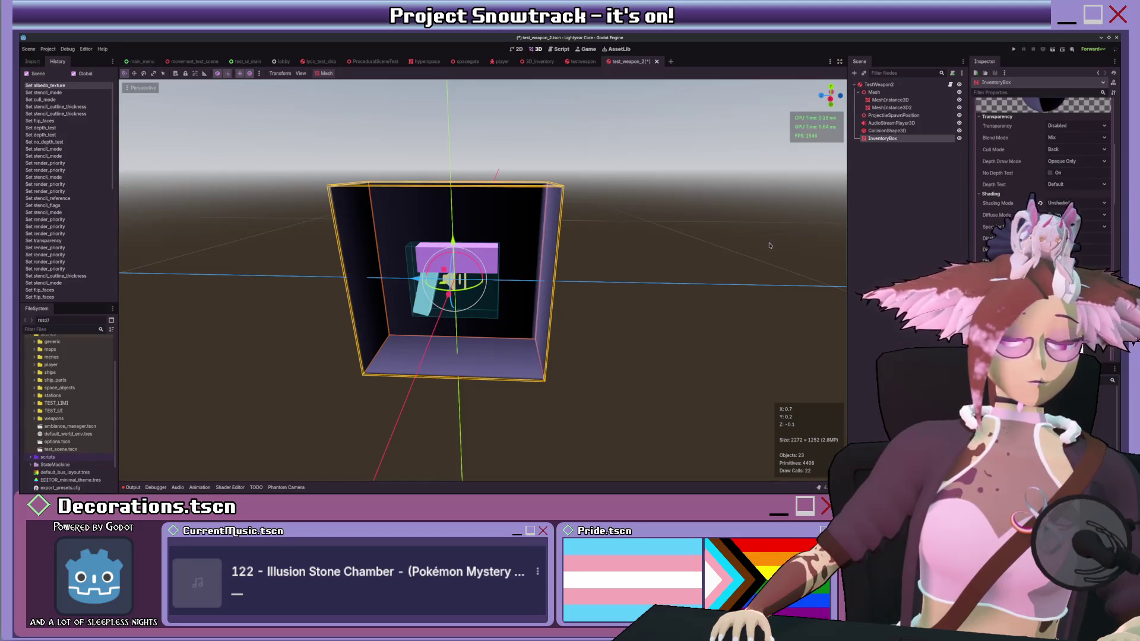
Step: Move the gradient start and end points and switch the fill to Radial
key("KP_1")
key("KP_3")
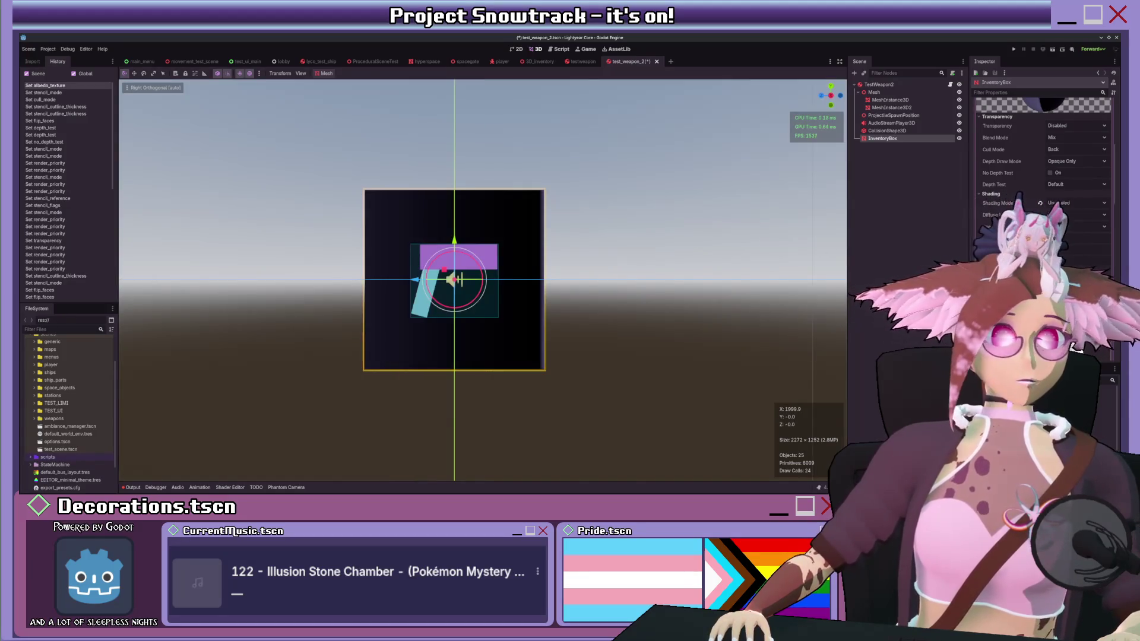
scroll(1007, 155, "down", 5)
left_click_drag(1019, 142, 1036, 173)
left_click_drag(1083, 134, 1032, 209)
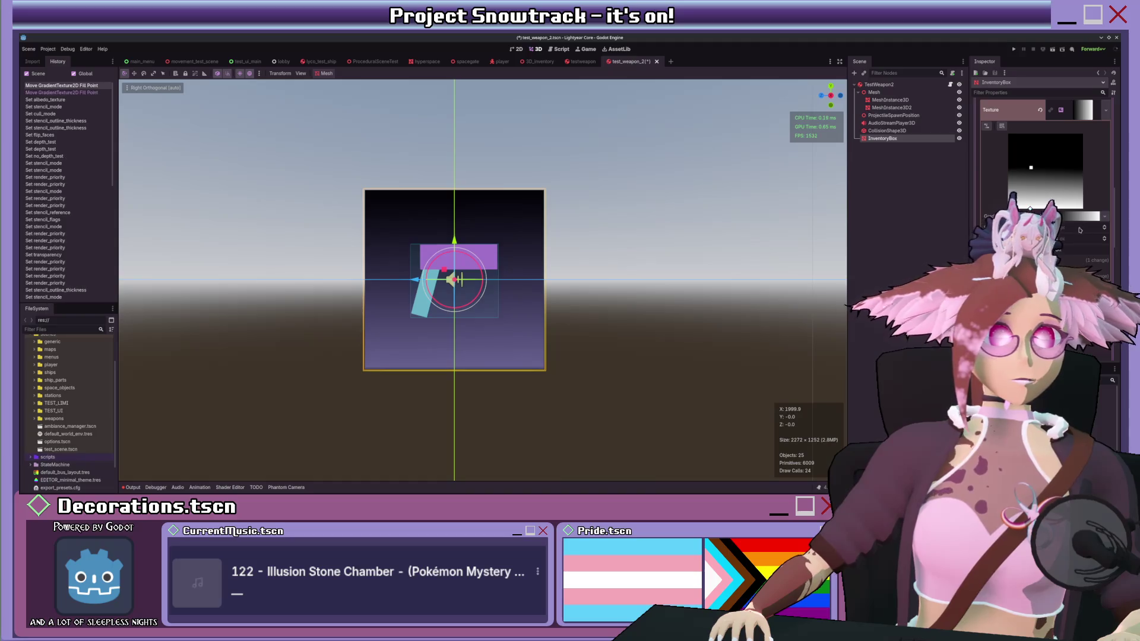
scroll(1033, 196, "down", 1)
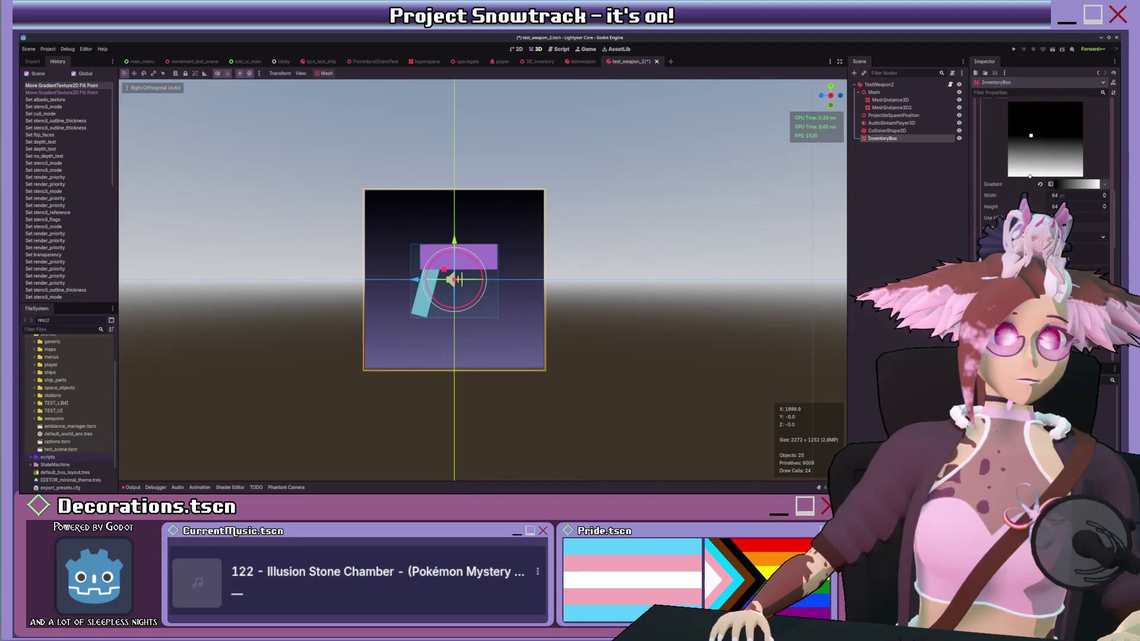
left_click(1063, 237)
Step: Reposition the radial centre, set fill_from to 0.75, and adjust fill_to
mouse_move(1033, 152)
left_mouse_down()
mouse_move(1031, 142)
mouse_move(1017, 158)
left_mouse_up()
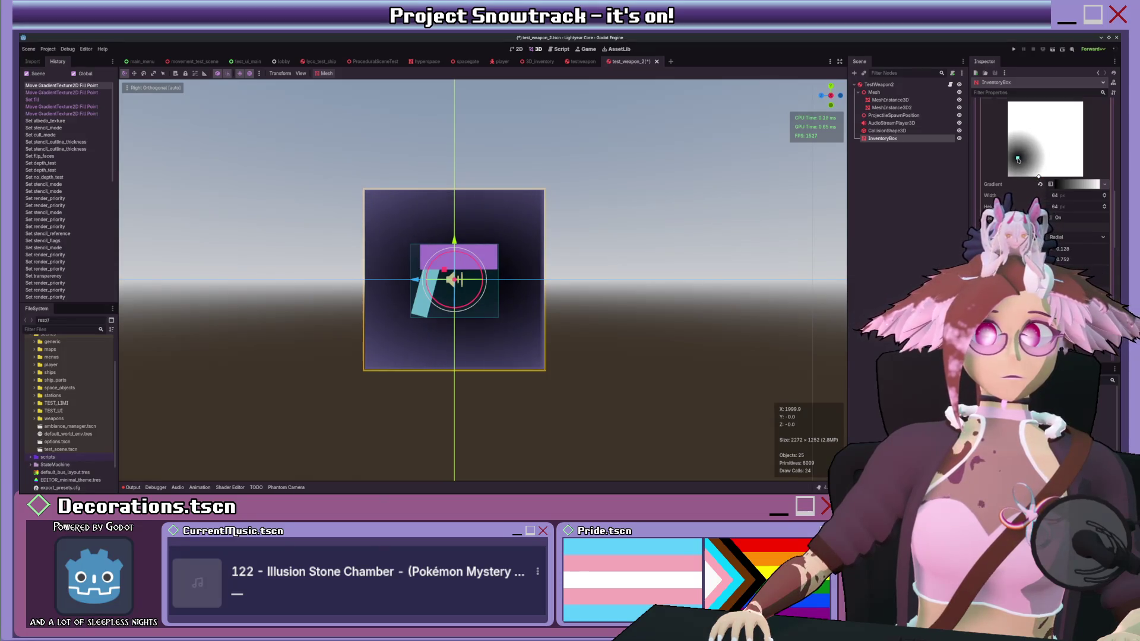
left_click_drag(1019, 159, 1019, 157)
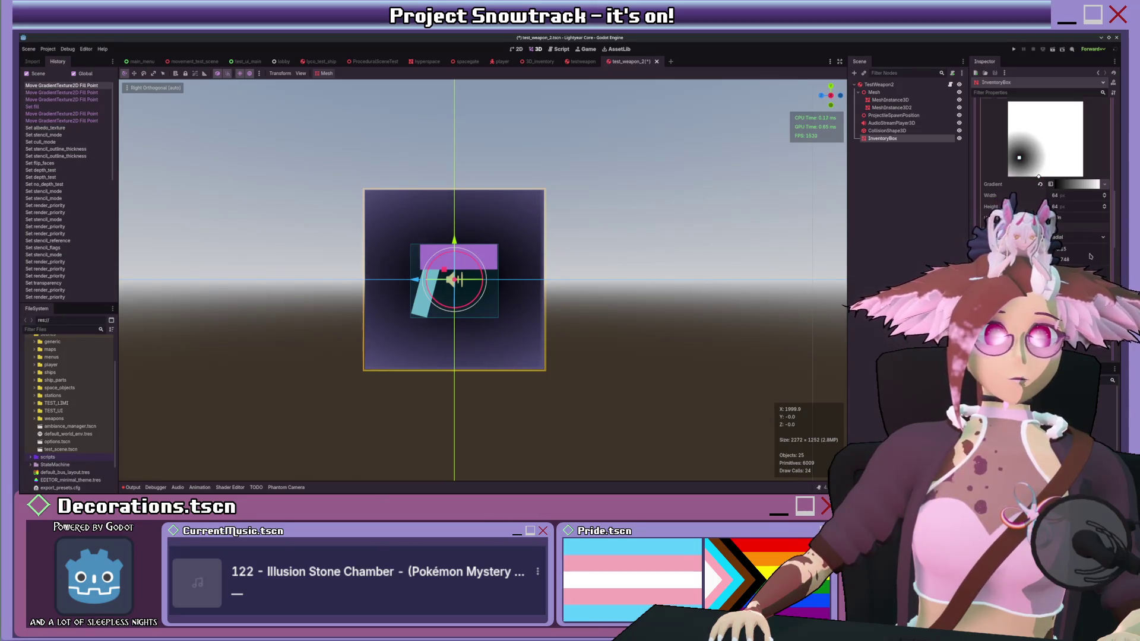
type("0.75")
key("Return")
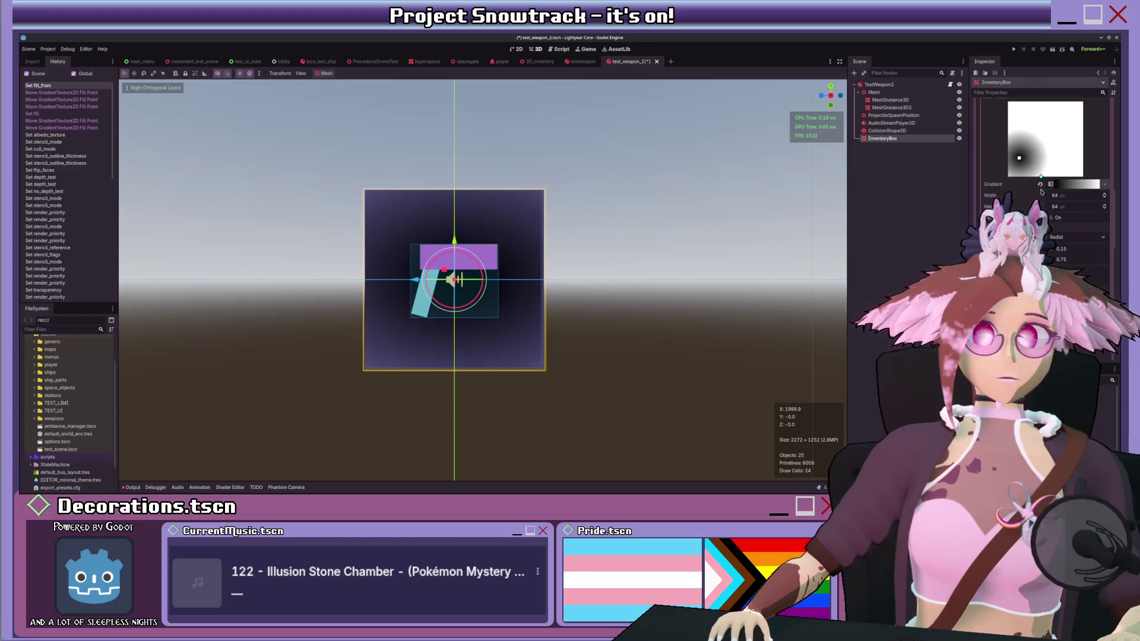
left_click(1040, 177)
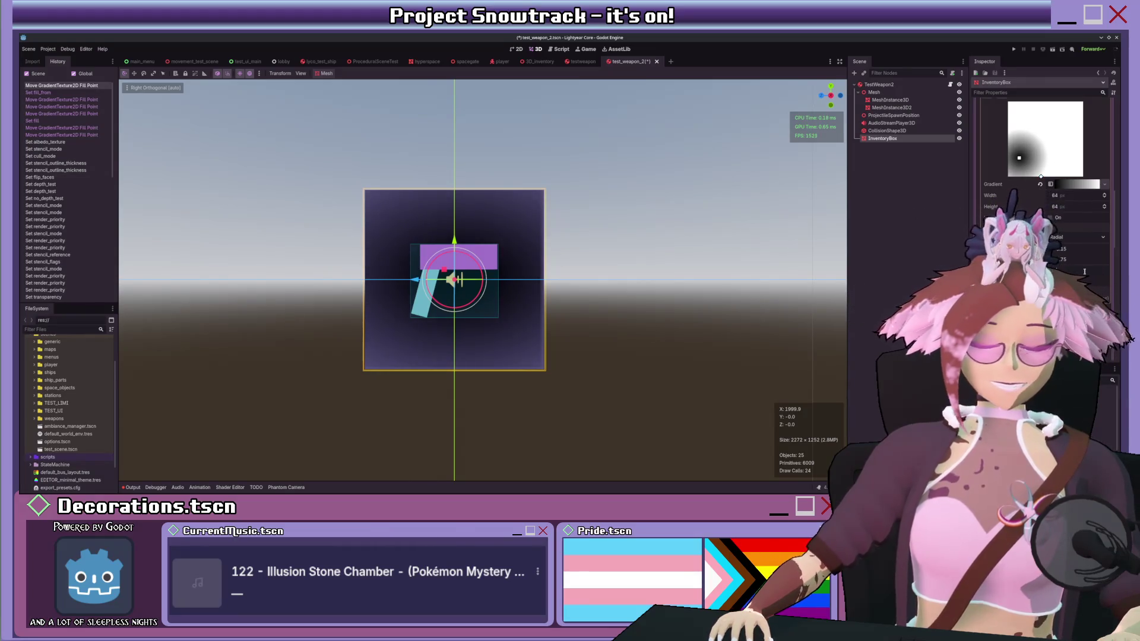
key("Return")
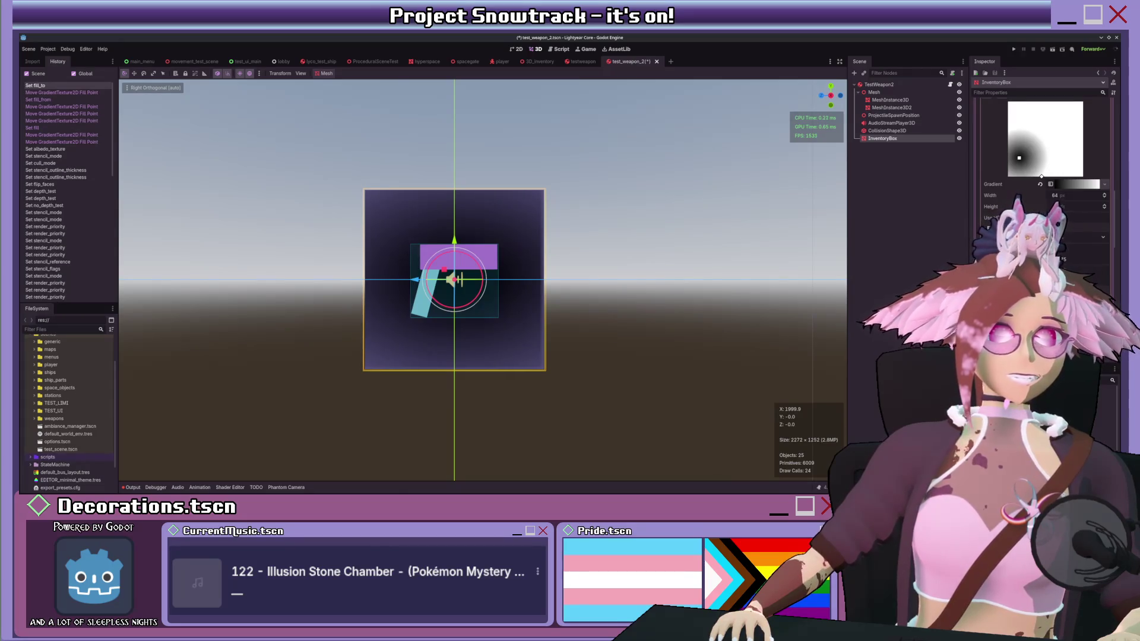
Step: Orbit to a perspective view and save test_weapon_2
scroll(1044, 161, "down", 5)
mouse_move(625, 198)
left_mouse_down()
mouse_move(575, 239)
mouse_move(448, 211)
mouse_move(510, 178)
left_mouse_up()
scroll(575, 239, "up", 3)
key("ctrl+s")
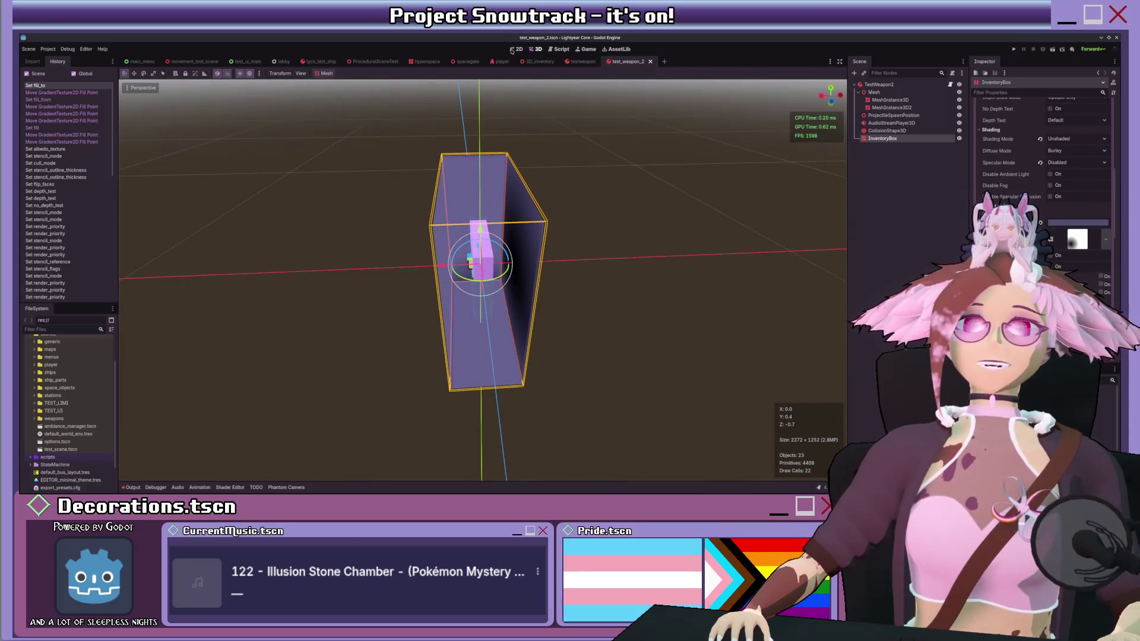
Step: Apply the gradient material to the rifle's InventoryBox in testweapon, save it, and open 3D_inventory
left_click(582, 61)
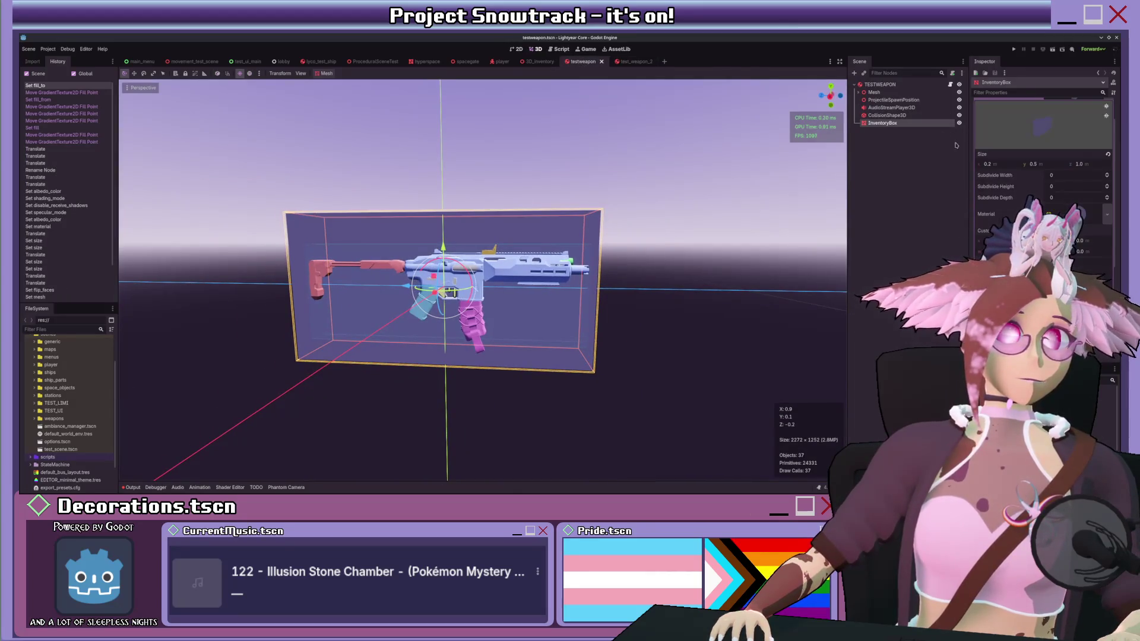
left_click(629, 61)
scroll(1044, 178, "up", 5)
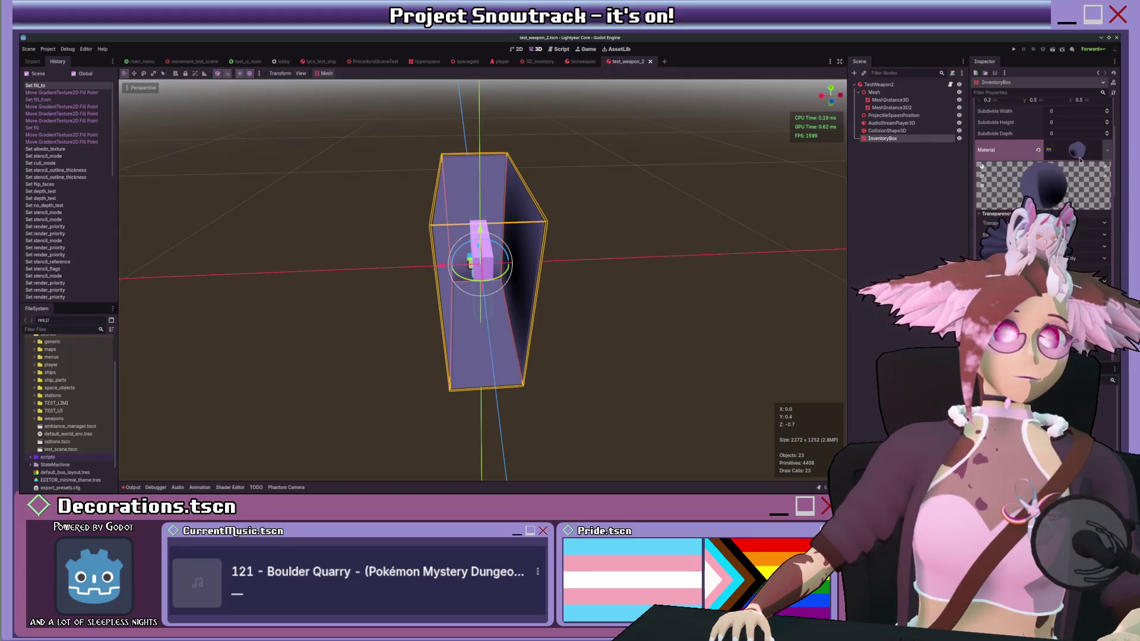
left_click(581, 61)
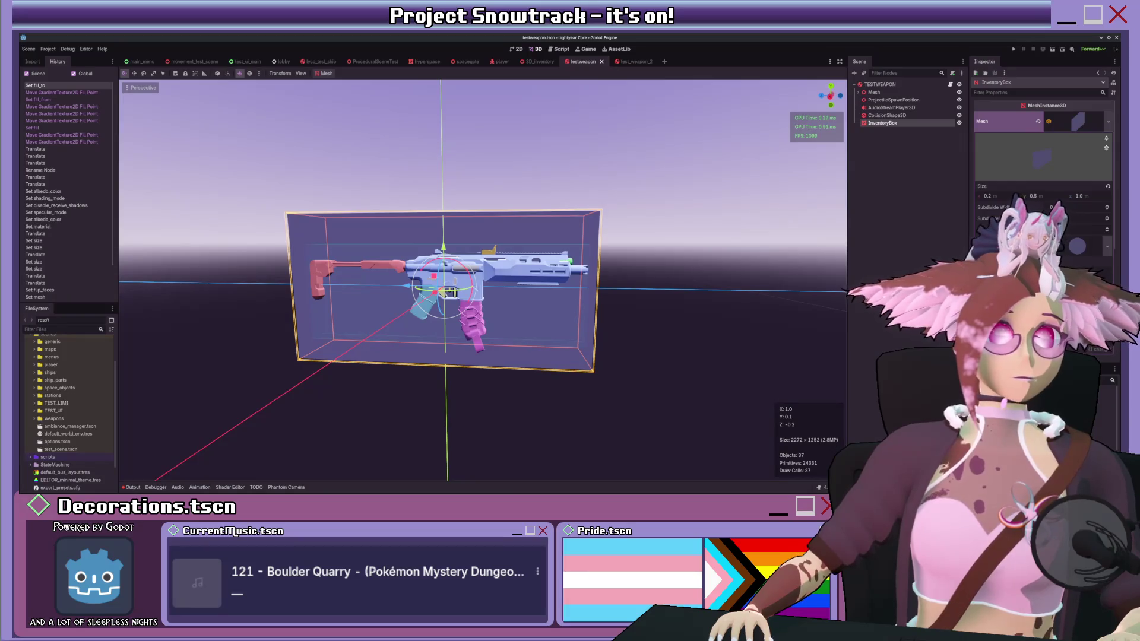
left_click_drag(689, 235, 719, 234)
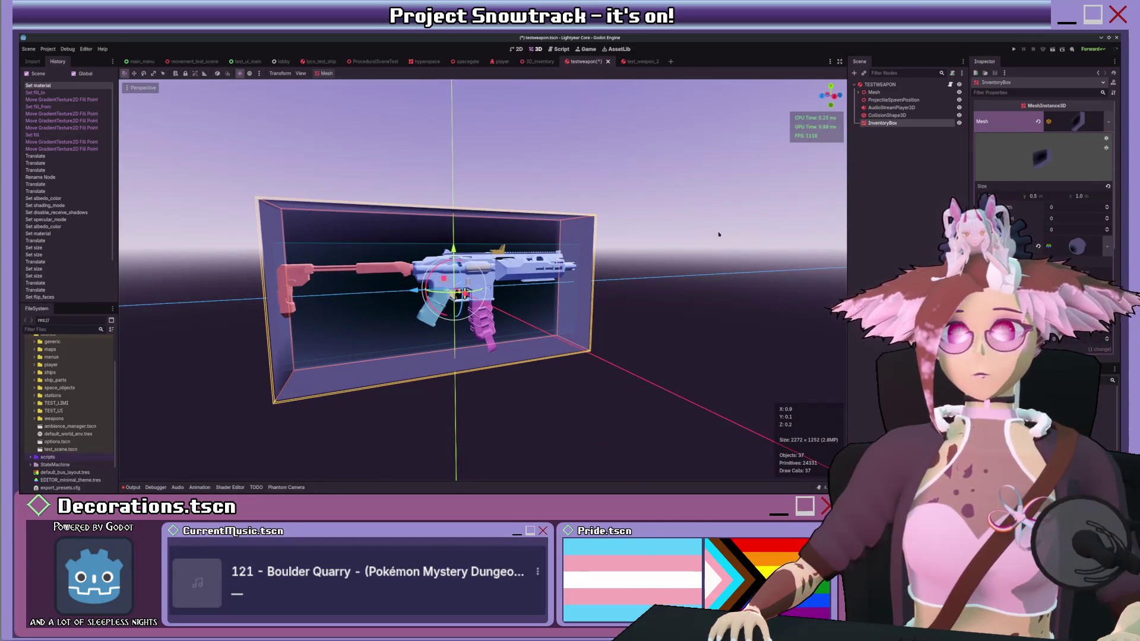
key("ctrl+s")
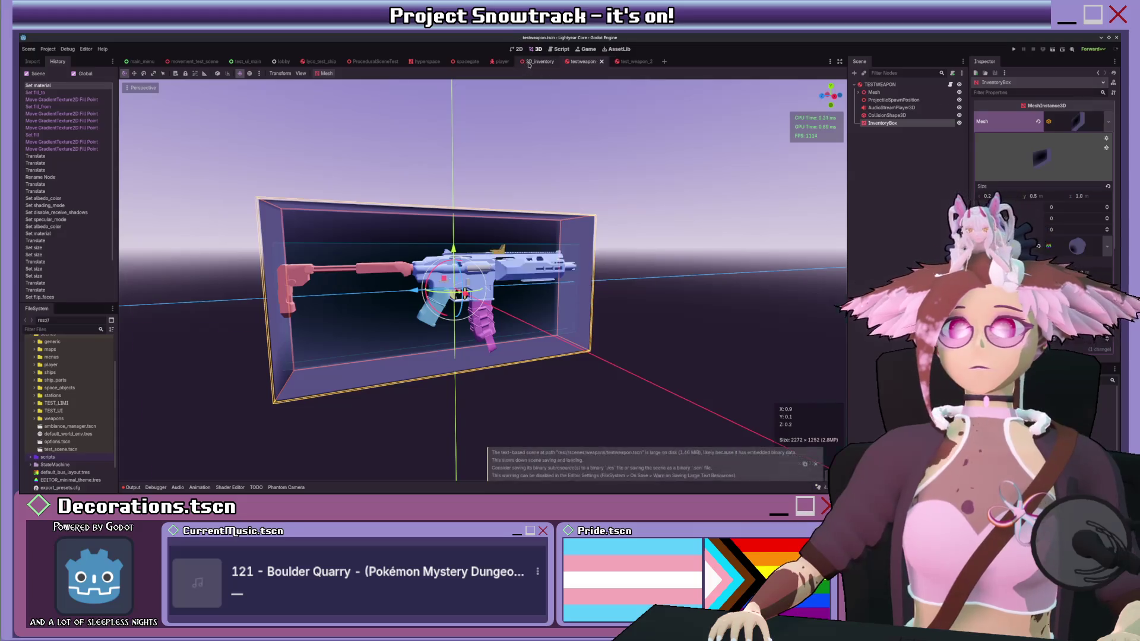
left_click(540, 61)
scroll(532, 196, "down", 3)
Step: View the inventory grid at an angle, reposition the pistol, and save 3D_inventory
key("KP_1")
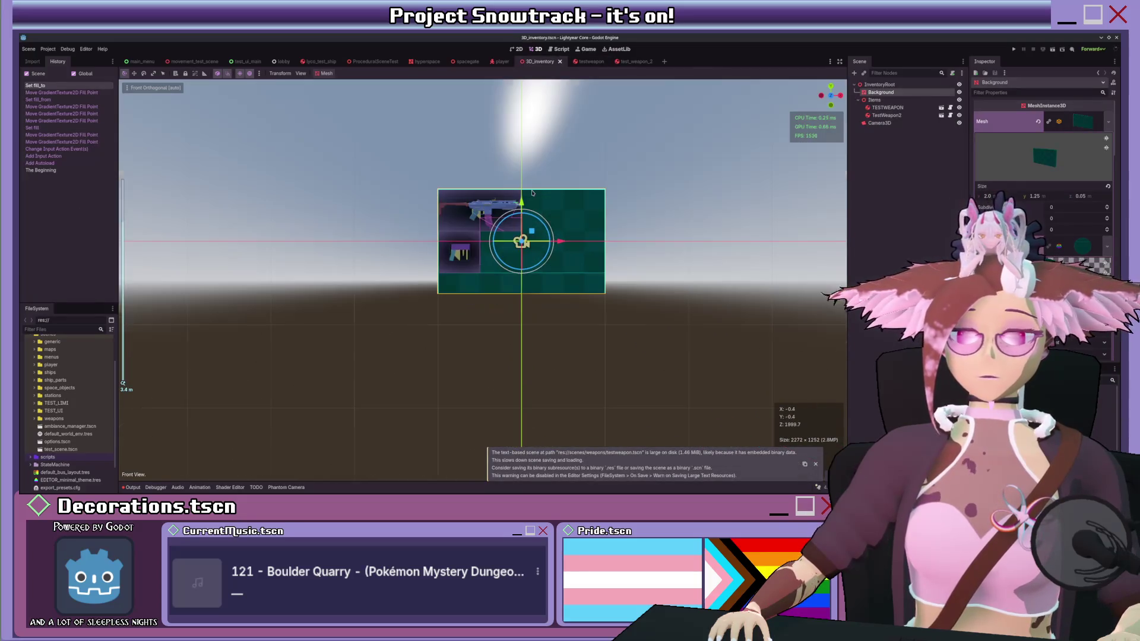
scroll(523, 220, "up", 5)
scroll(508, 238, "down", 2)
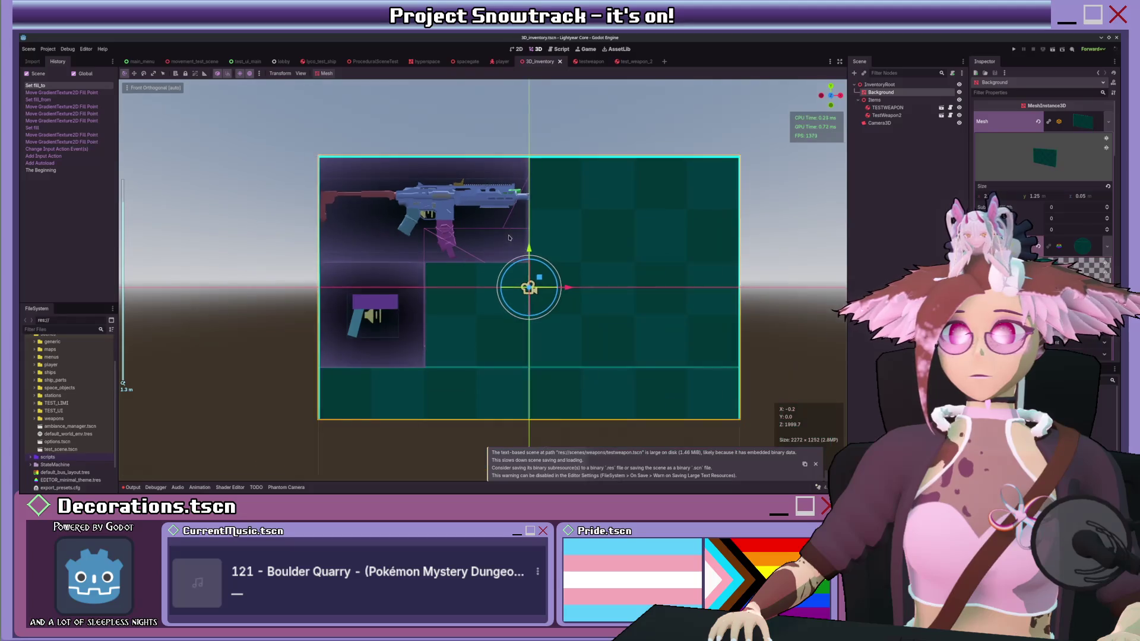
scroll(508, 238, "right", 1)
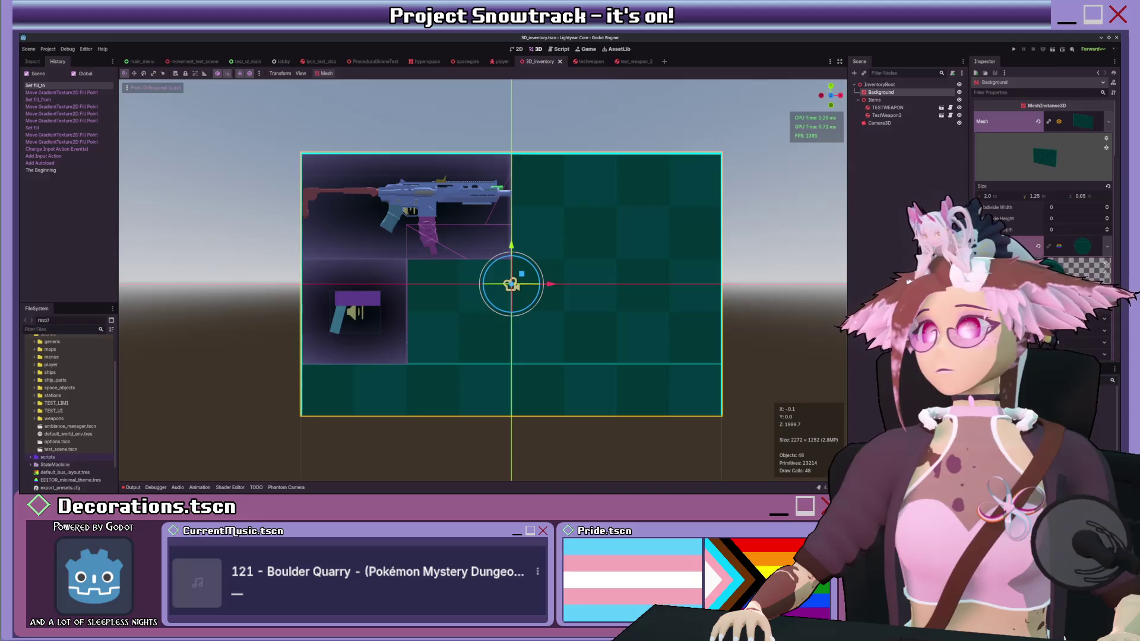
mouse_move(451, 209)
left_mouse_down()
mouse_move(476, 207)
mouse_move(427, 285)
mouse_move(609, 214)
left_mouse_up()
left_click(413, 310)
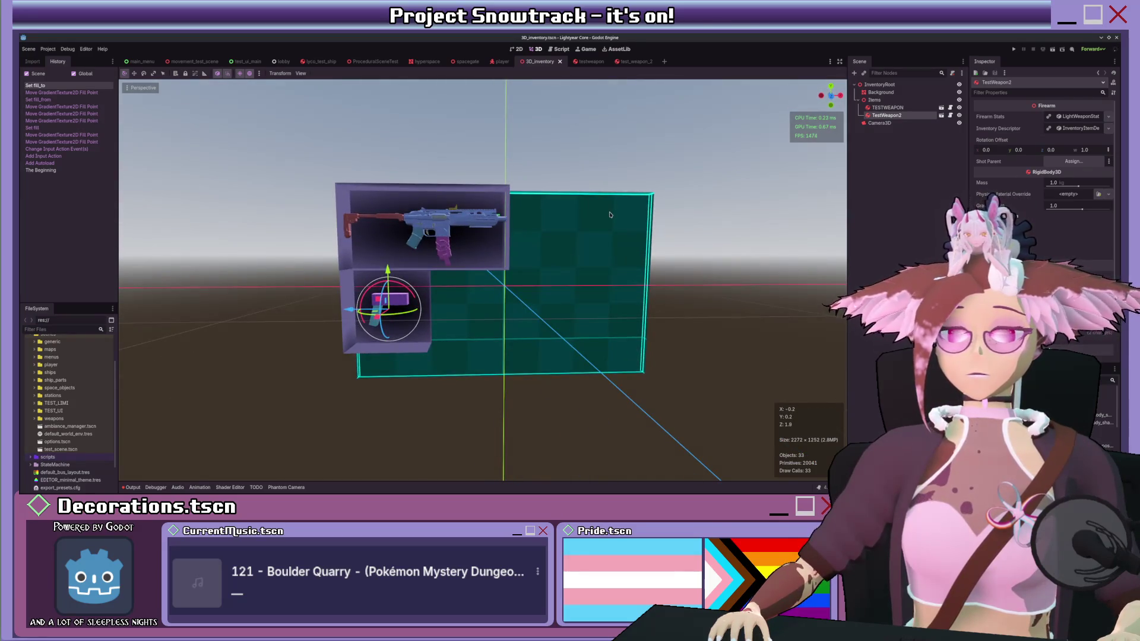
mouse_move(351, 309)
left_mouse_down()
mouse_move(460, 301)
mouse_move(297, 300)
mouse_move(461, 301)
mouse_move(309, 300)
mouse_move(460, 270)
left_mouse_up()
mouse_move(536, 266)
left_mouse_down()
mouse_move(538, 220)
mouse_move(541, 306)
mouse_move(382, 308)
mouse_move(520, 313)
mouse_move(533, 216)
mouse_move(381, 322)
left_mouse_up()
scroll(459, 283, "down", 2)
key("ctrl+s")
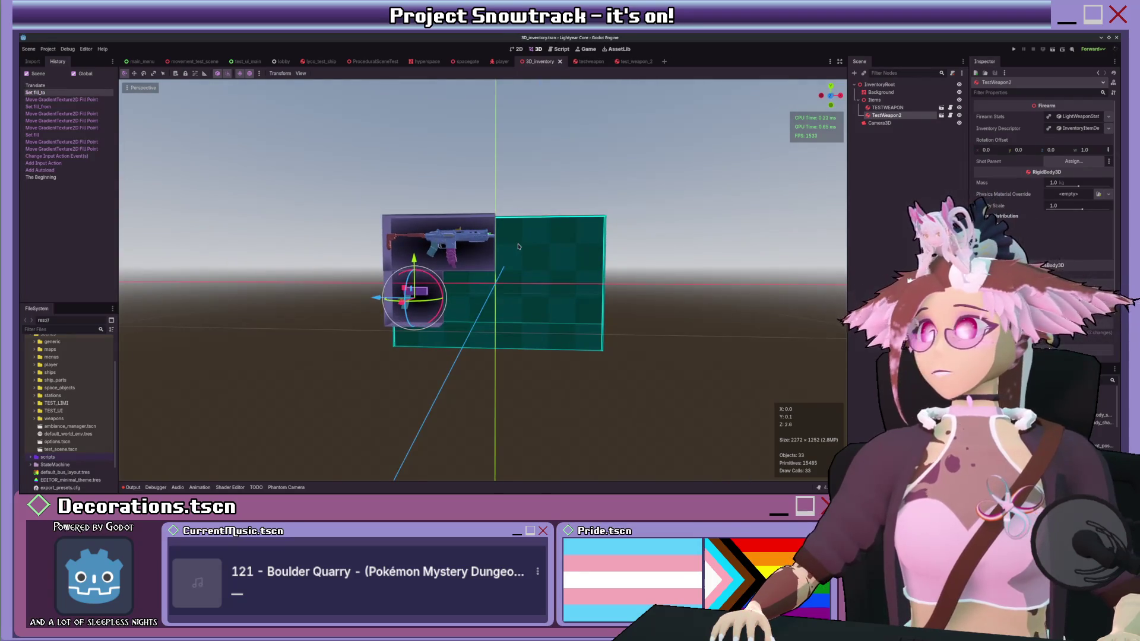
Step: Inspect the pistol and rifle descriptors, open testweapon.gd, and return to test_weapon_2
scroll(534, 255, "up", 2)
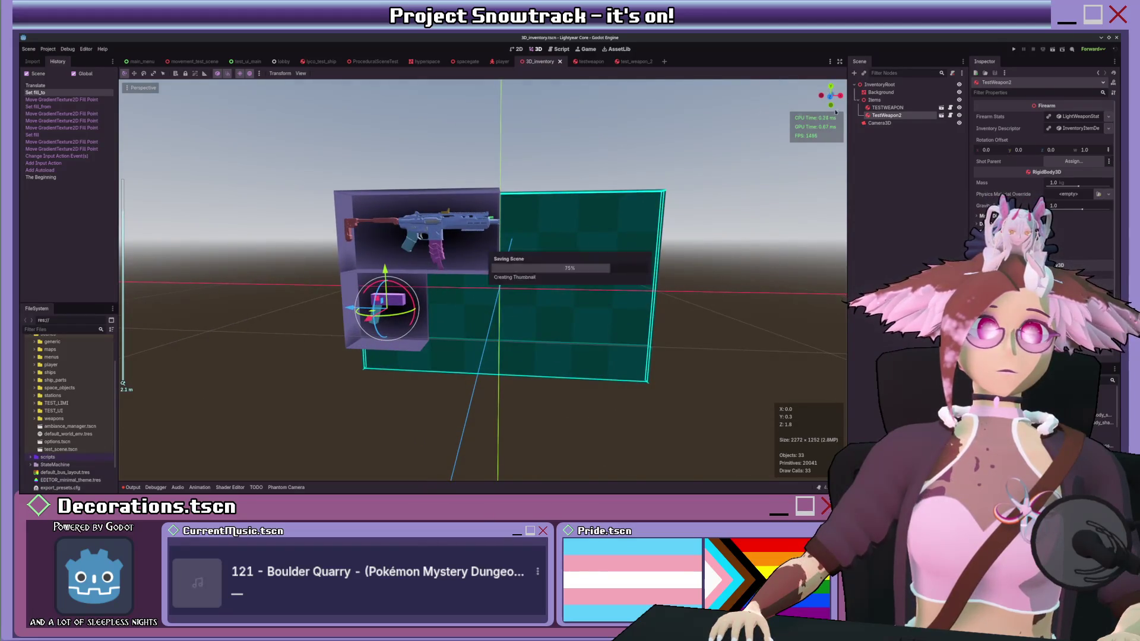
left_click(1082, 128)
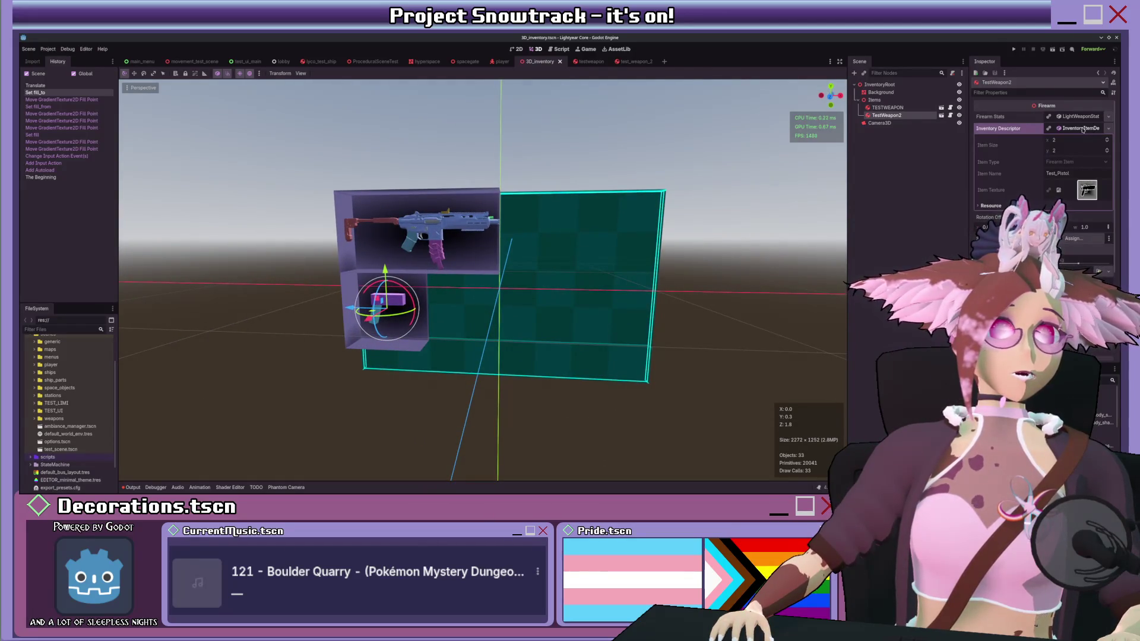
left_click(1082, 129)
left_click(1079, 117)
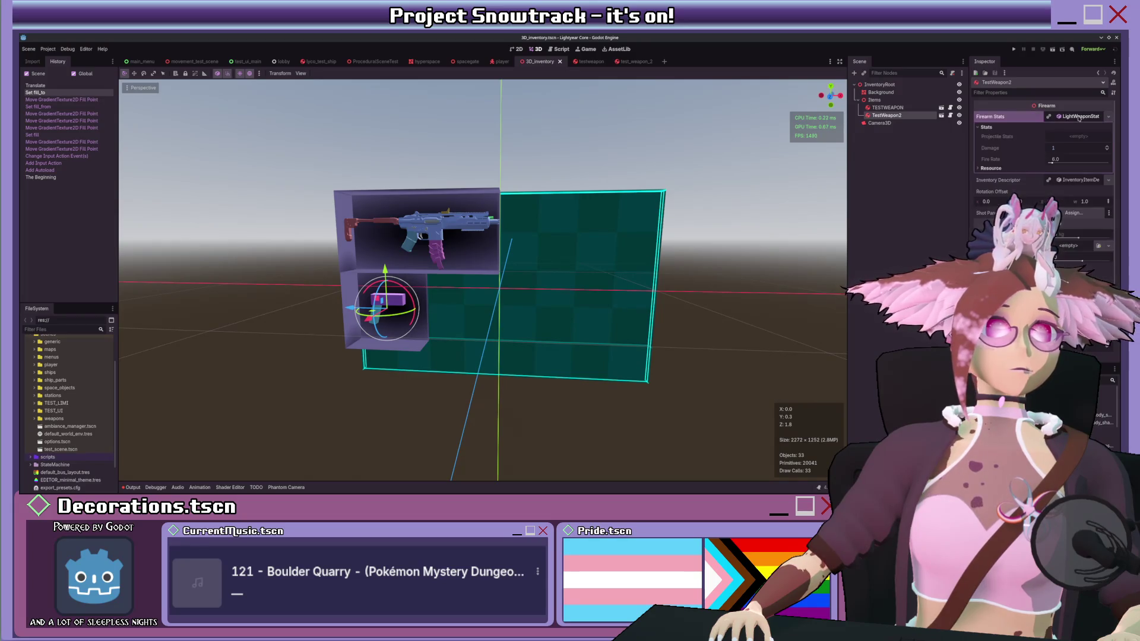
left_click(887, 107)
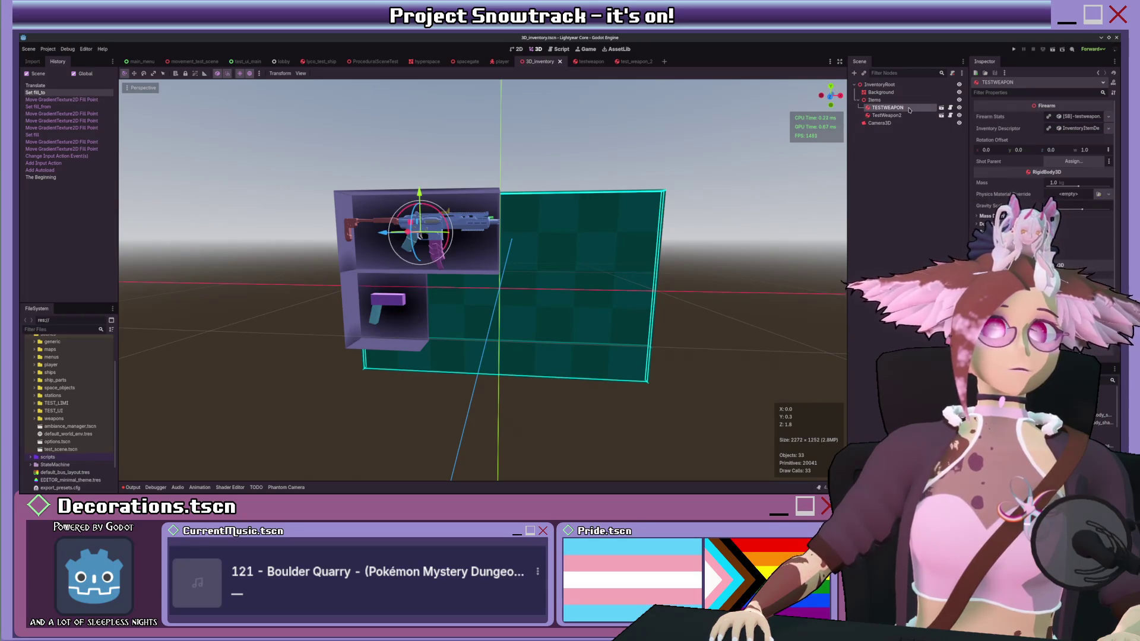
left_click(1071, 128)
left_click(1073, 130)
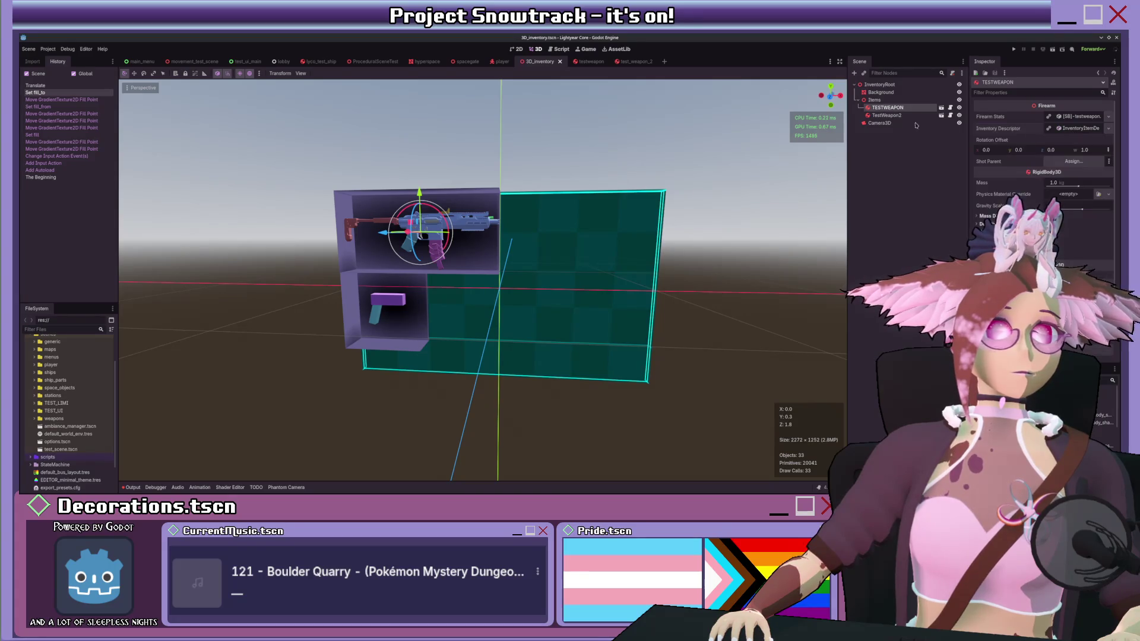
left_click(561, 49)
left_click(626, 61)
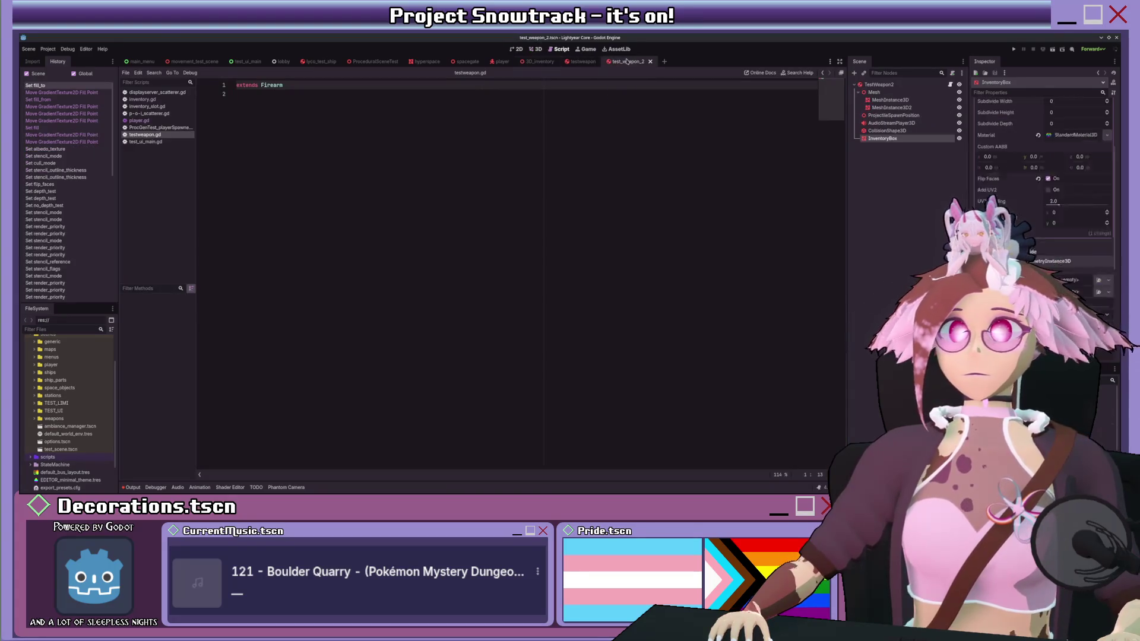
Step: Collapse the InventoryBox's Mesh resource in the Inspector and return to the 3D view
scroll(1005, 139, "up", 3)
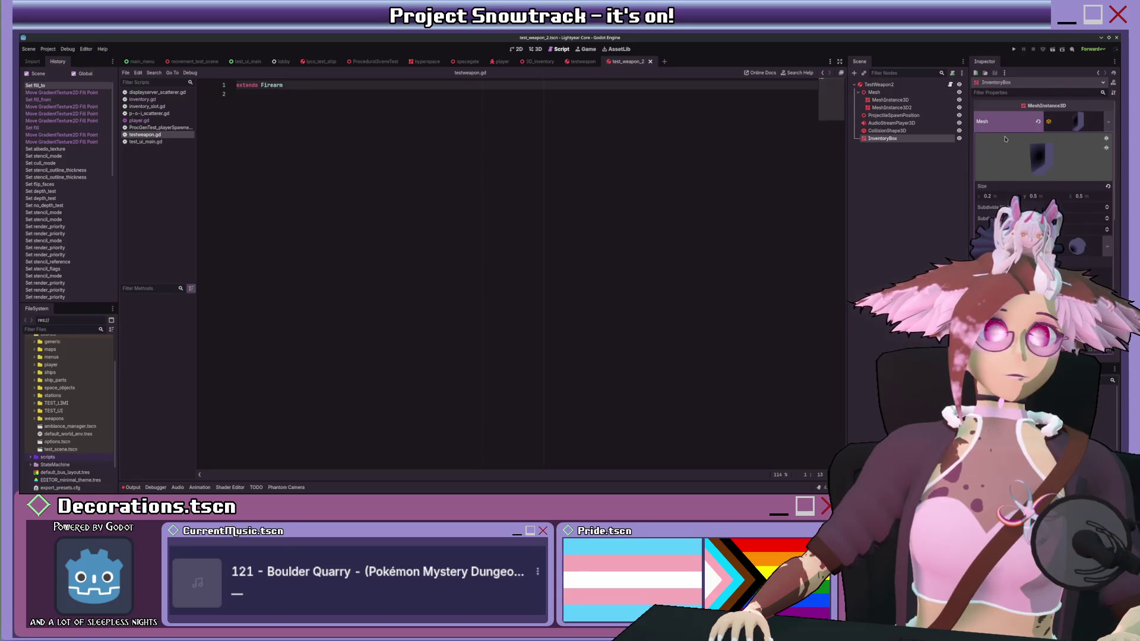
left_click(1095, 124)
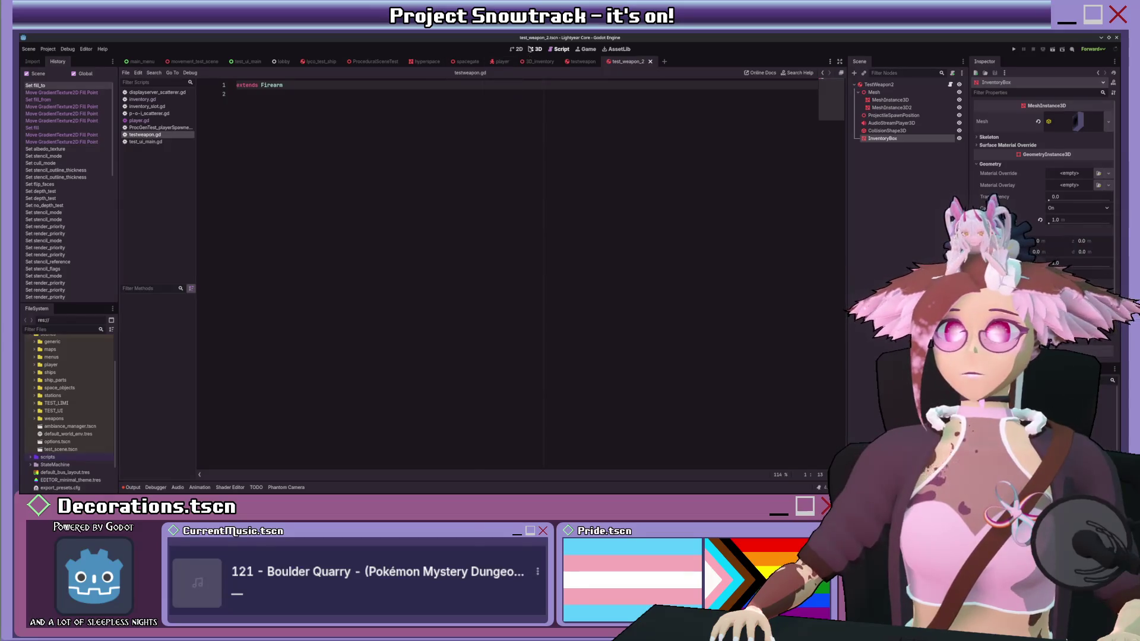
left_click(532, 49)
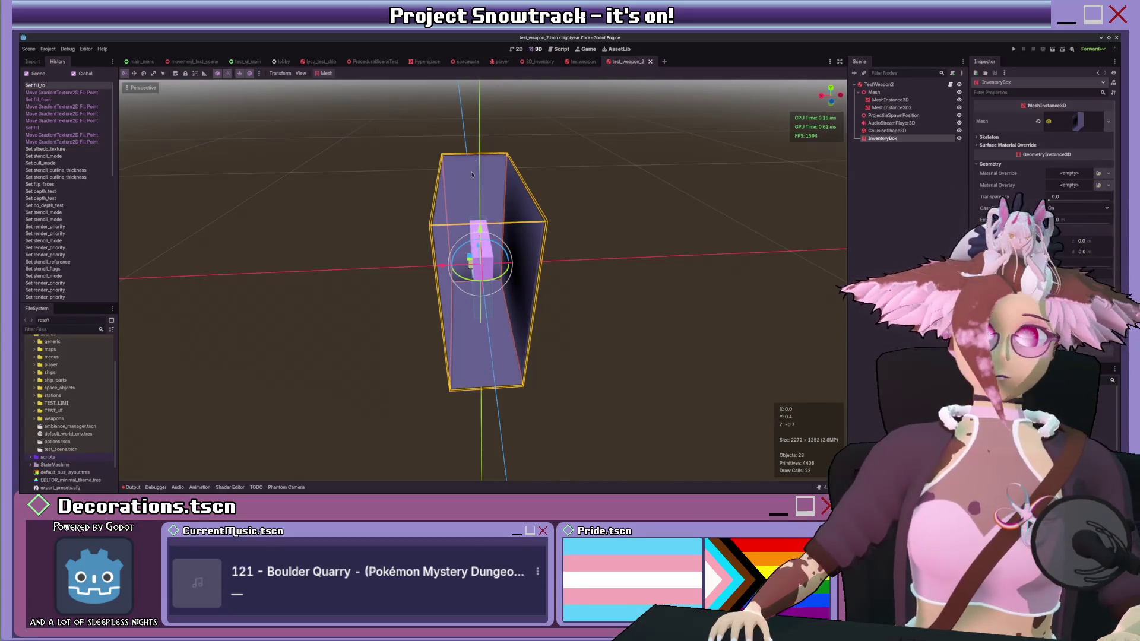
Step: Orbit and zoom around the pistol's purple InventoryBox to inspect its vignette from a level angle
scroll(472, 172, "down", 3)
left_click_drag(474, 172, 534, 174)
scroll(547, 174, "up", 2)
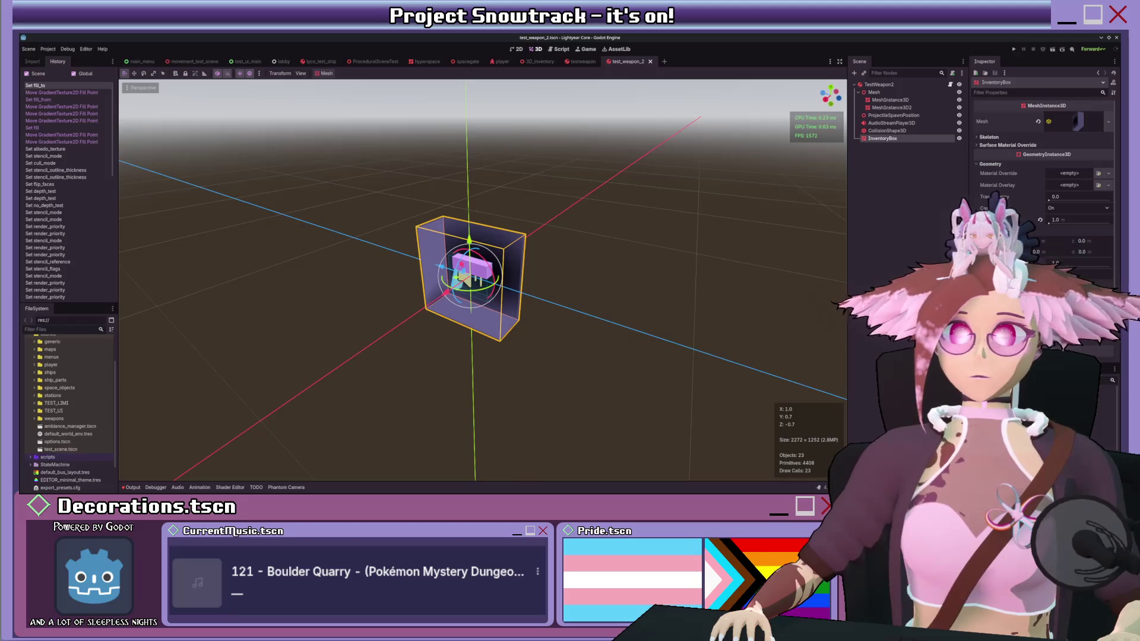
scroll(497, 318, "up", 2)
left_click_drag(486, 285, 497, 317)
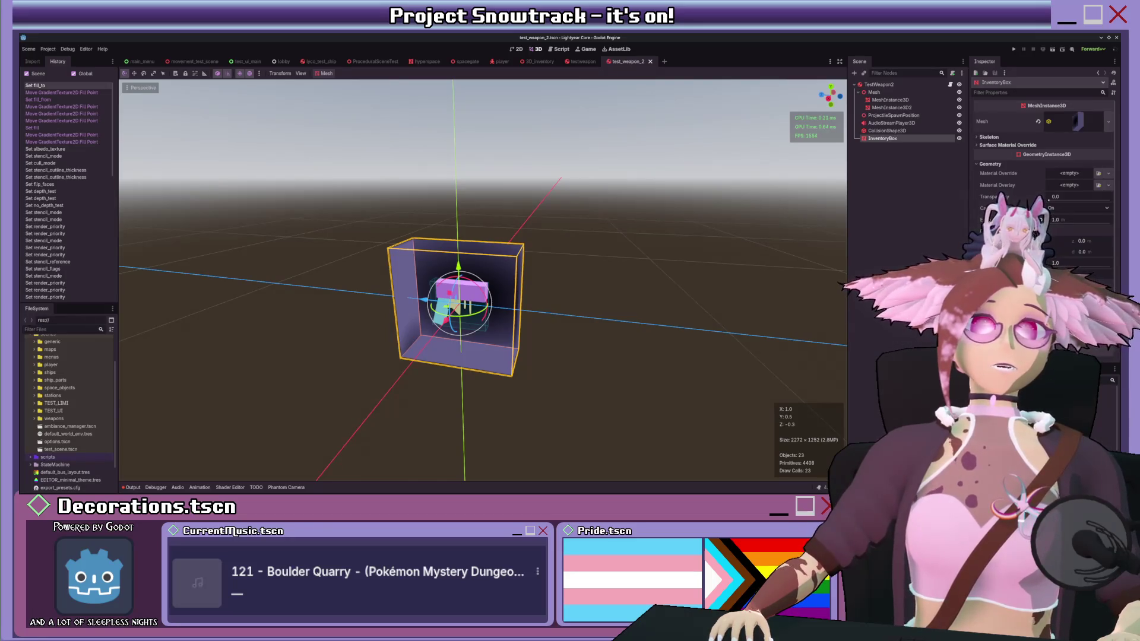
scroll(662, 173, "down", 3)
scroll(662, 174, "up", 6)
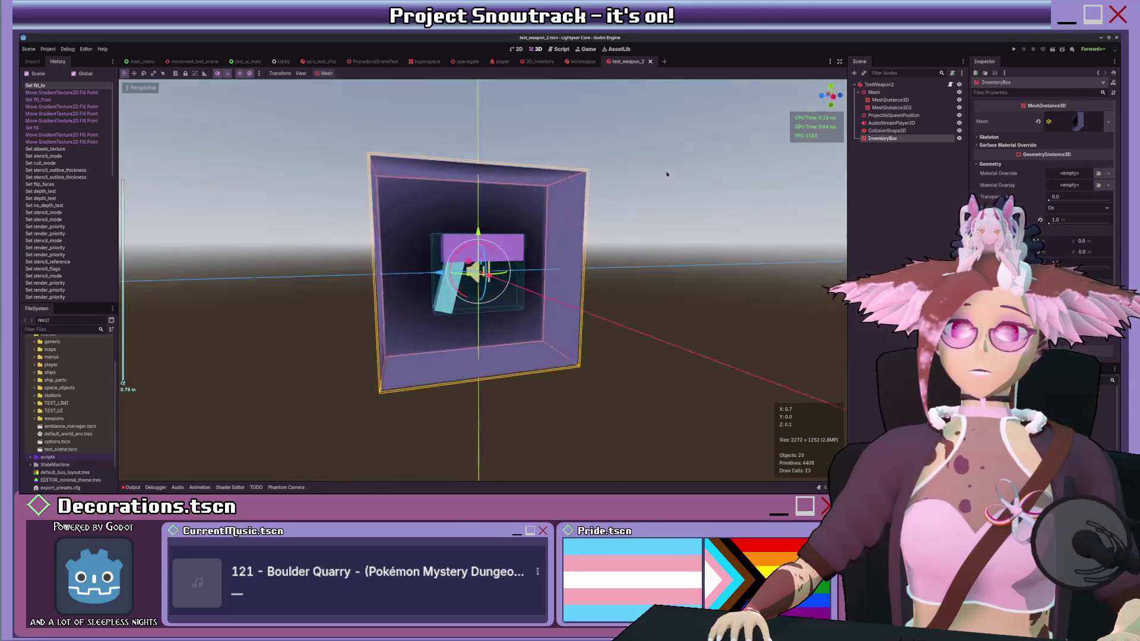
scroll(662, 173, "down", 3)
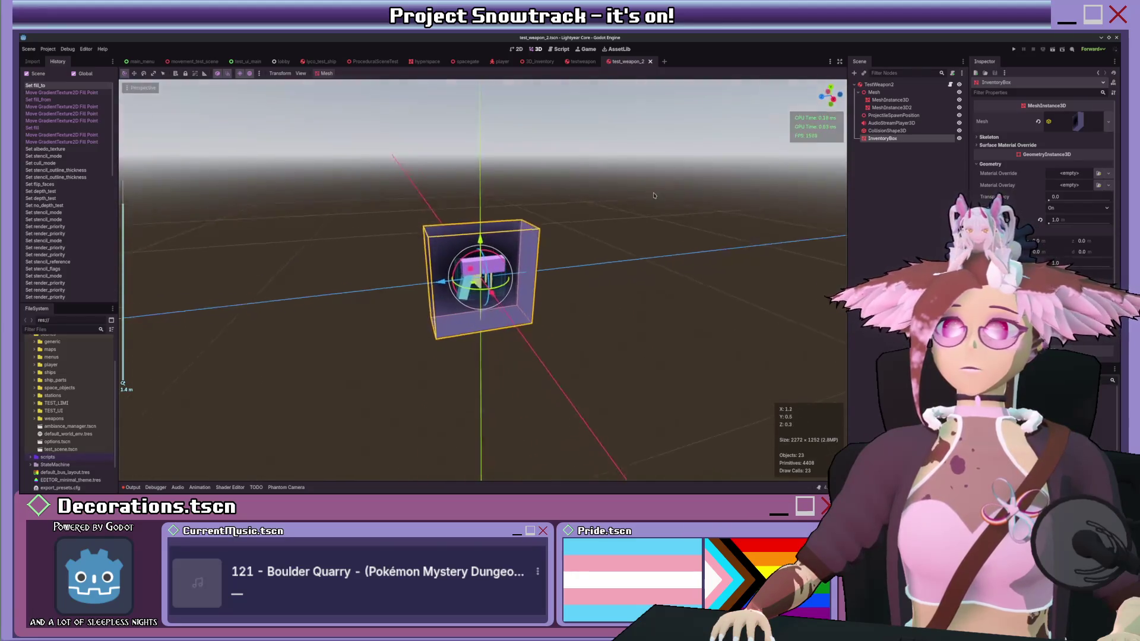
scroll(629, 195, "up", 3)
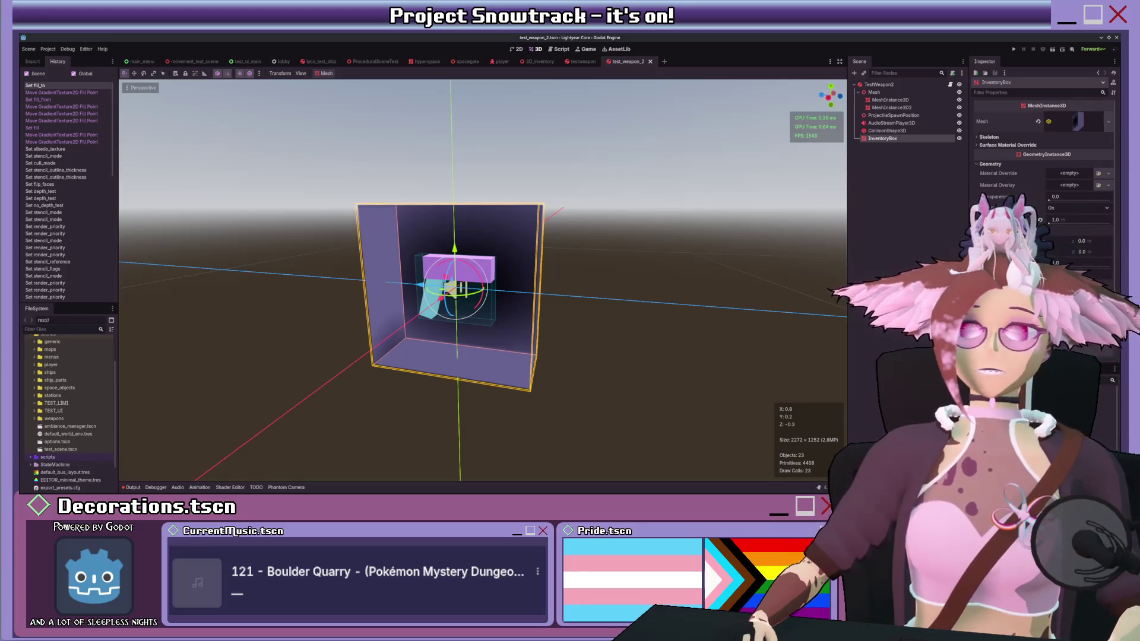
scroll(687, 175, "down", 2)
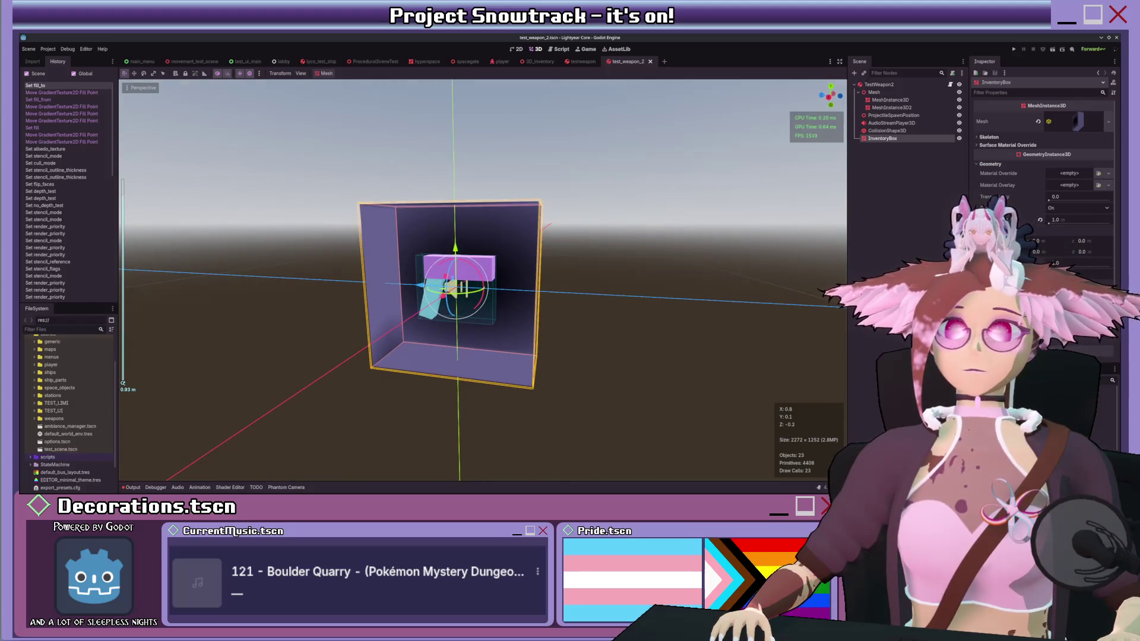